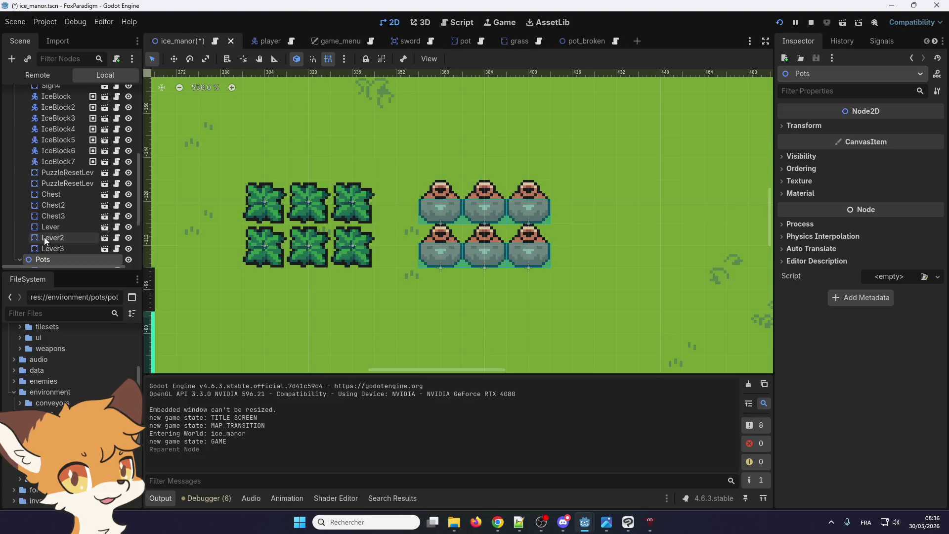
# - Enable Y Sort Enabled under Ordering for the Pots group and save the ice_manor scene
pyautogui.scroll(-3, 44, 254)
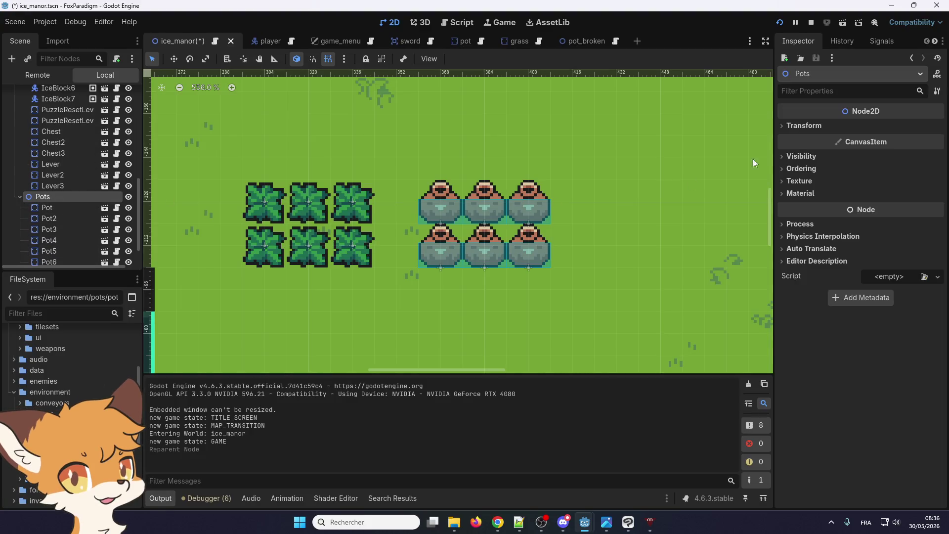
pyautogui.click(800, 169)
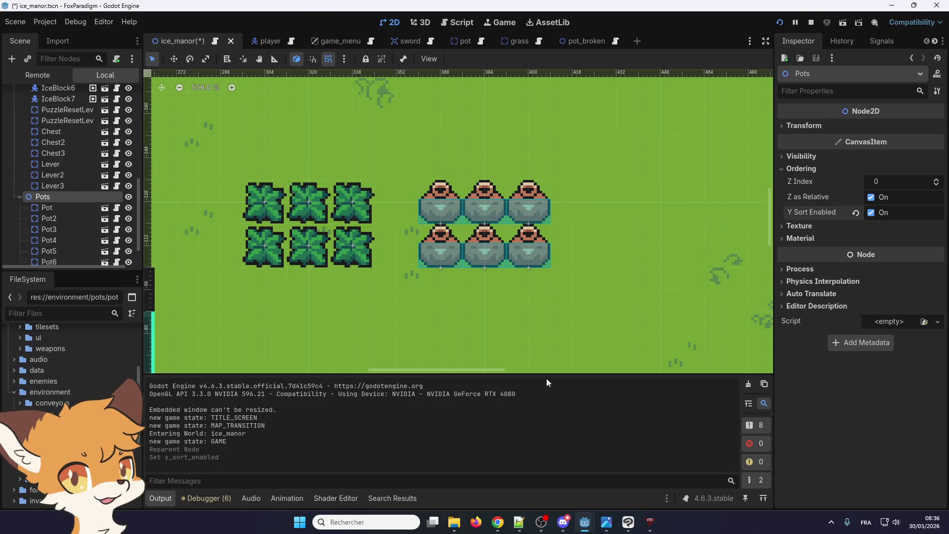
pyautogui.hotkey('ctrl', 's')
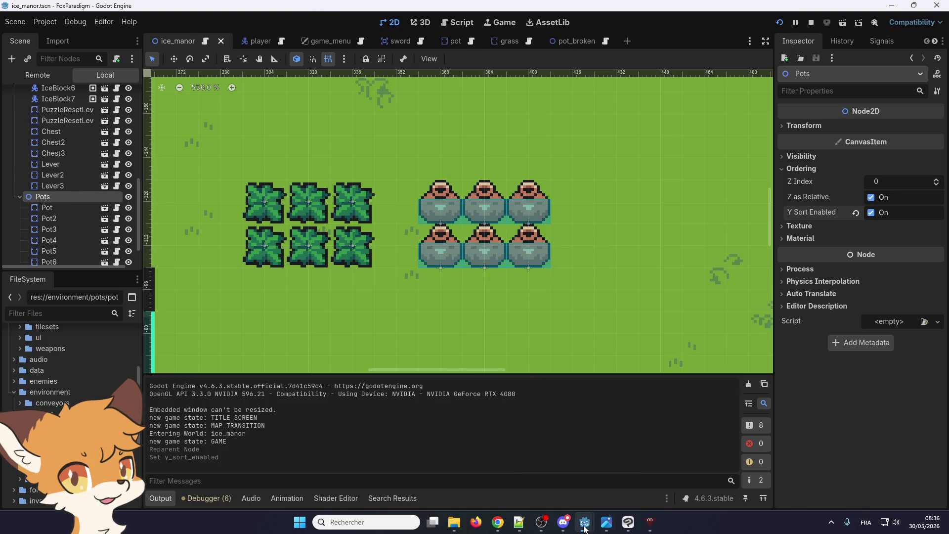
# - In the running game, walk the fox left past the pots and up onto their top row
pyautogui.moveTo(584, 528)
pyautogui.click(634, 468)
pyautogui.press('Left')
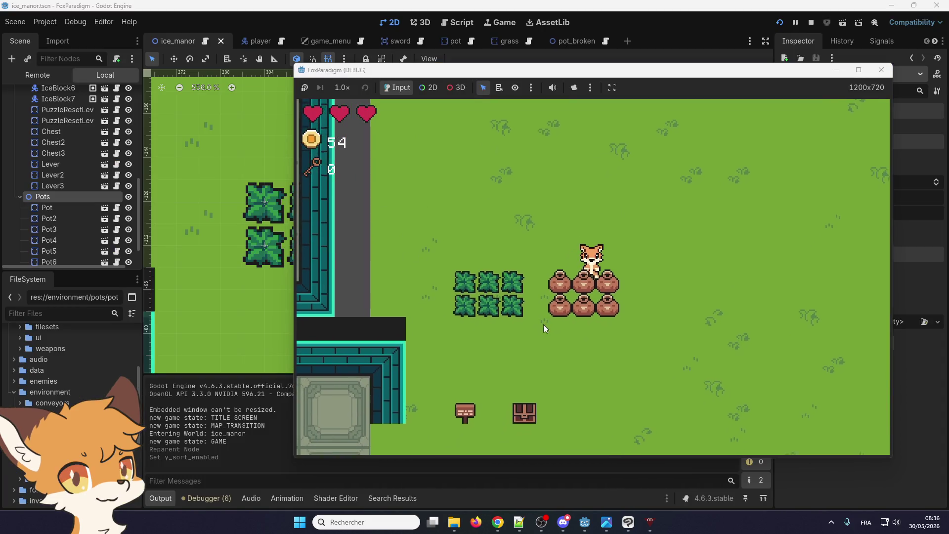
pyautogui.press('Left')
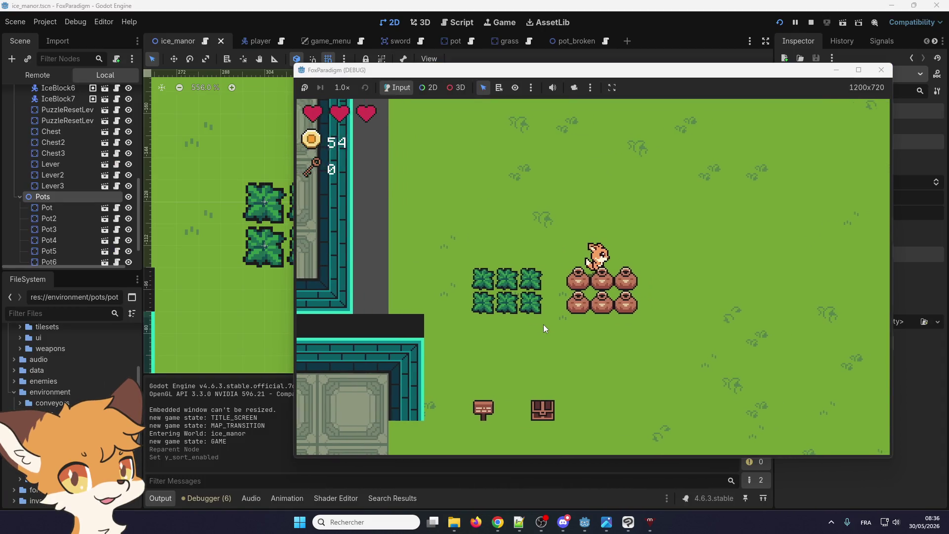
pyautogui.press('Down')
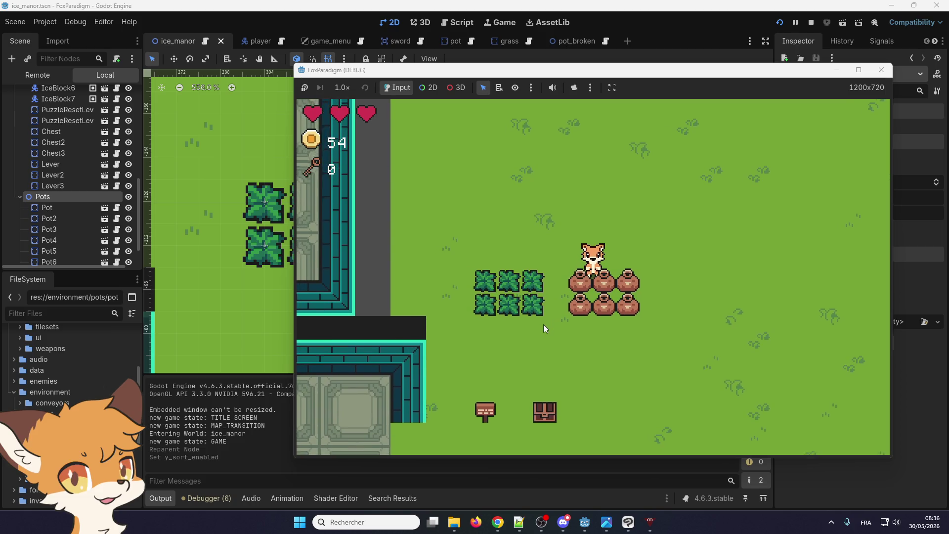
pyautogui.press('Left')
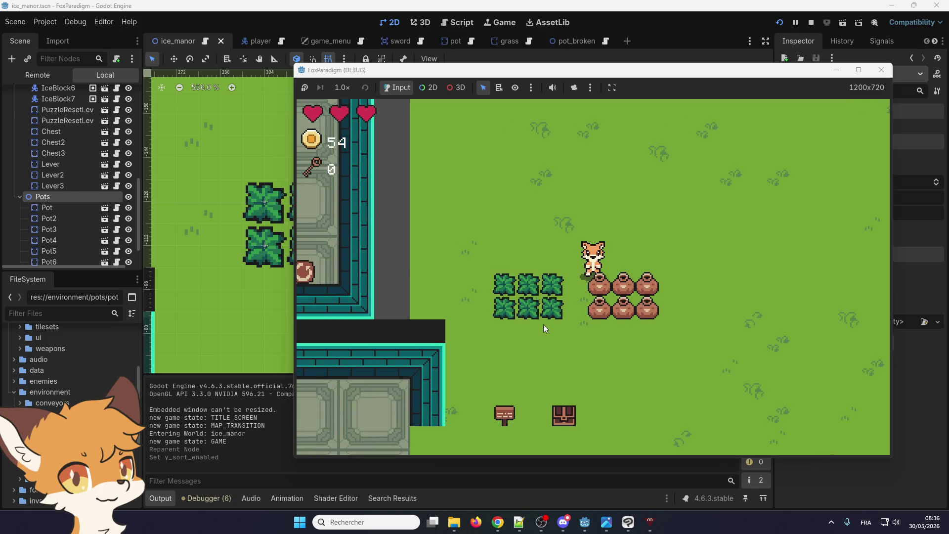
pyautogui.press('Left')
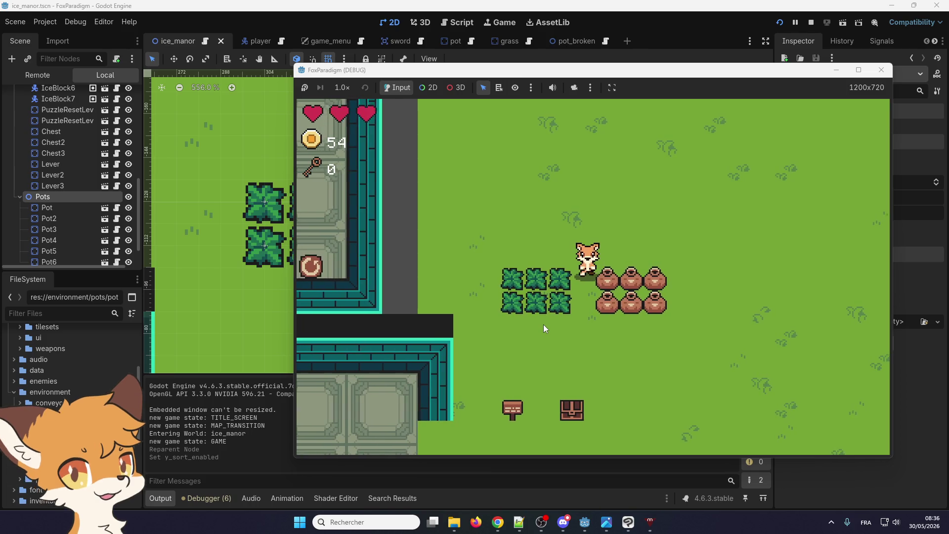
pyautogui.press('Right')
pyautogui.press('Up')
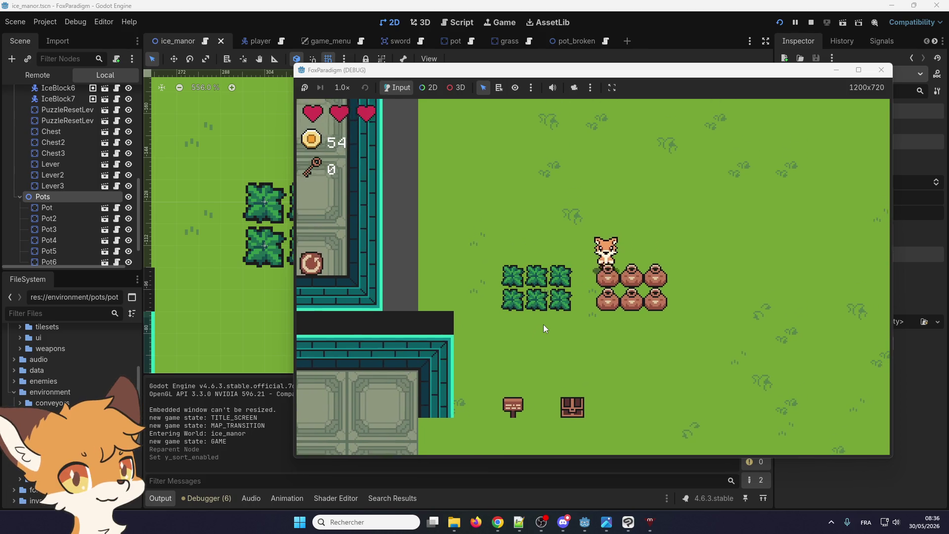
pyautogui.press('Right')
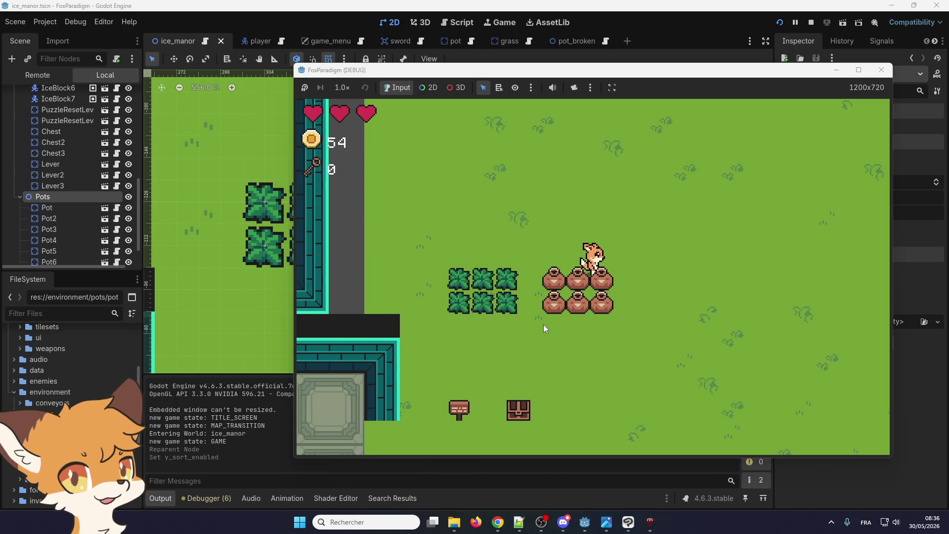
# - Walk the fox around above the pots and back down onto them, then return to the editor
pyautogui.press('Down')
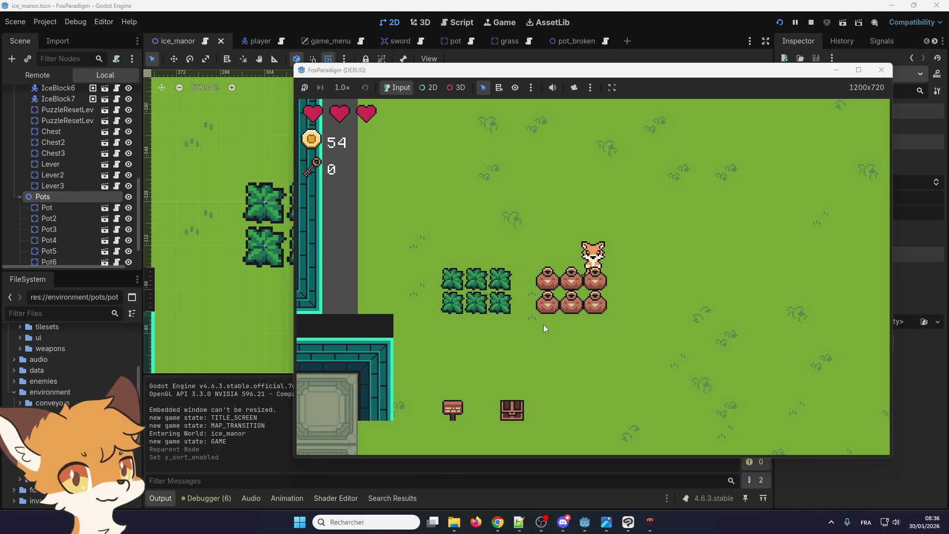
pyautogui.press('Right')
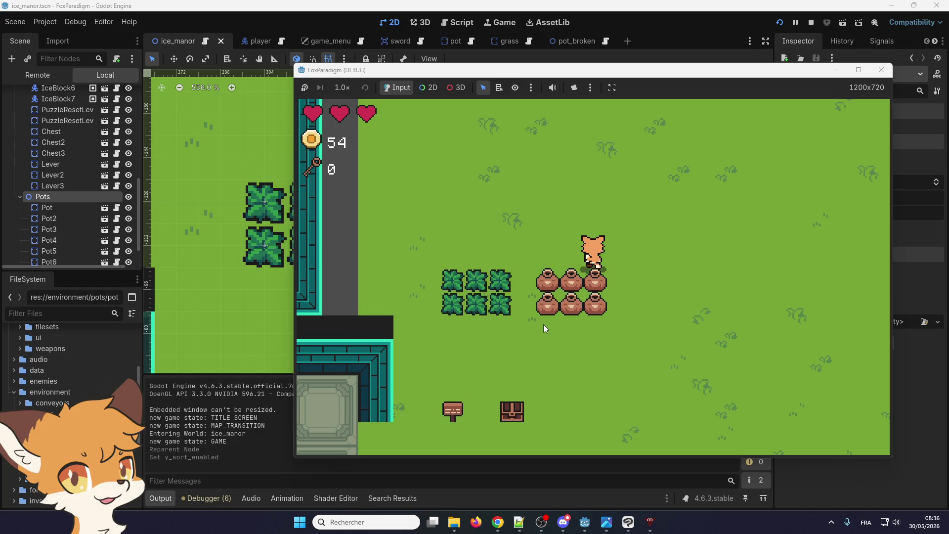
pyautogui.press('Down')
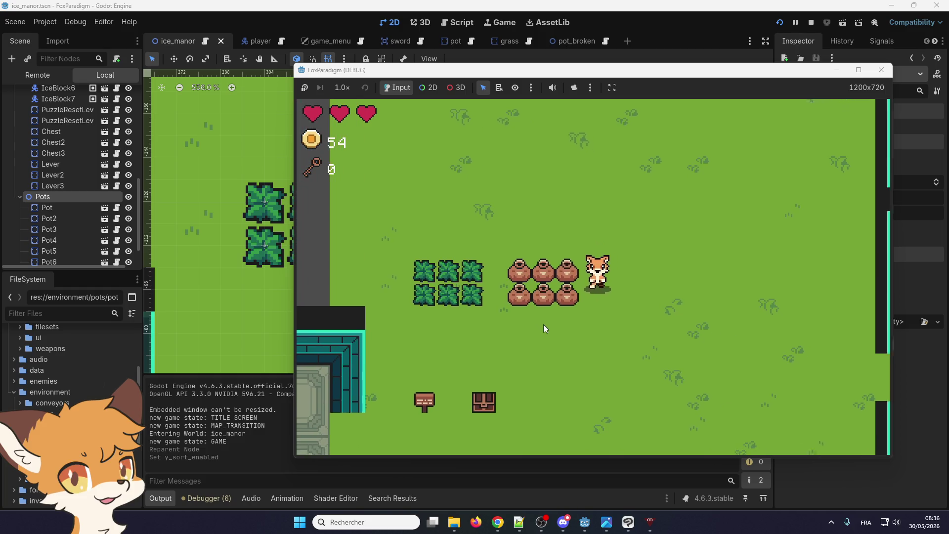
pyautogui.press('Up')
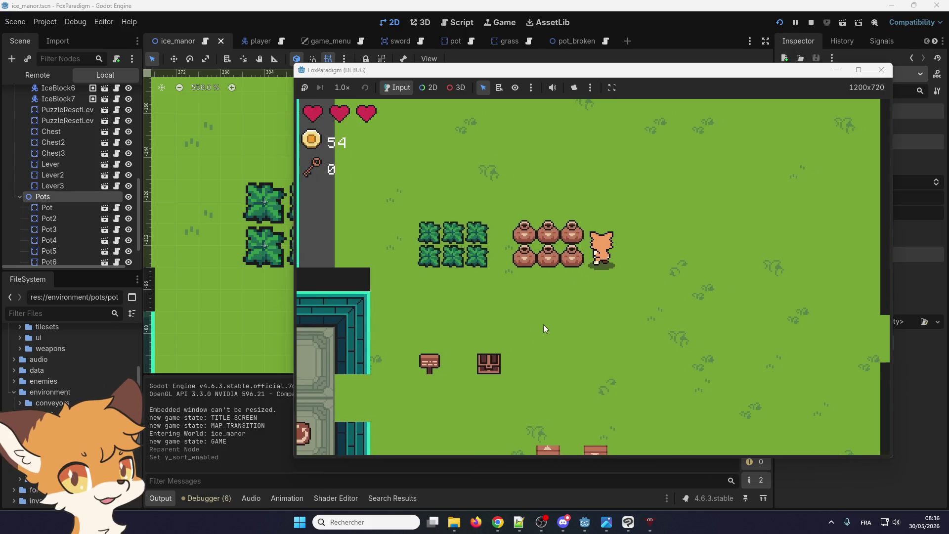
pyautogui.press('Left')
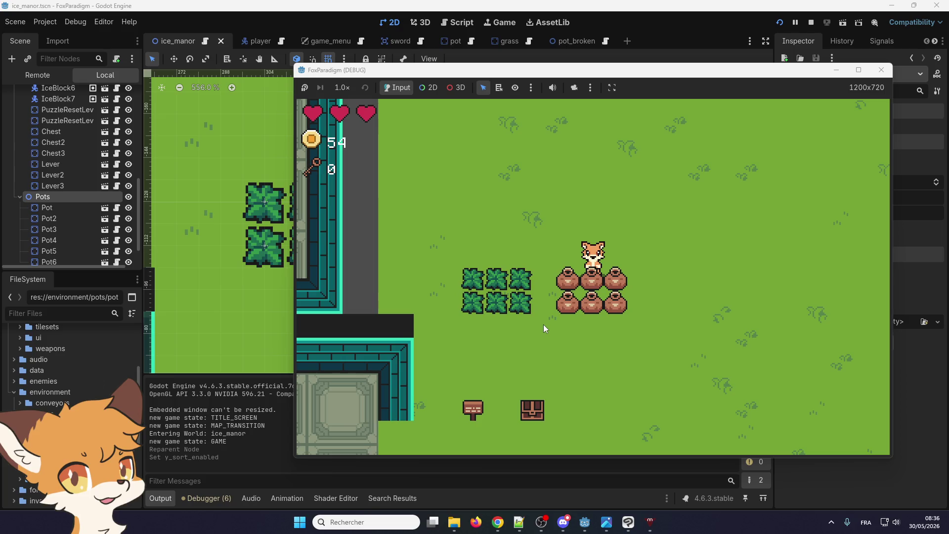
pyautogui.press('Up')
pyautogui.press('Down')
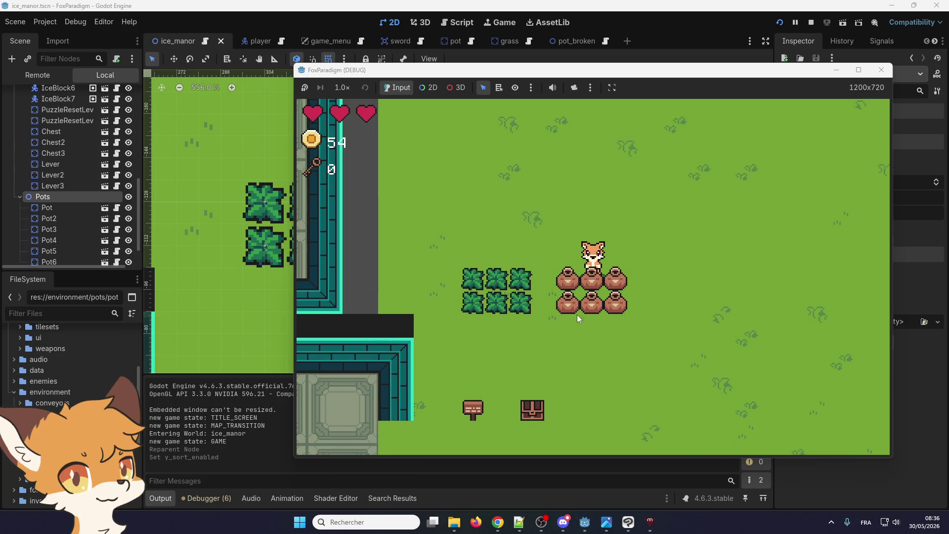
pyautogui.press('Up')
pyautogui.press('Left')
pyautogui.press('Down')
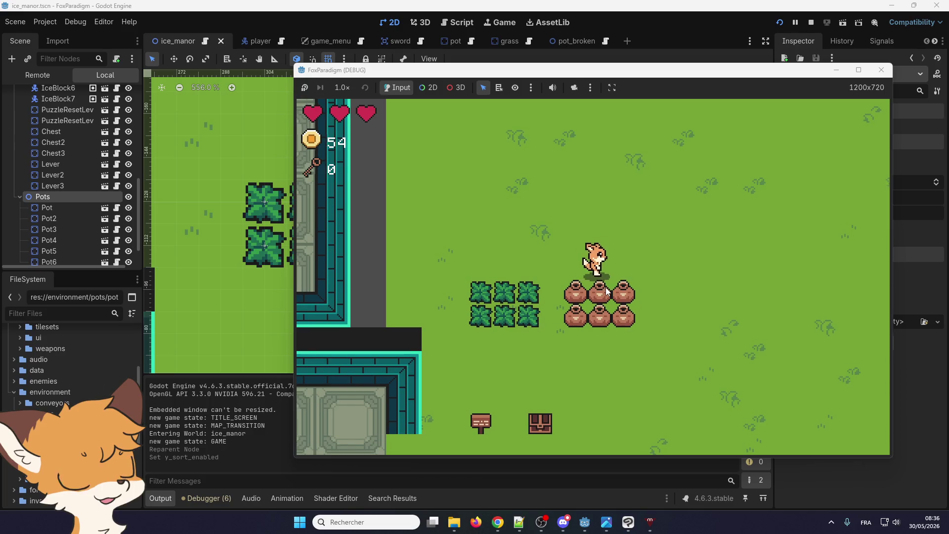
pyautogui.press('Right')
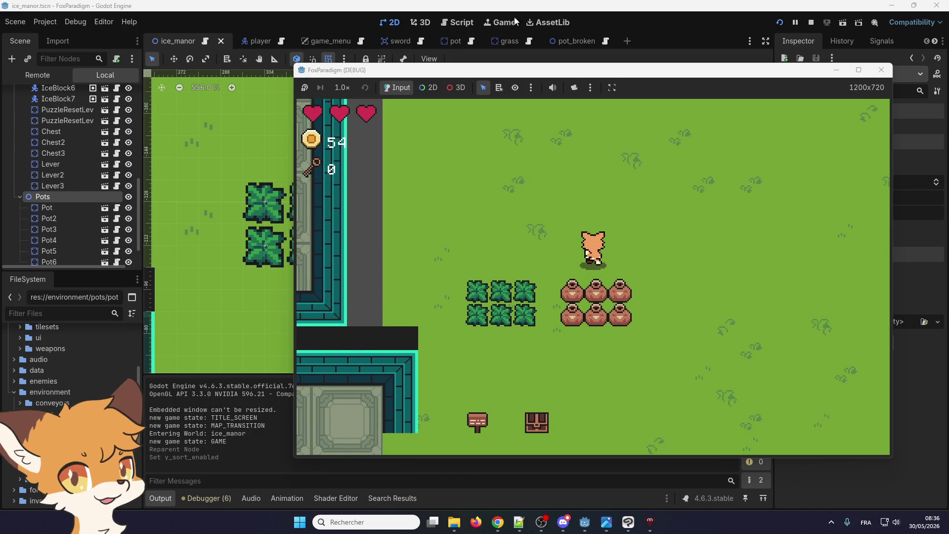
pyautogui.click(399, 4)
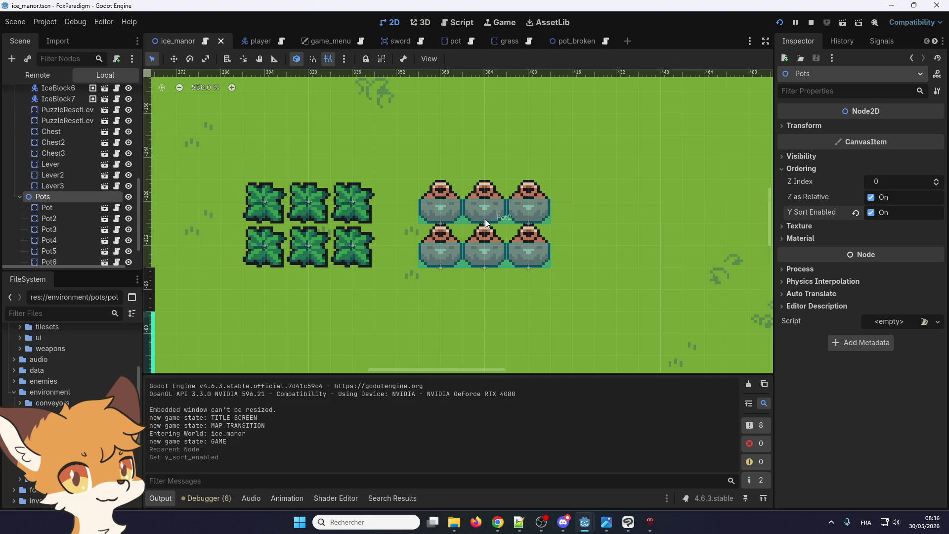
# - In the pot scene, stretch the CollisionShape2D rectangle up over the whole pot sprite and save
pyautogui.click(452, 42)
pyautogui.moveTo(410, 176); pyautogui.dragTo(419, 119)
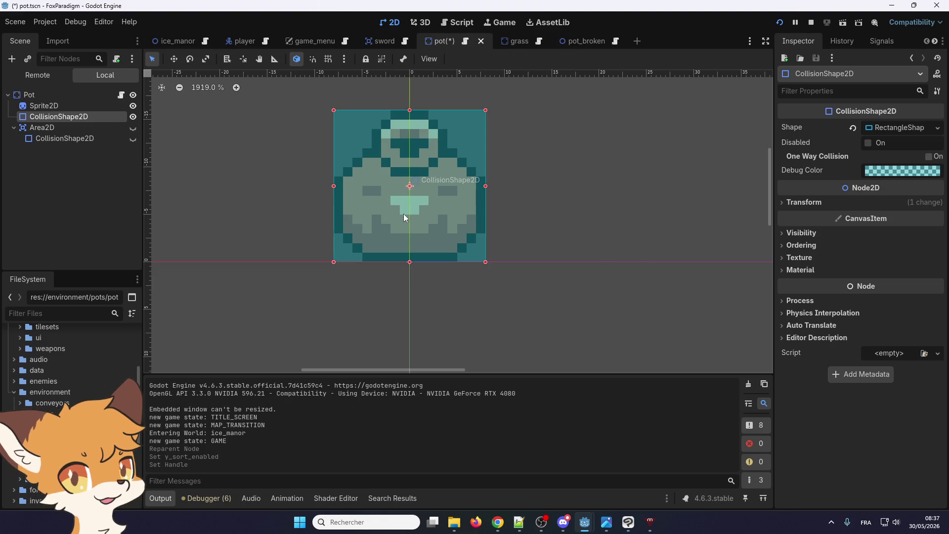
pyautogui.hotkey('ctrl', 's')
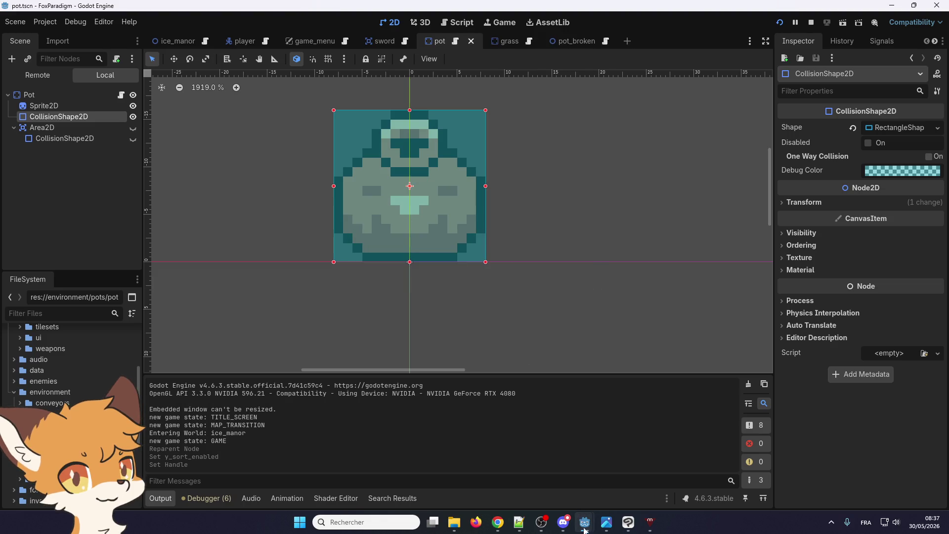
# - In the running game, walk the fox up and down among the pots, then switch away from the game
pyautogui.moveTo(585, 529)
pyautogui.click(607, 462)
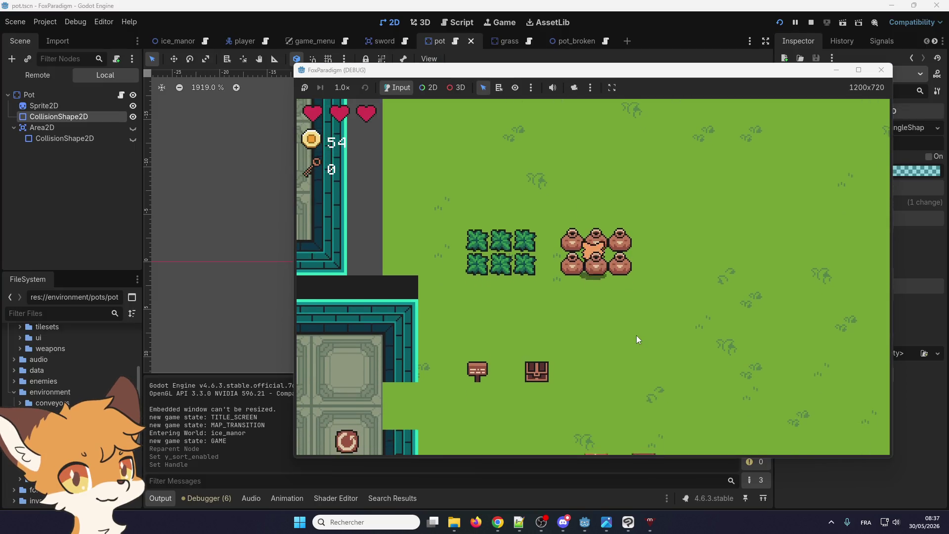
pyautogui.press('Up')
pyautogui.press('Down')
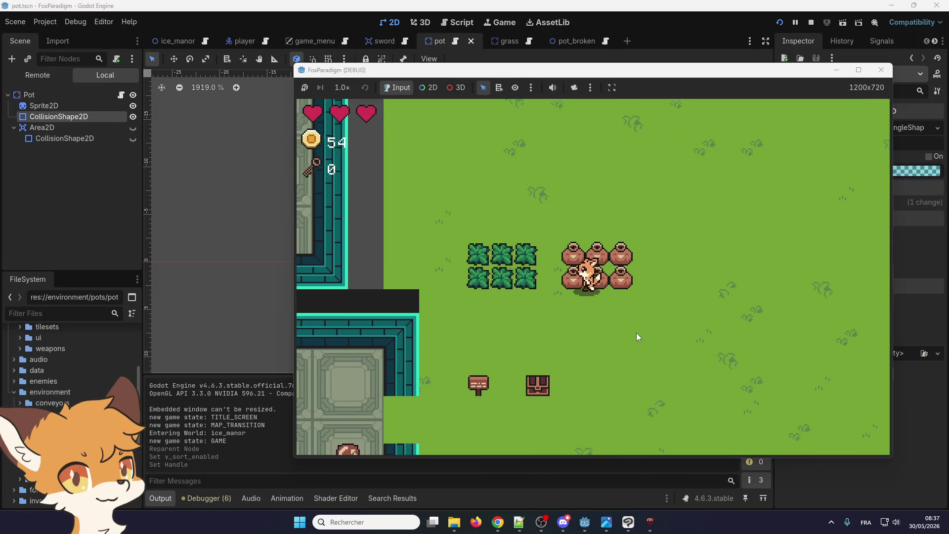
pyautogui.press('Up')
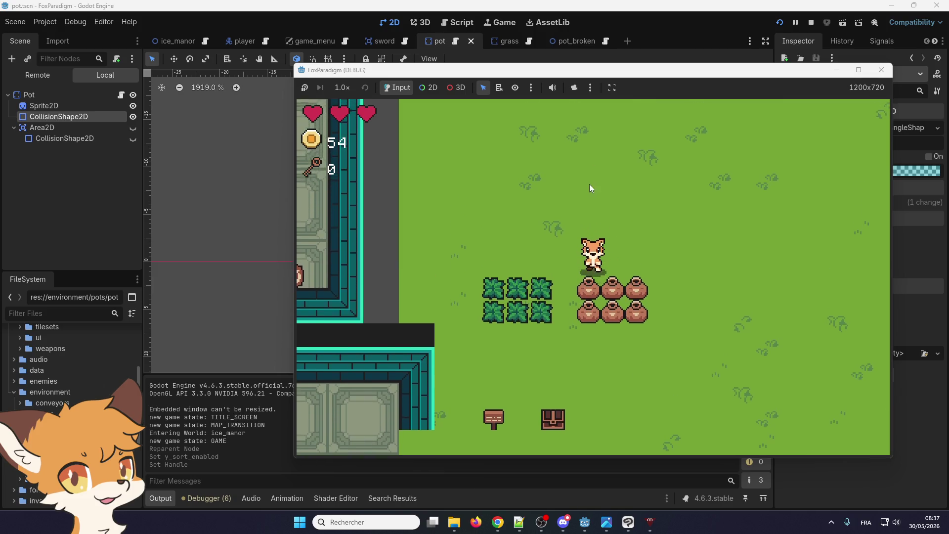
pyautogui.hotkey('alt', 'Tab')
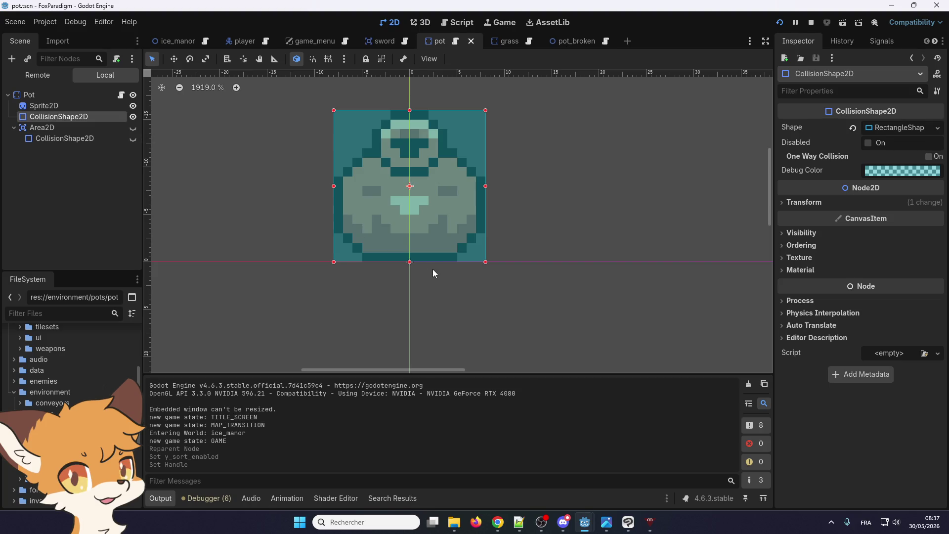
# - Walk the fox past the bushes into the tiled room, exit to debug_room, and return to ice_manor
pyautogui.moveTo(184, 49)
pyautogui.moveTo(592, 524)
pyautogui.click(622, 465)
pyautogui.press('Down')
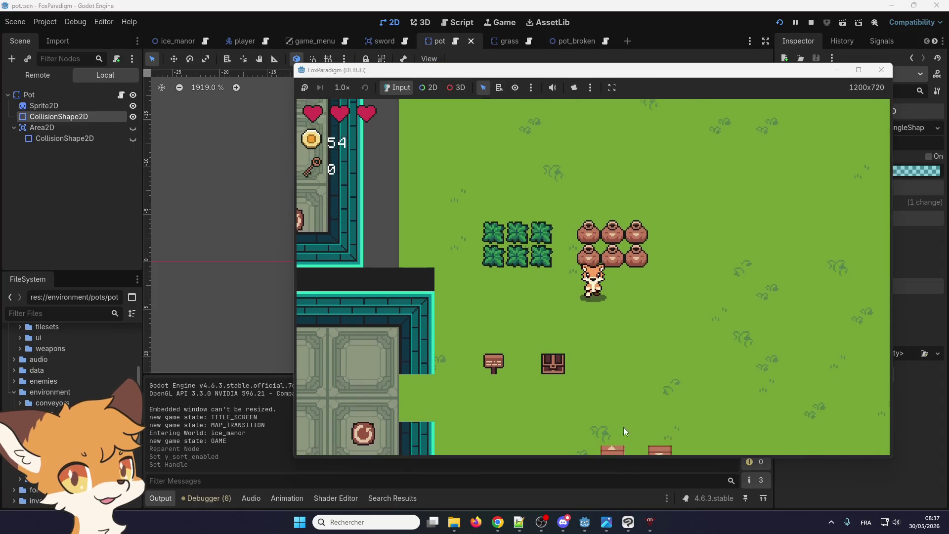
pyautogui.press('Up')
pyautogui.press('Left')
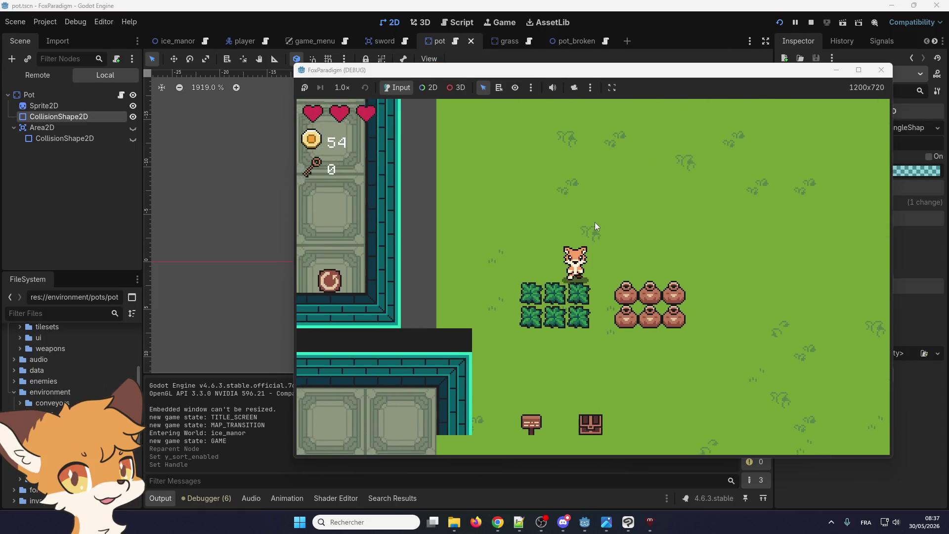
pyautogui.press('Right')
pyautogui.press('Down')
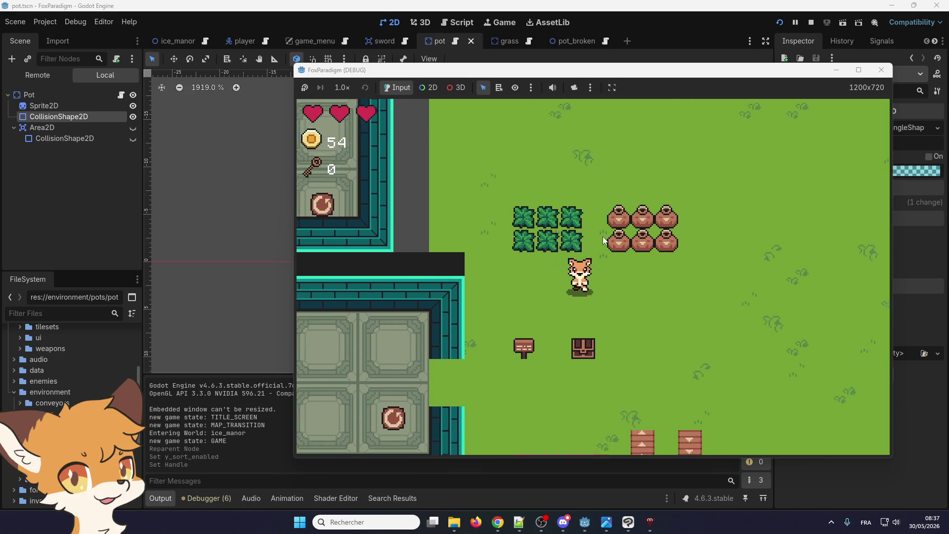
pyautogui.press('Left')
pyautogui.press('Down')
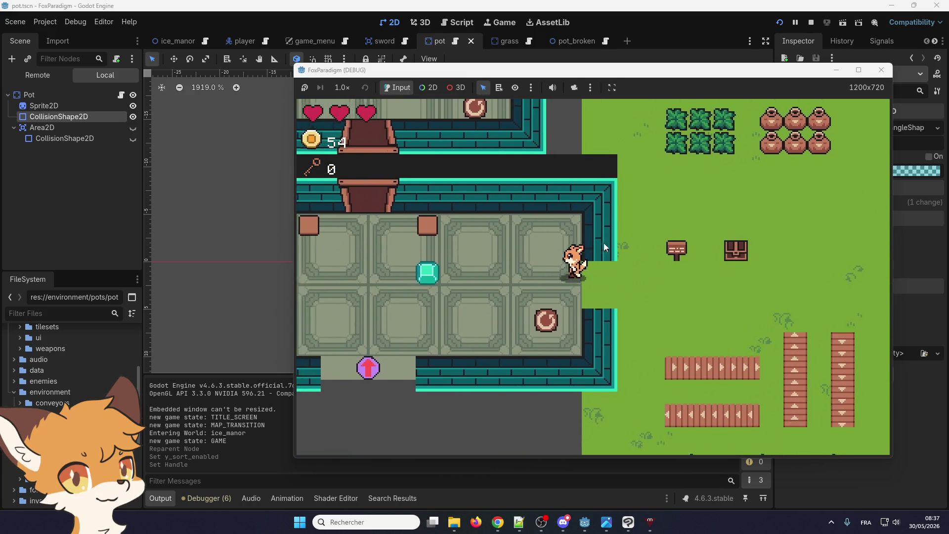
pyautogui.press('Left')
pyautogui.press('Down')
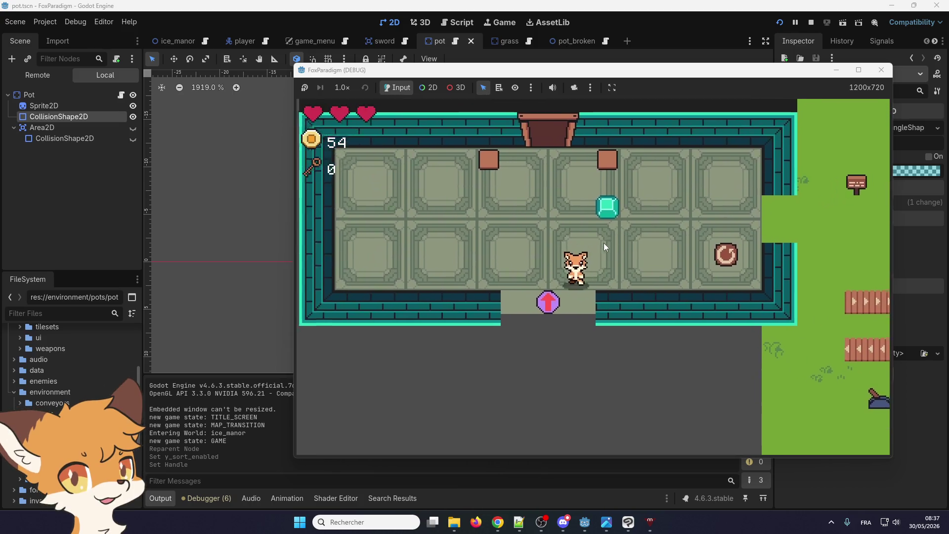
pyautogui.press('Up')
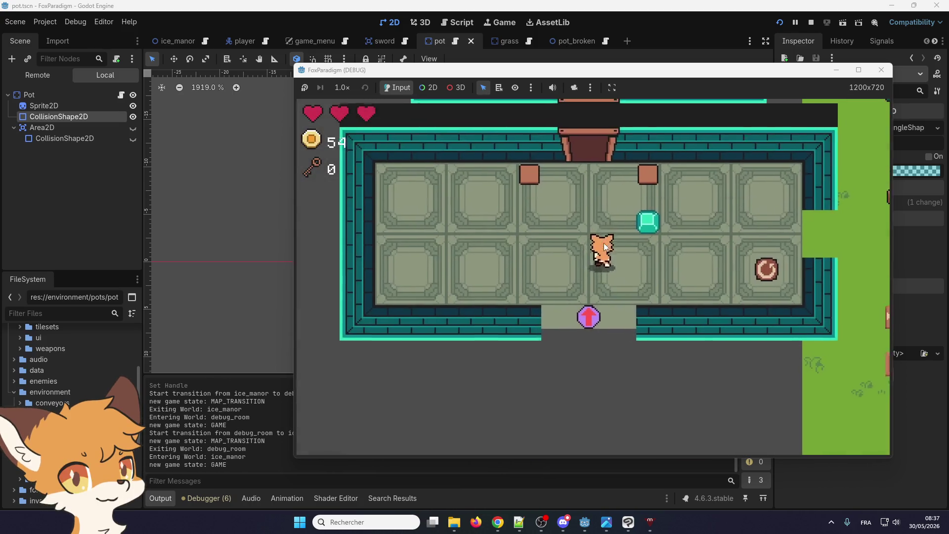
# - Walk the fox up to the pots and back and forth along their top edge
pyautogui.press('Right')
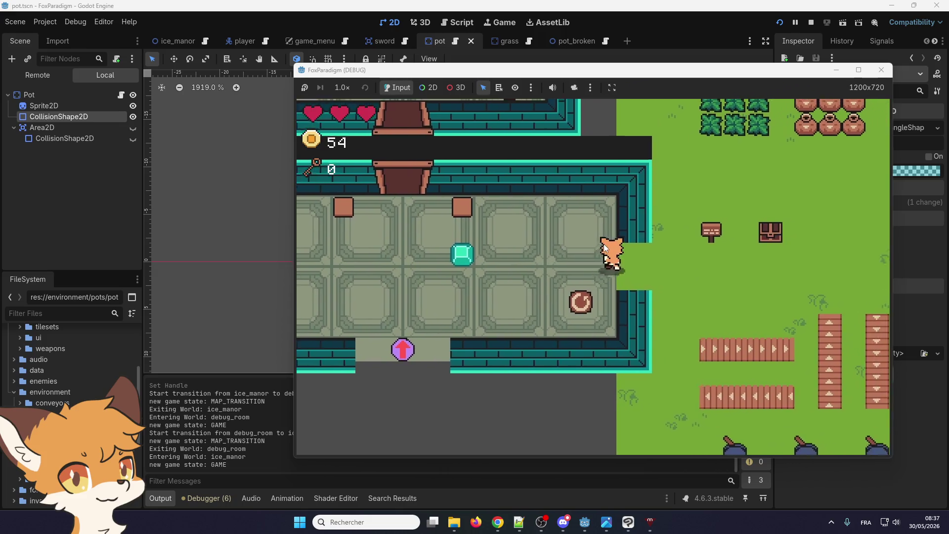
pyautogui.press('Up')
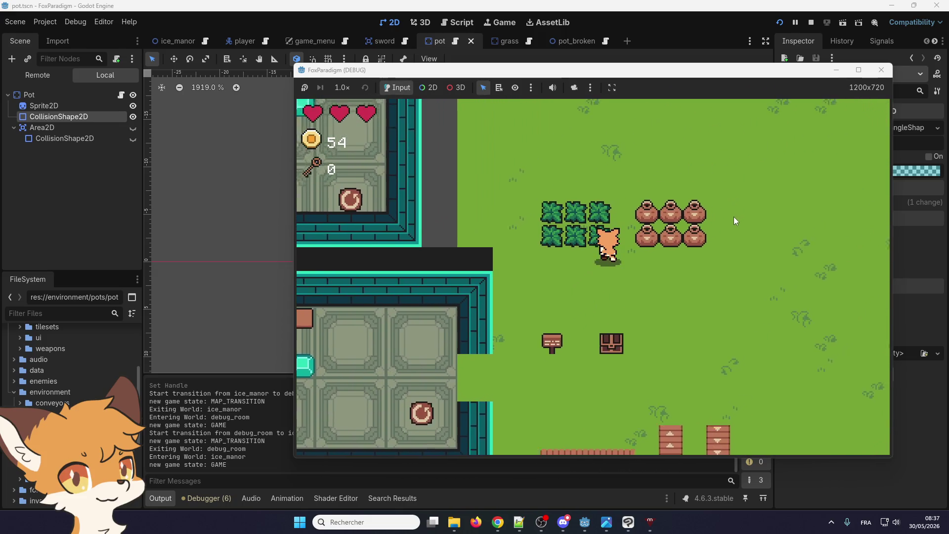
pyautogui.press('Up')
pyautogui.press('Right')
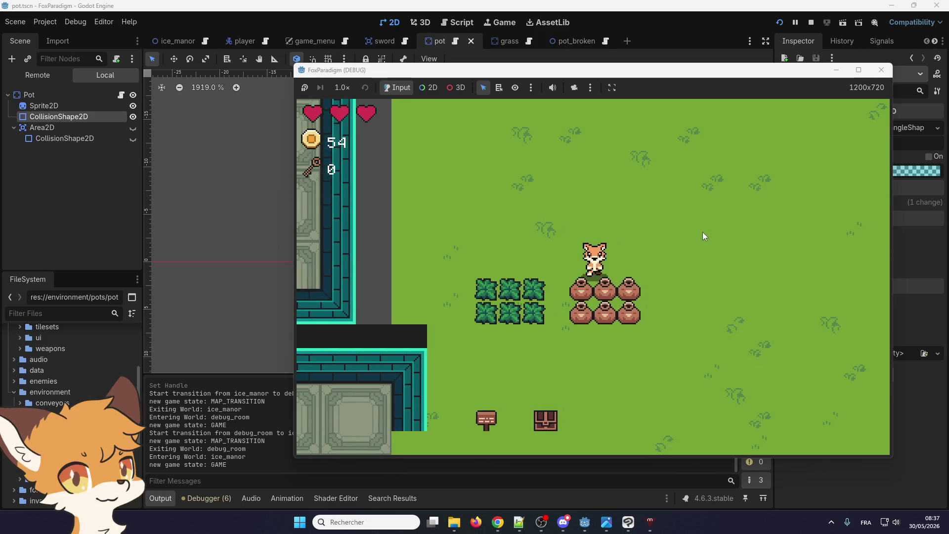
pyautogui.press('Right')
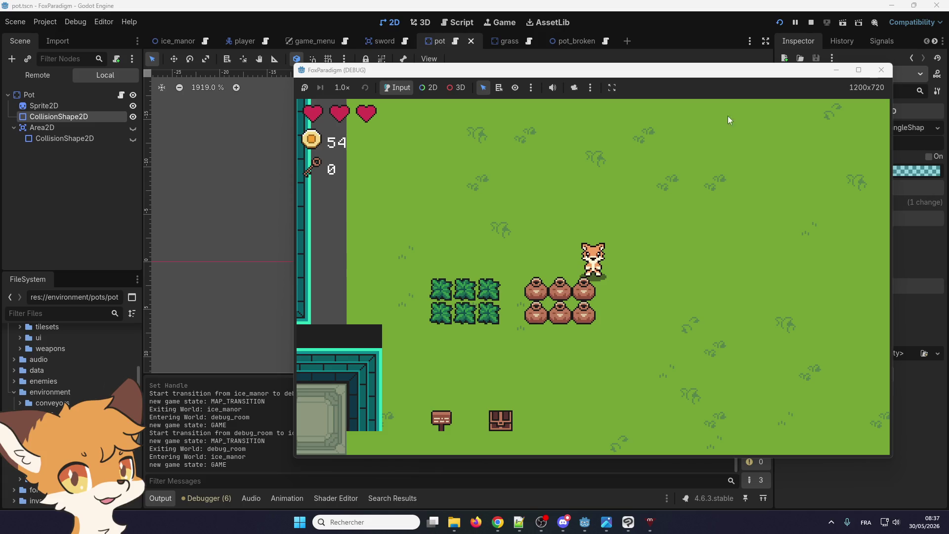
pyautogui.press('Left')
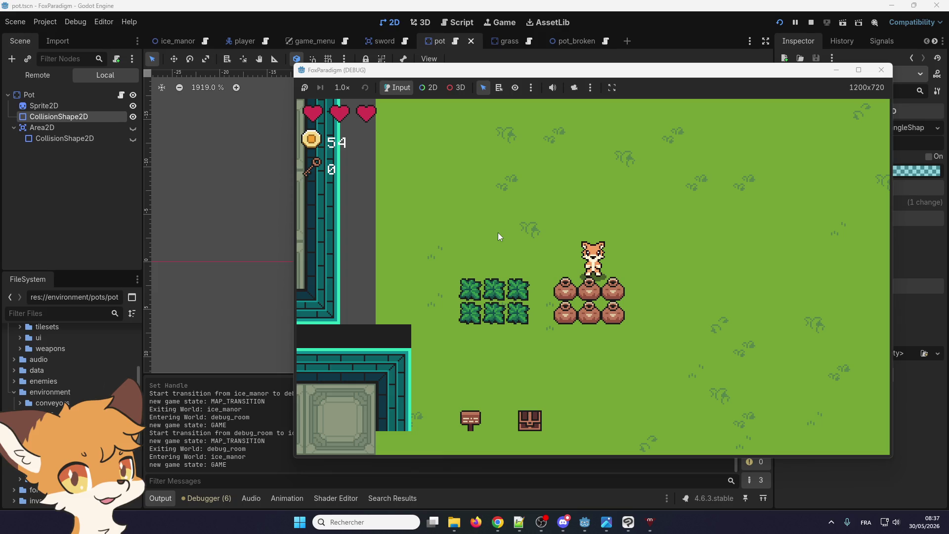
pyautogui.press('Left')
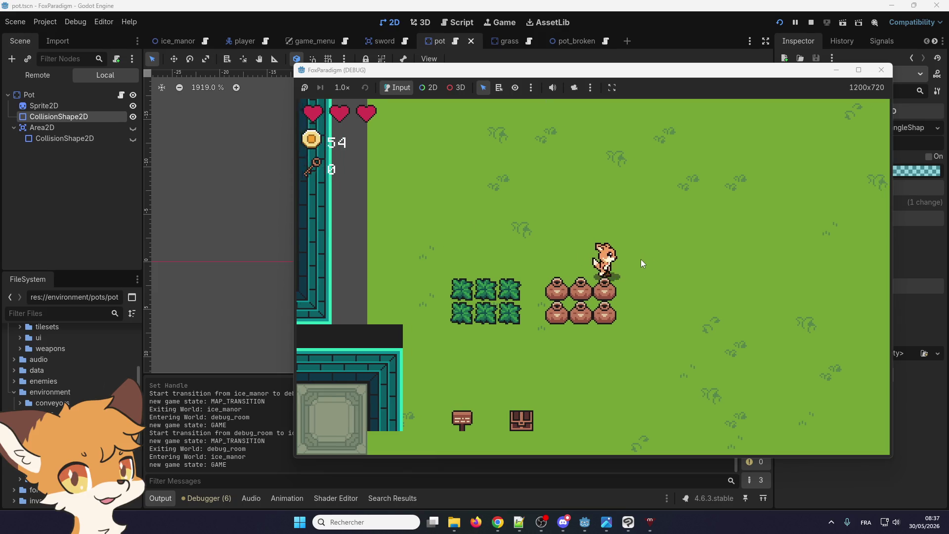
pyautogui.press('Right')
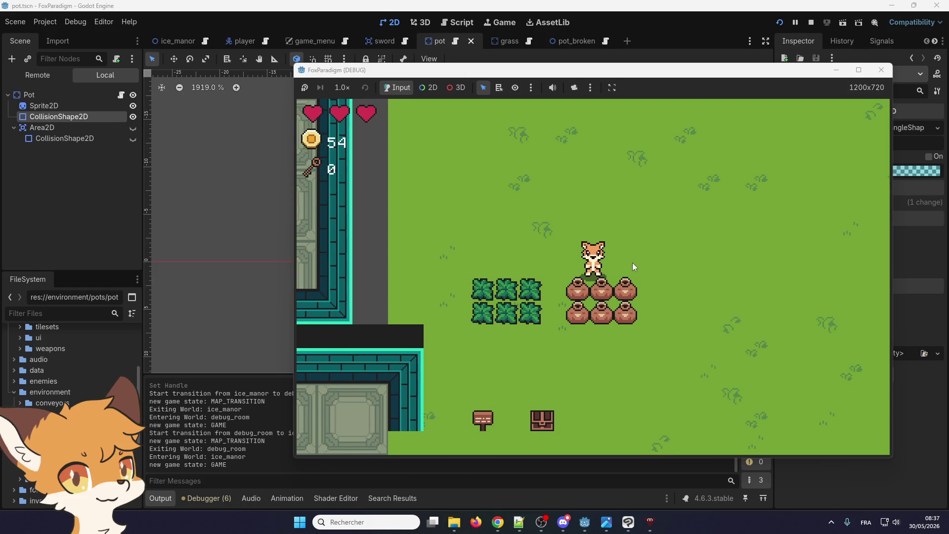
pyautogui.press('Left')
pyautogui.press('Right')
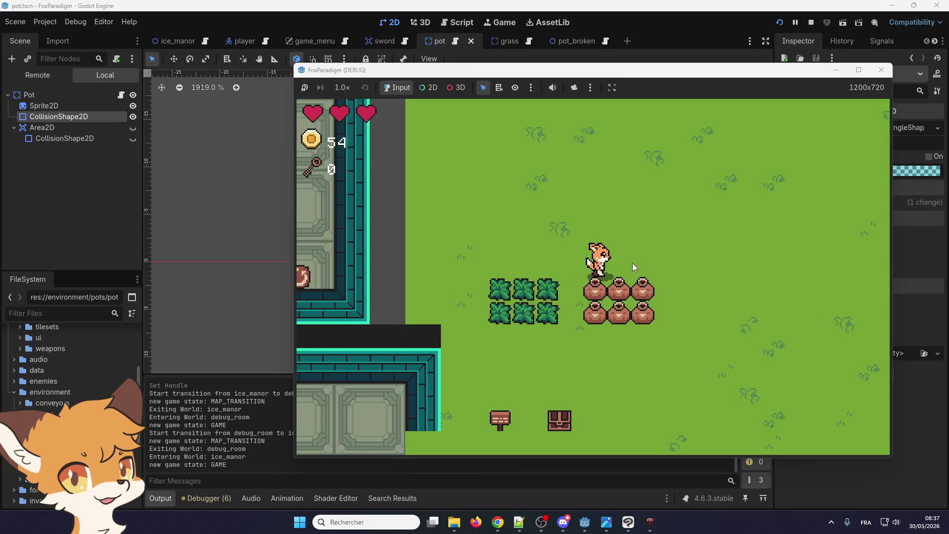
pyautogui.press('Left')
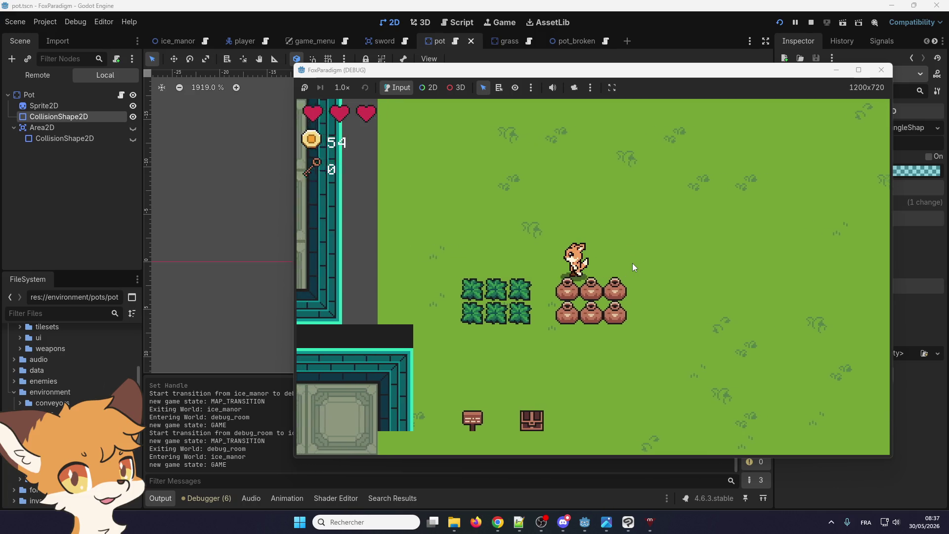
pyautogui.press('Left')
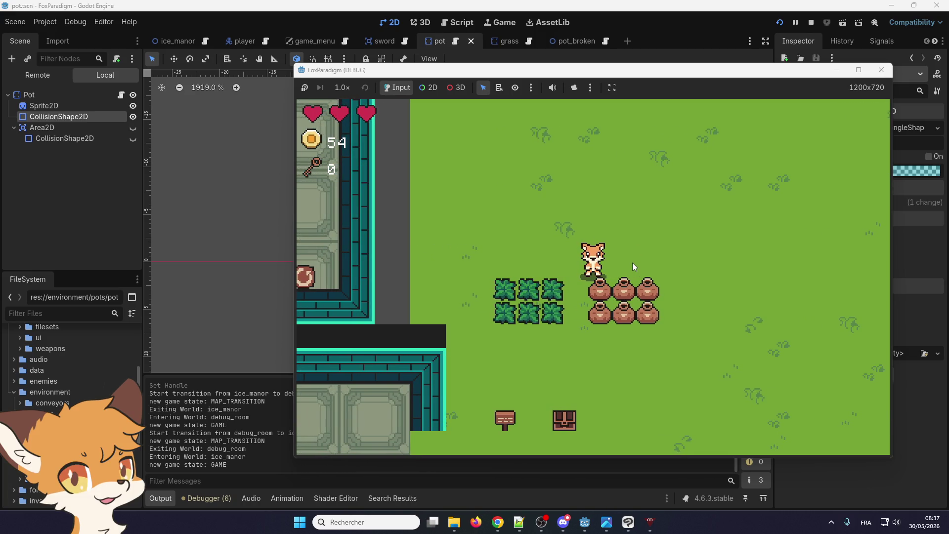
pyautogui.press('Right')
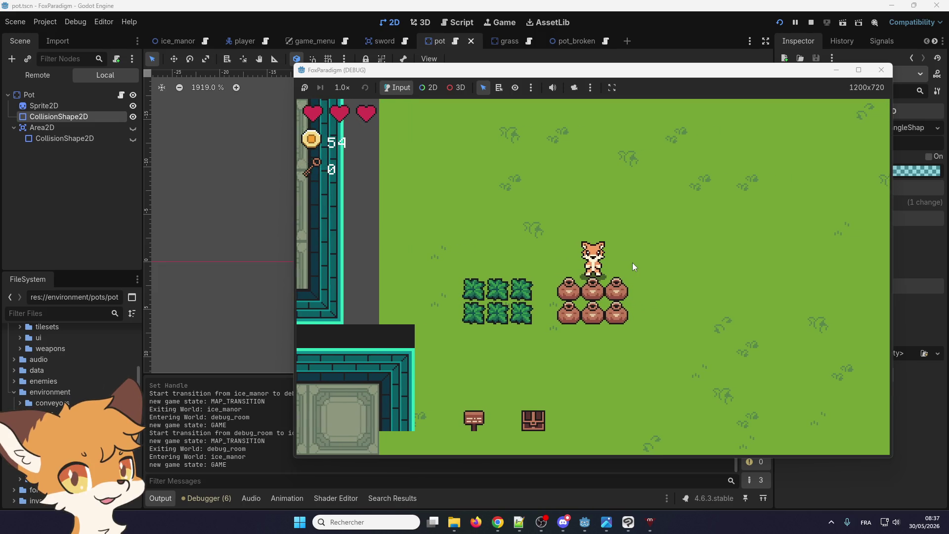
pyautogui.press('Left')
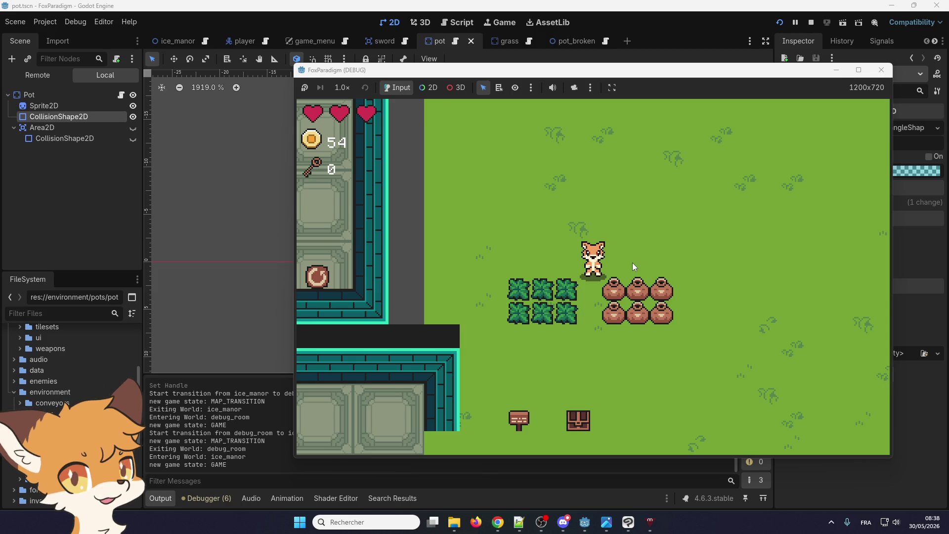
# - Push the fox into the bushes, then walk it back down and along the top of the pots
pyautogui.press('Up')
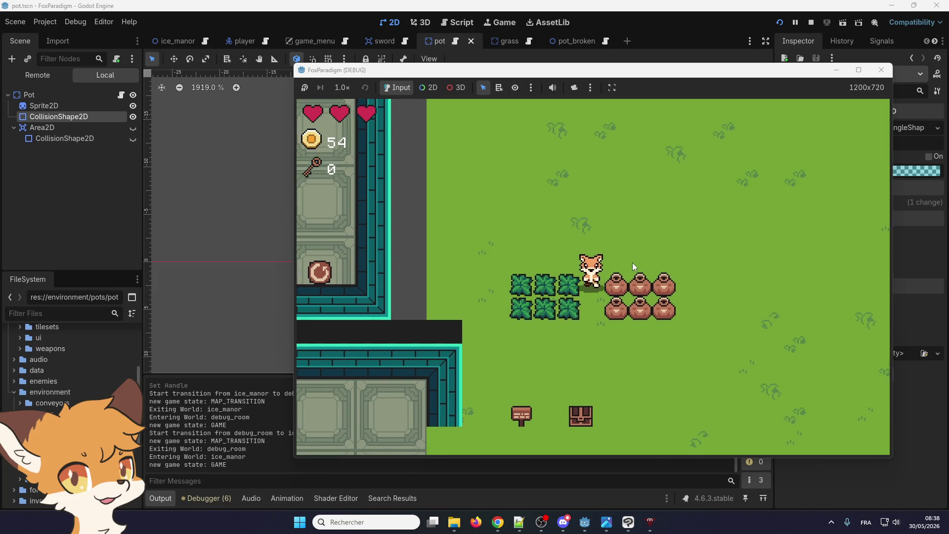
pyautogui.press('Right')
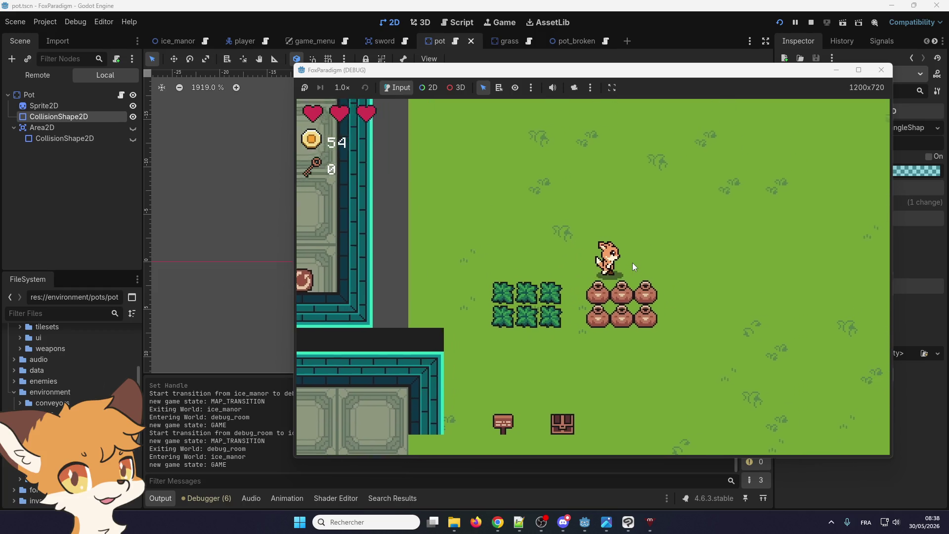
pyautogui.press('Down')
pyautogui.press('Left')
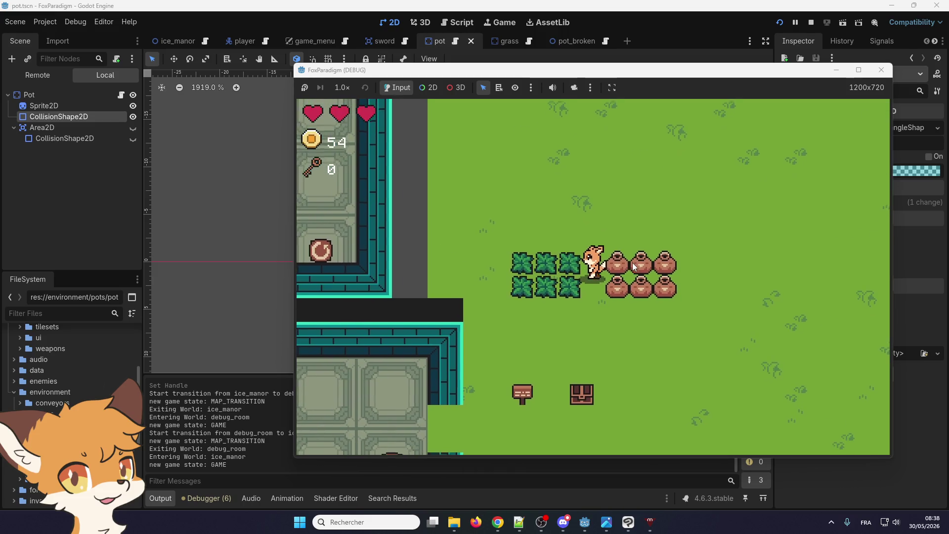
pyautogui.press('Up')
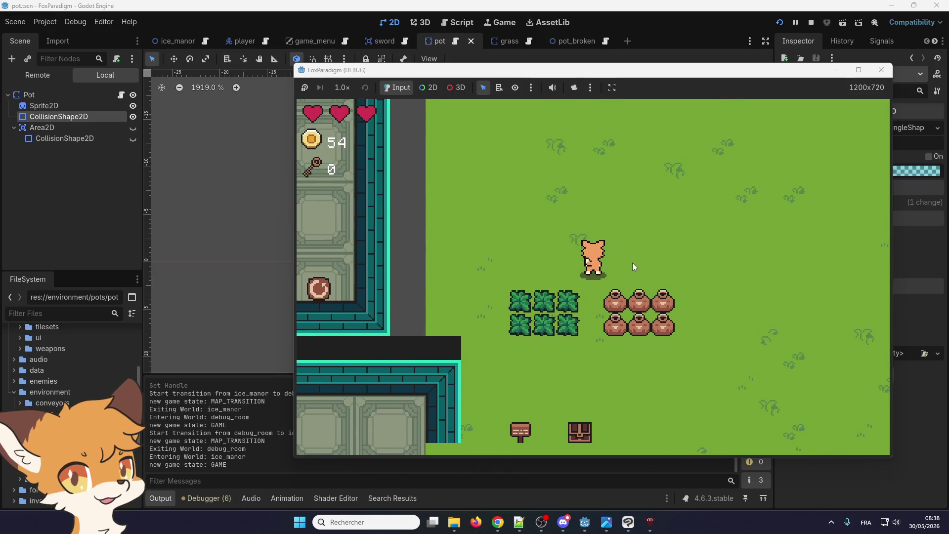
pyautogui.press('Left')
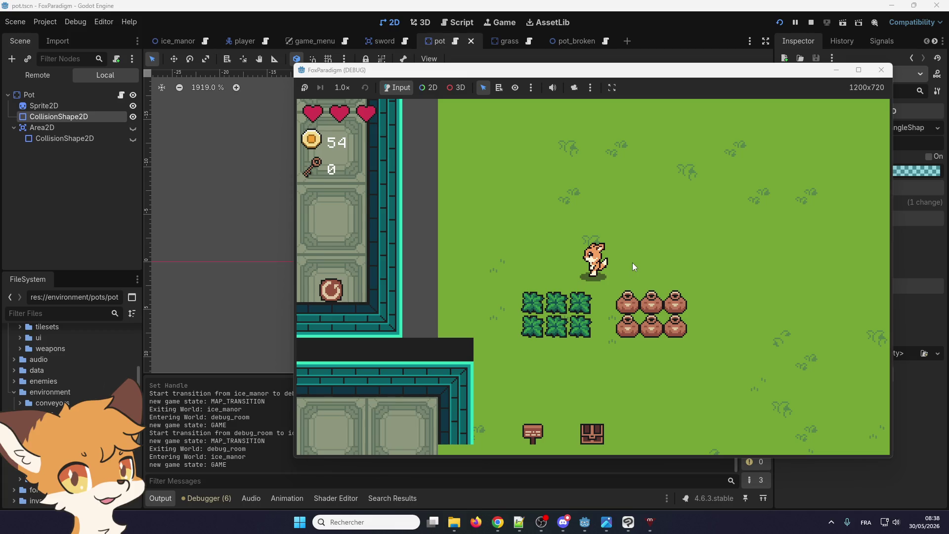
pyautogui.press('Up')
pyautogui.press('Right')
pyautogui.press('Down')
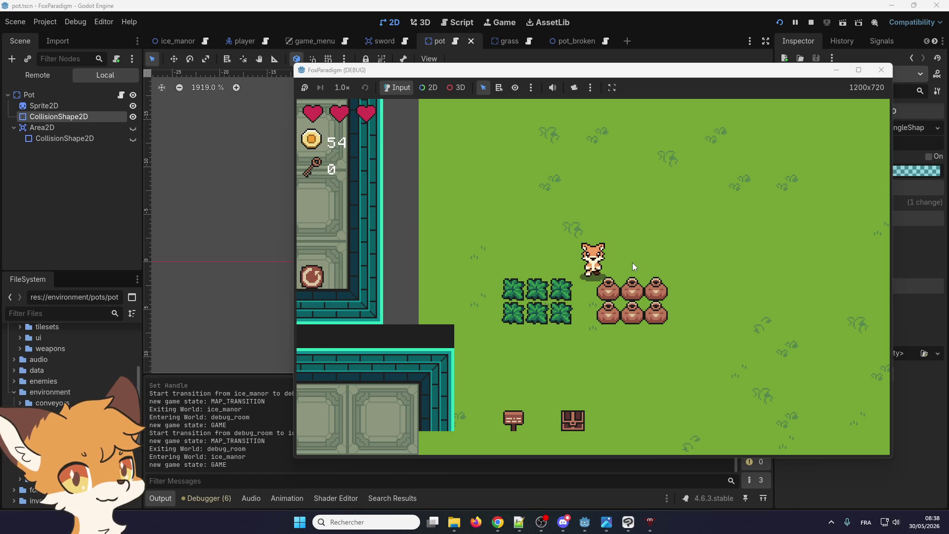
pyautogui.press('Left')
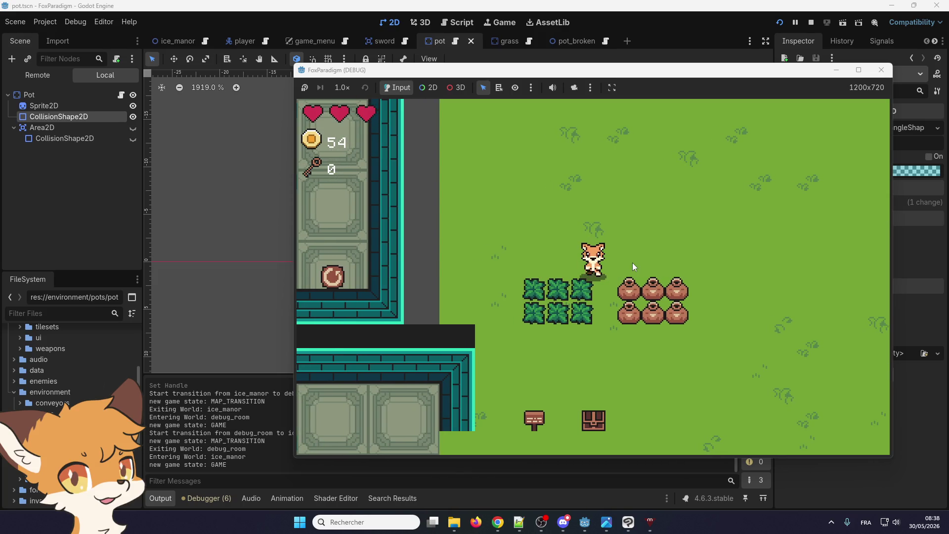
pyautogui.press('Right')
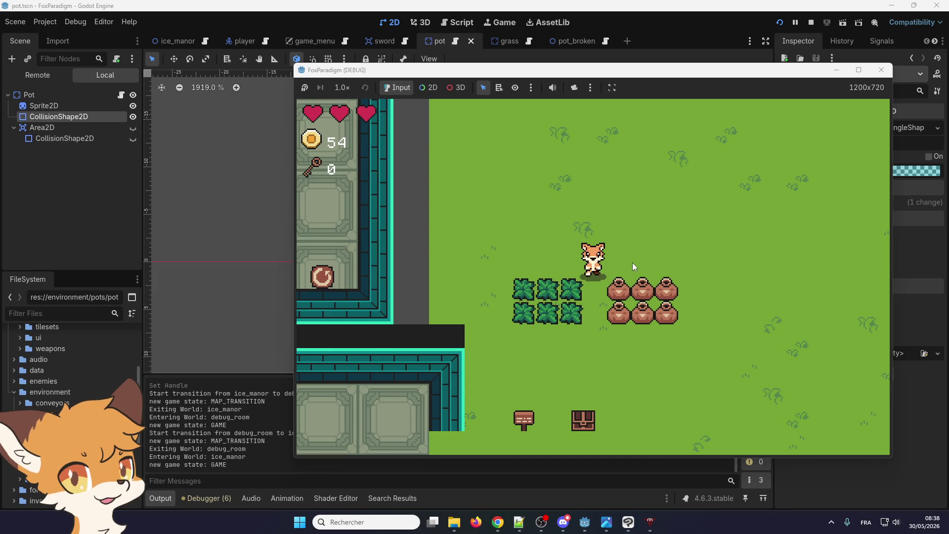
# - Repeatedly walk the fox up and down between the bushes and the pots
pyautogui.press('Down')
pyautogui.press('Down')
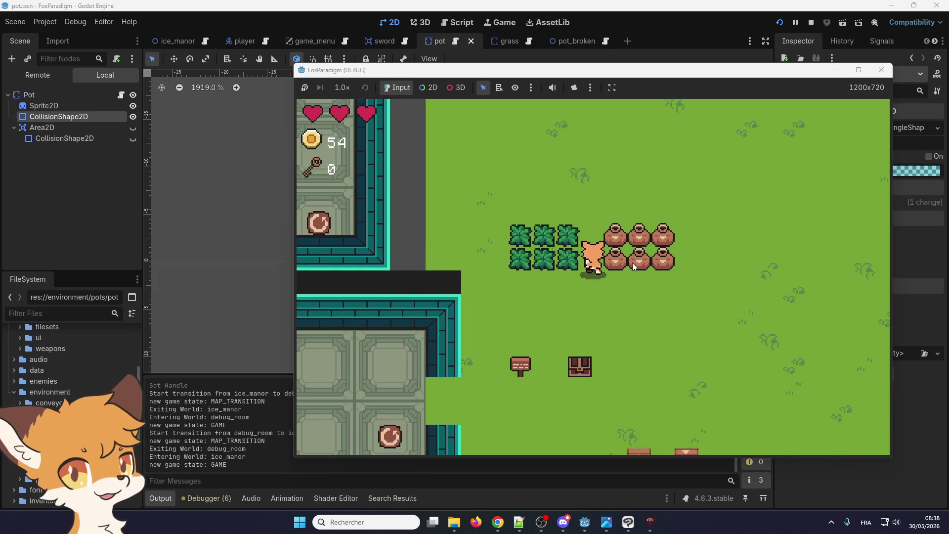
pyautogui.press('Up')
pyautogui.press('Down')
pyautogui.press('Up')
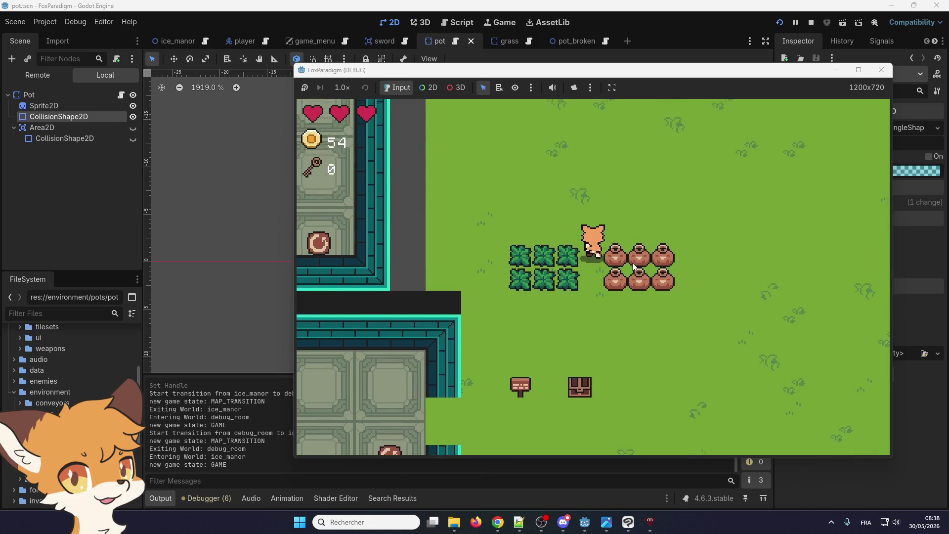
pyautogui.press('Down')
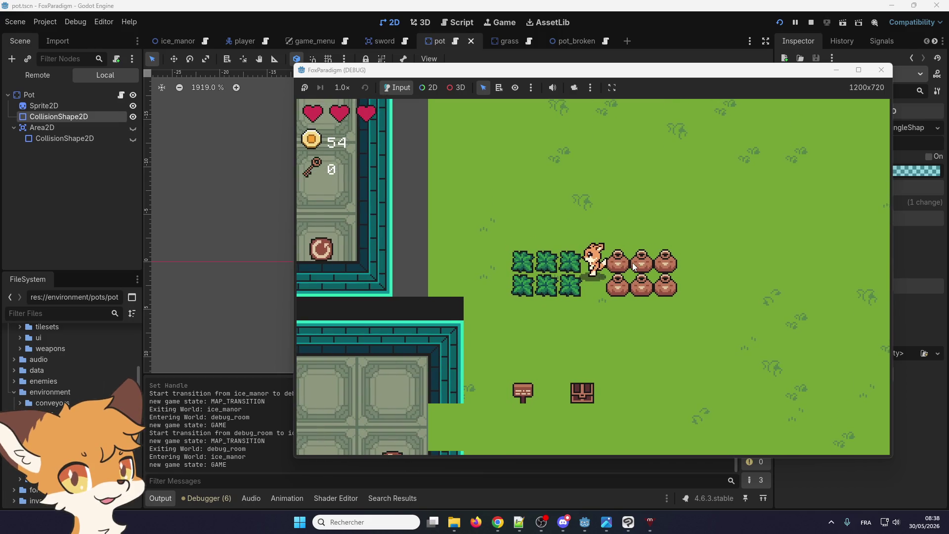
pyautogui.press('Up')
pyautogui.press('Down')
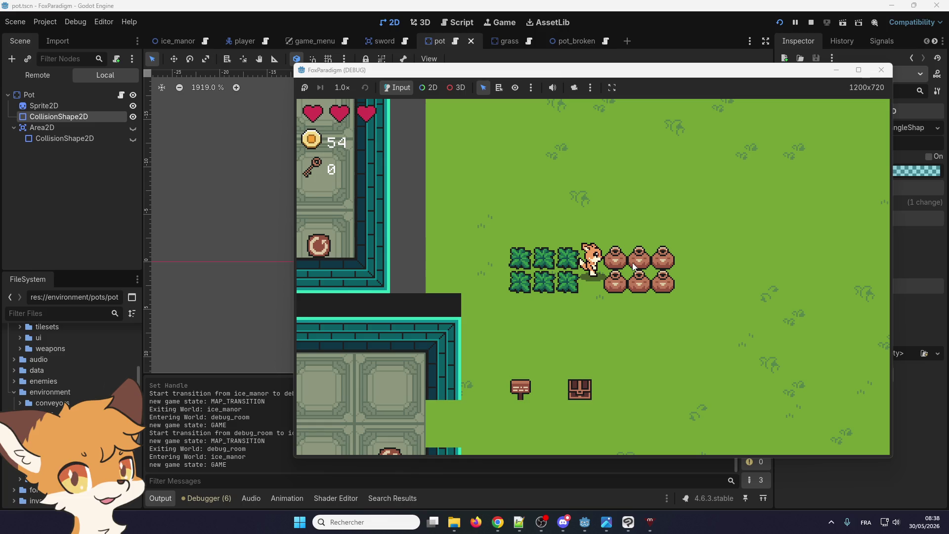
pyautogui.press('Up')
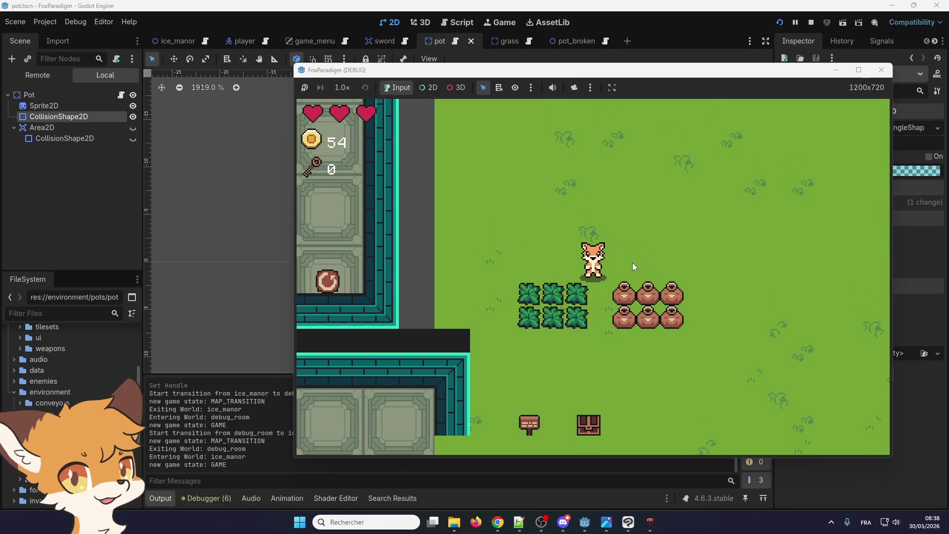
pyautogui.press('Up')
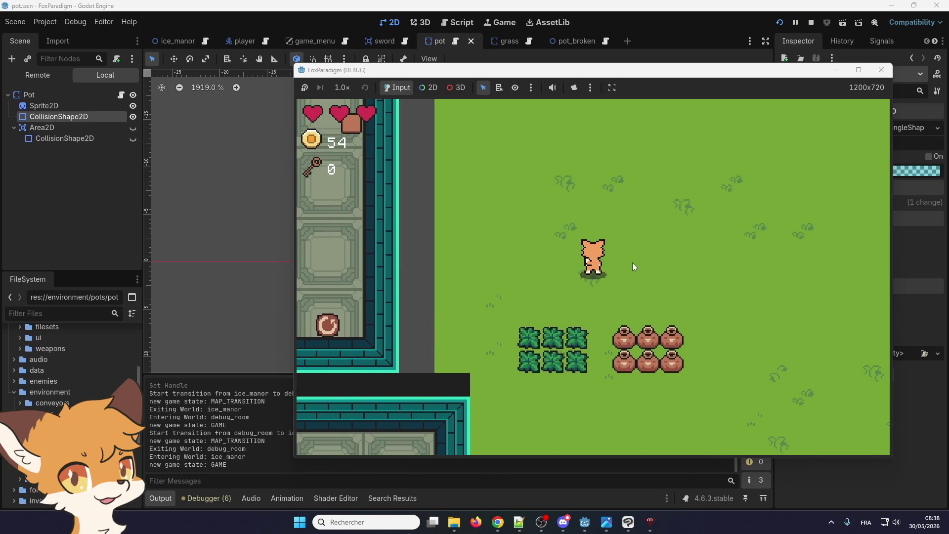
pyautogui.press('Down')
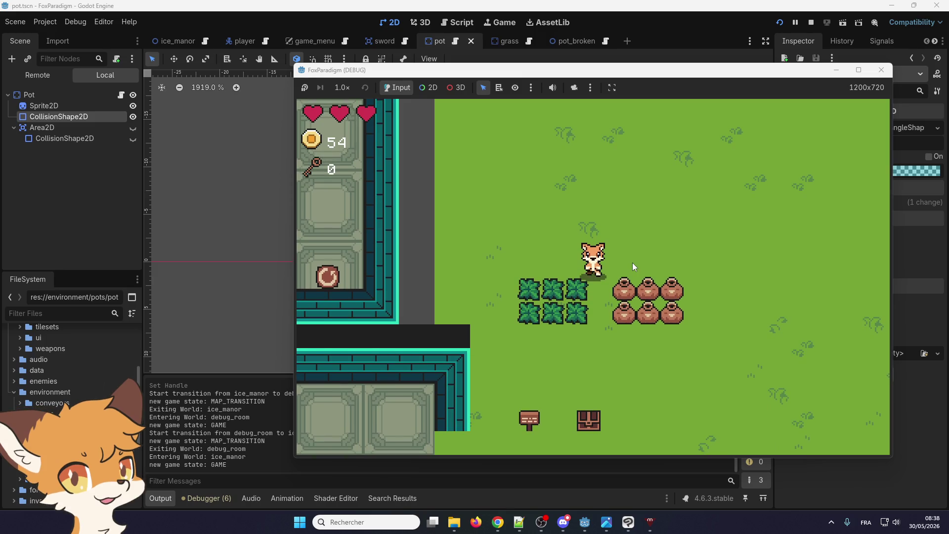
pyautogui.press('Down')
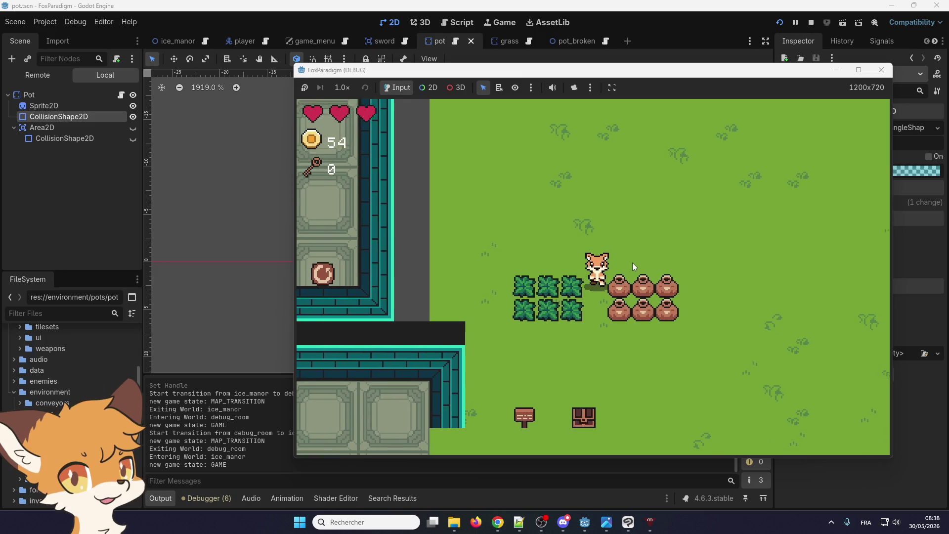
pyautogui.press('Up')
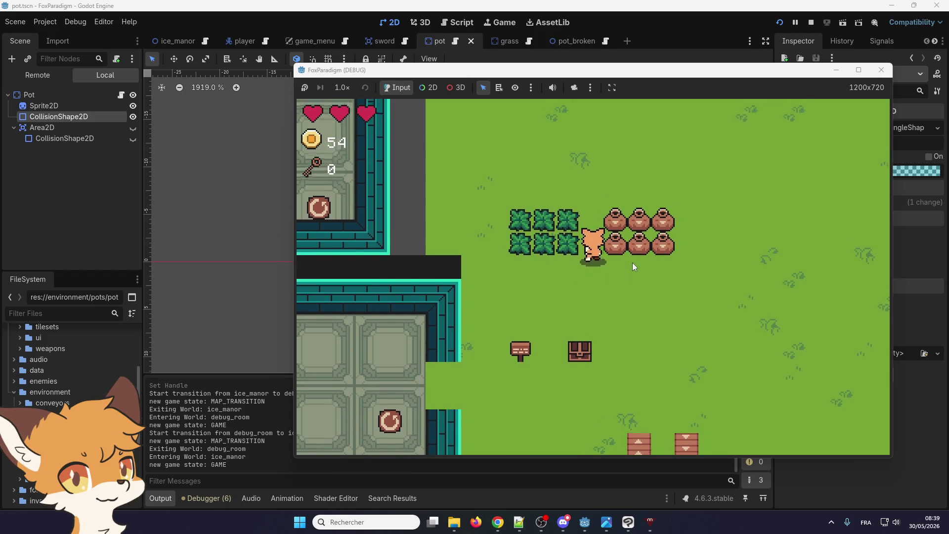
pyautogui.press('Down')
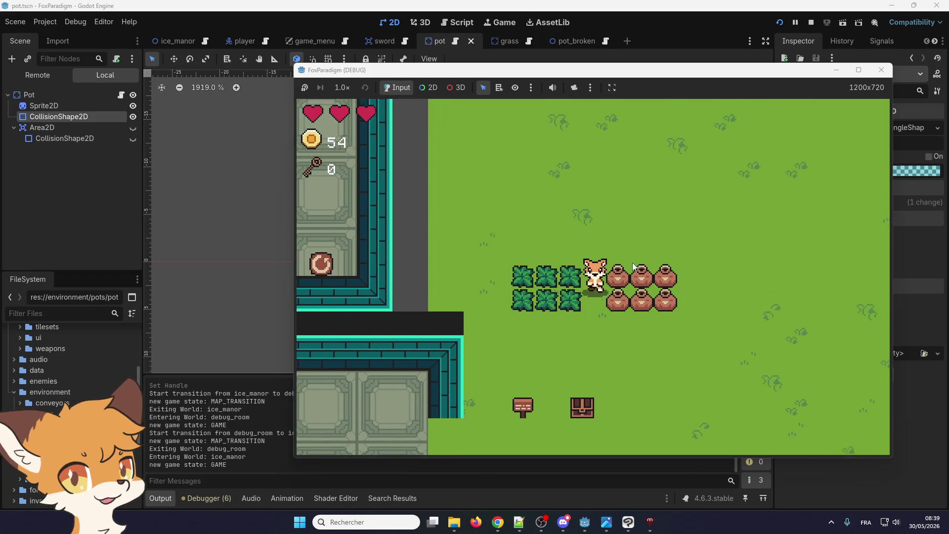
pyautogui.press('Up')
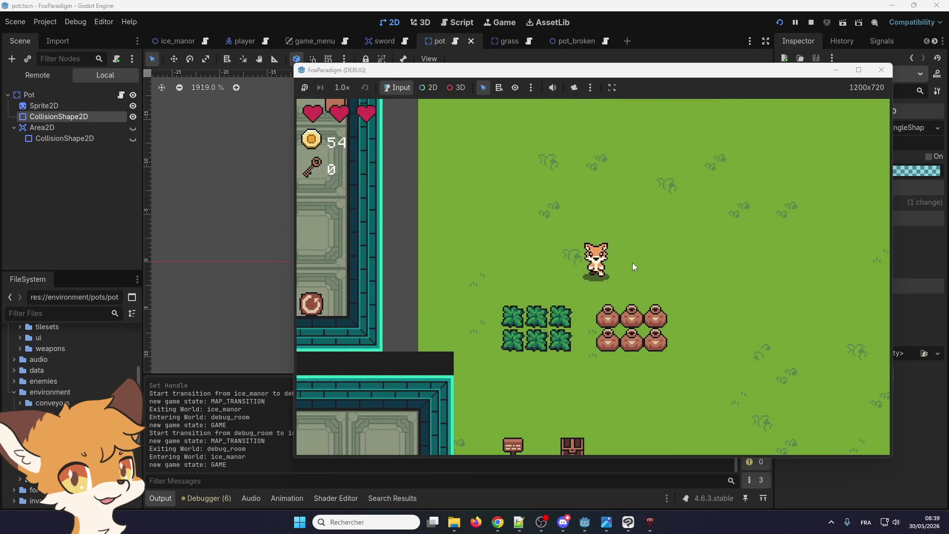
pyautogui.press('Down')
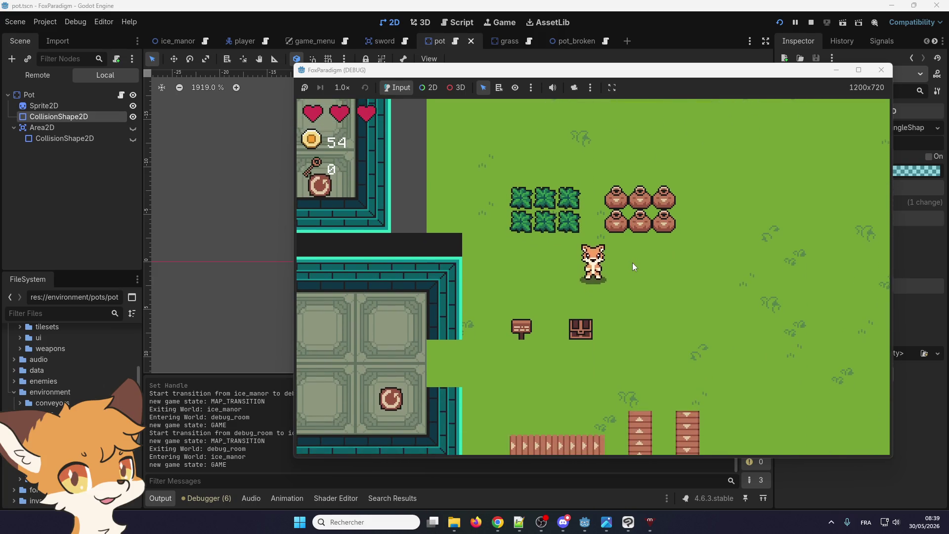
pyautogui.press('Up')
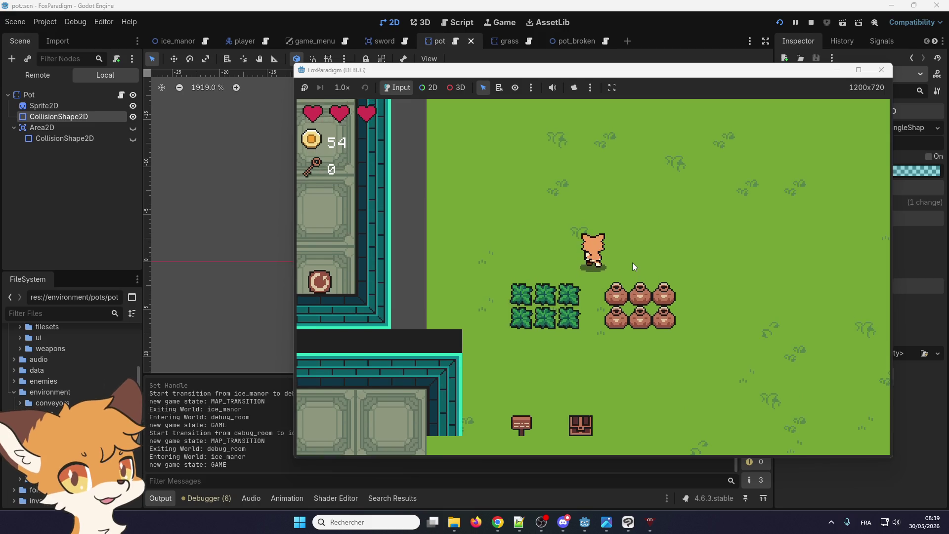
# - Press the fox against the top of the pots, then walk it along the bushes and between the rows
pyautogui.press('Right')
pyautogui.press('Down')
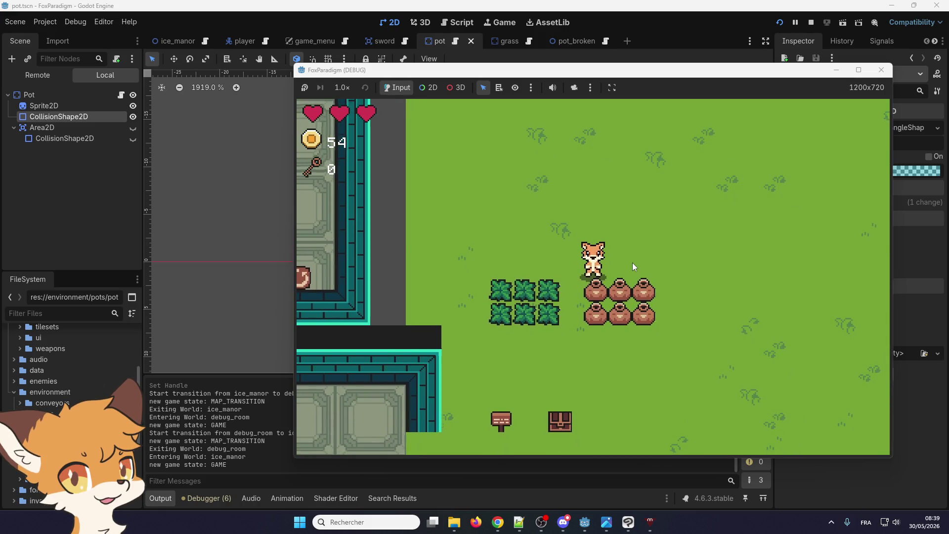
pyautogui.press('Left')
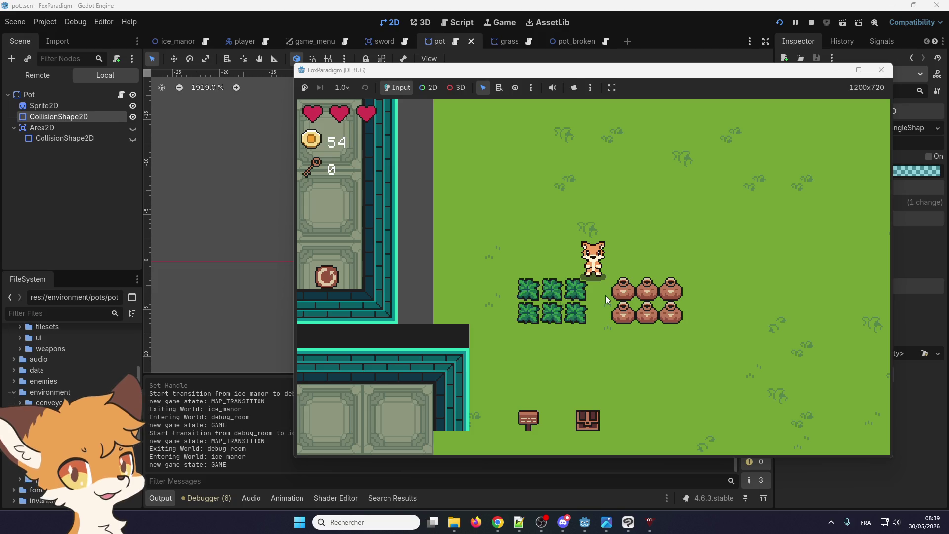
pyautogui.press('Up')
pyautogui.press('Down')
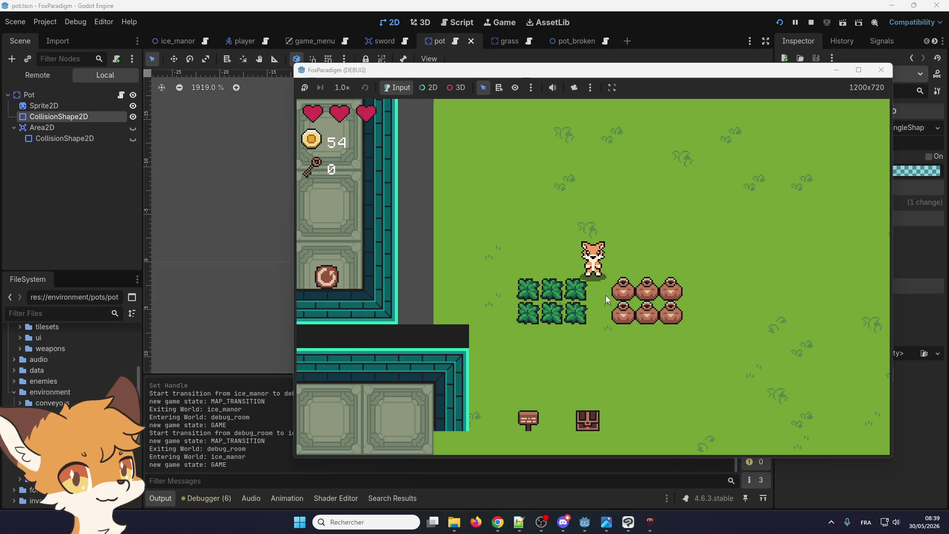
pyautogui.press('Left')
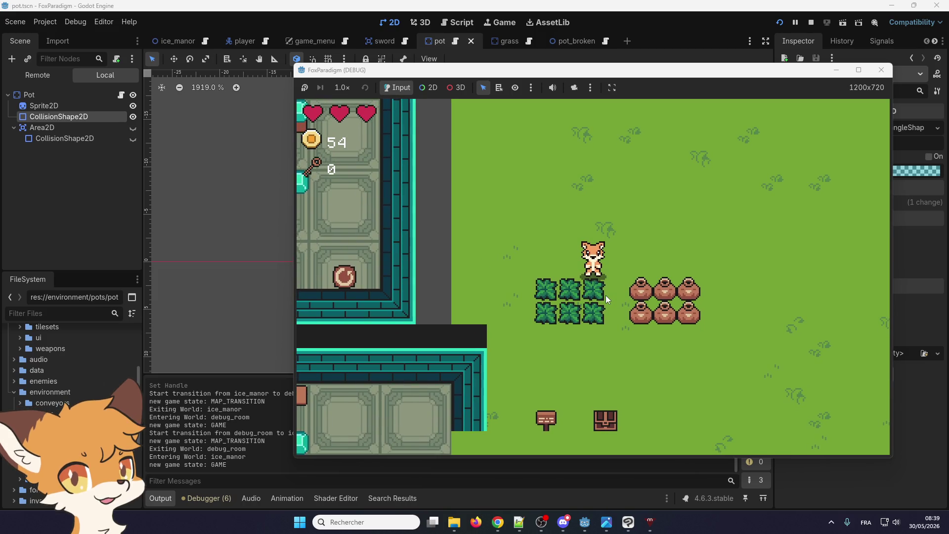
pyautogui.press('Right')
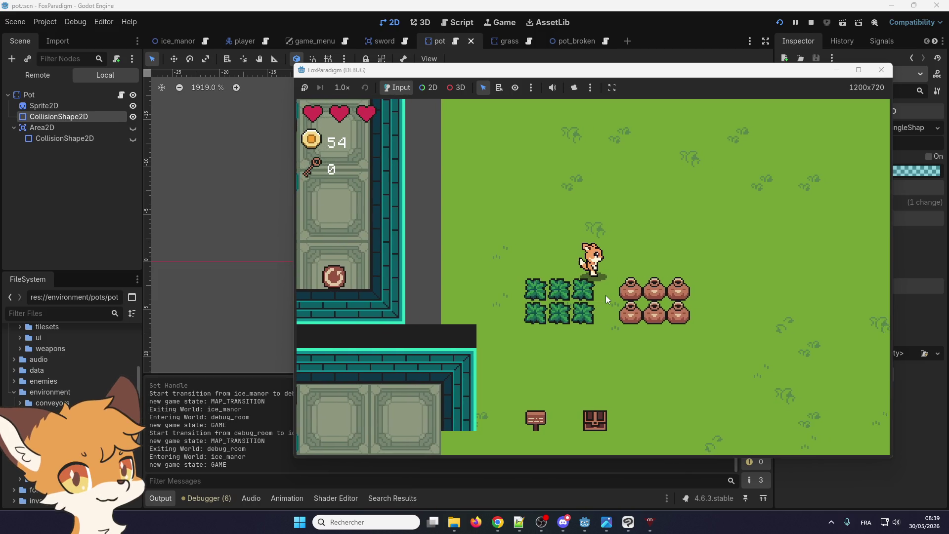
pyautogui.press('Left')
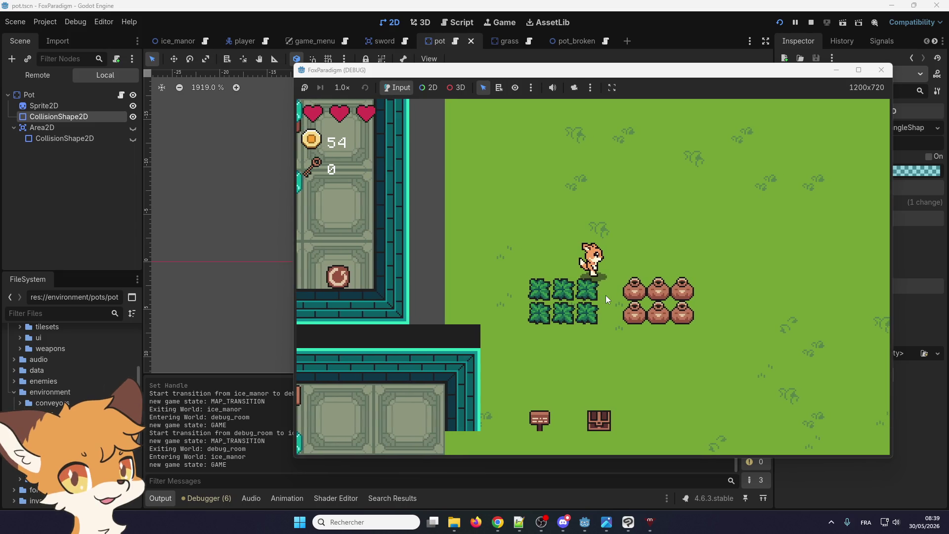
pyautogui.press('Up')
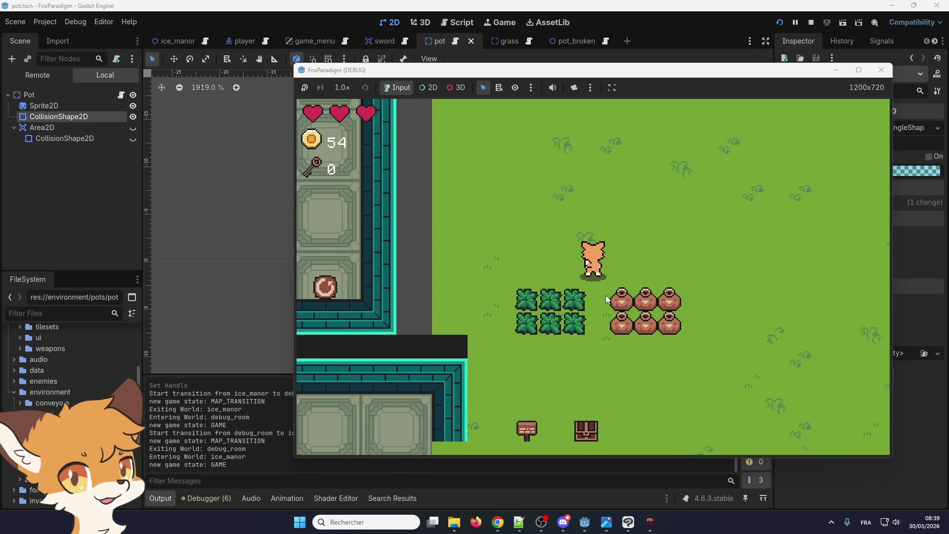
pyautogui.press('Down')
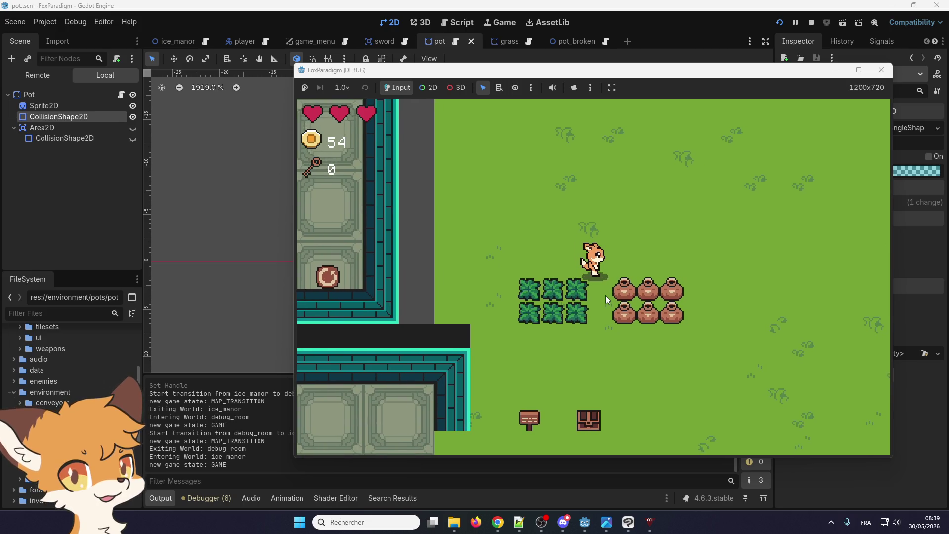
pyautogui.press('Up')
pyautogui.press('Down')
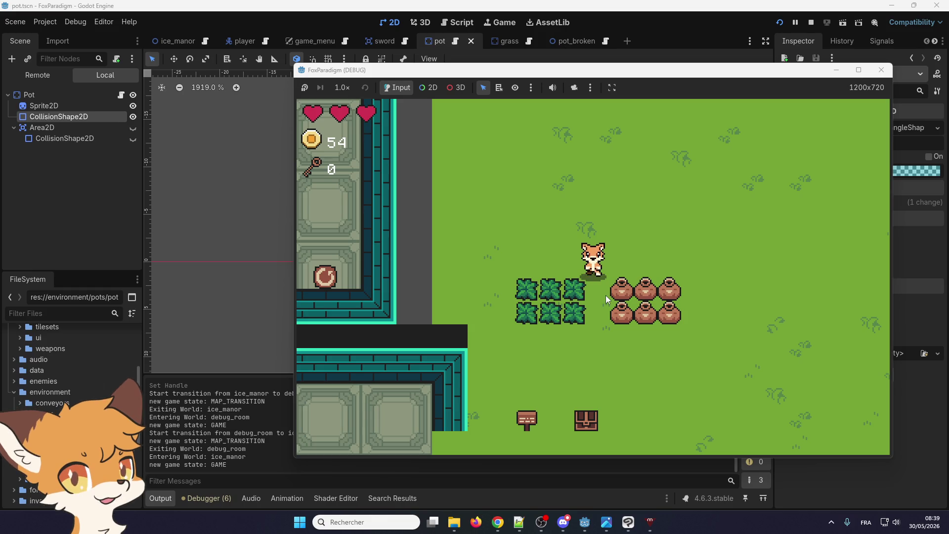
pyautogui.press('Down')
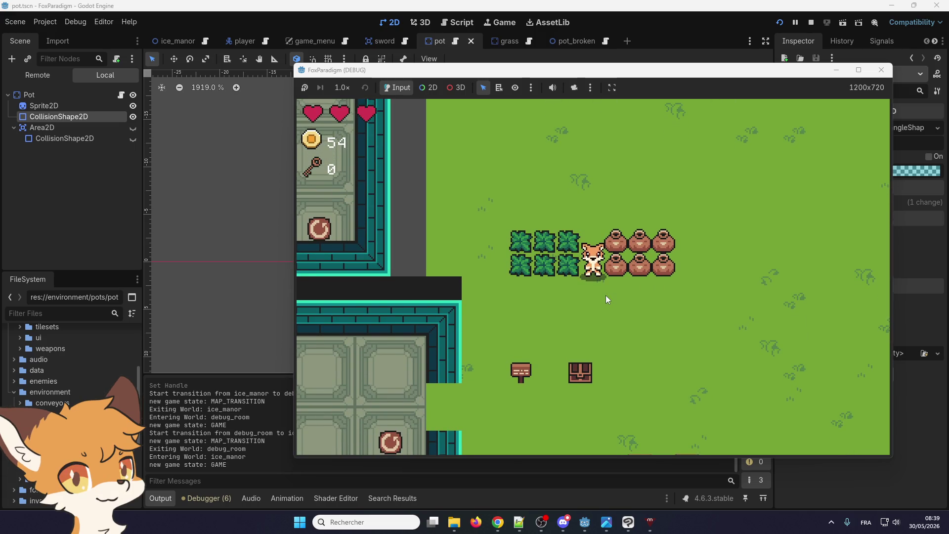
pyautogui.press('Up')
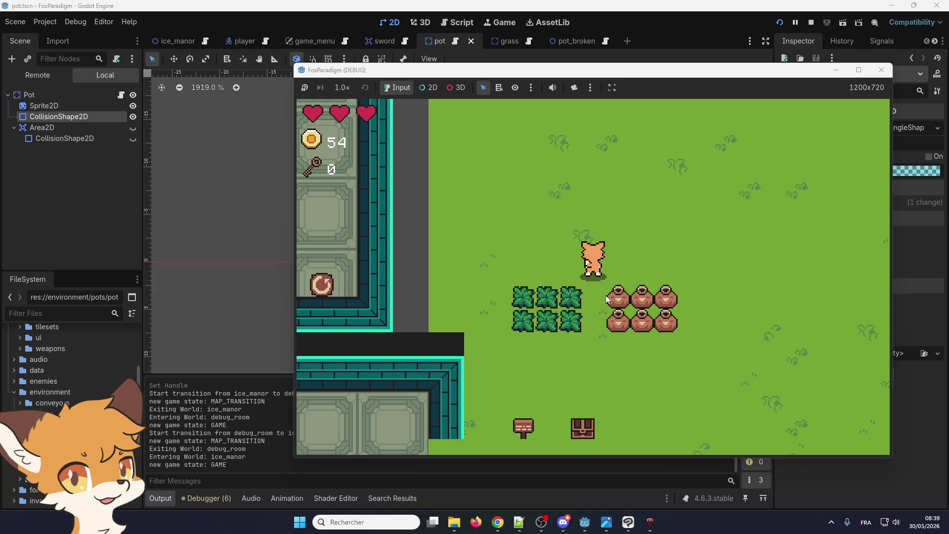
# - Walk the fox along the pots' top edge, around the field, and down against the pots
pyautogui.press('Right')
pyautogui.press('Up')
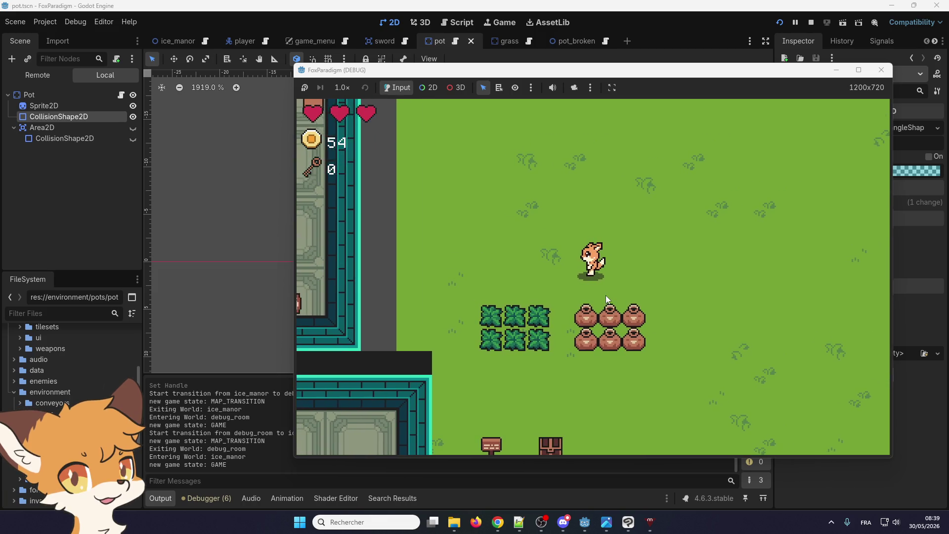
pyautogui.press('Right')
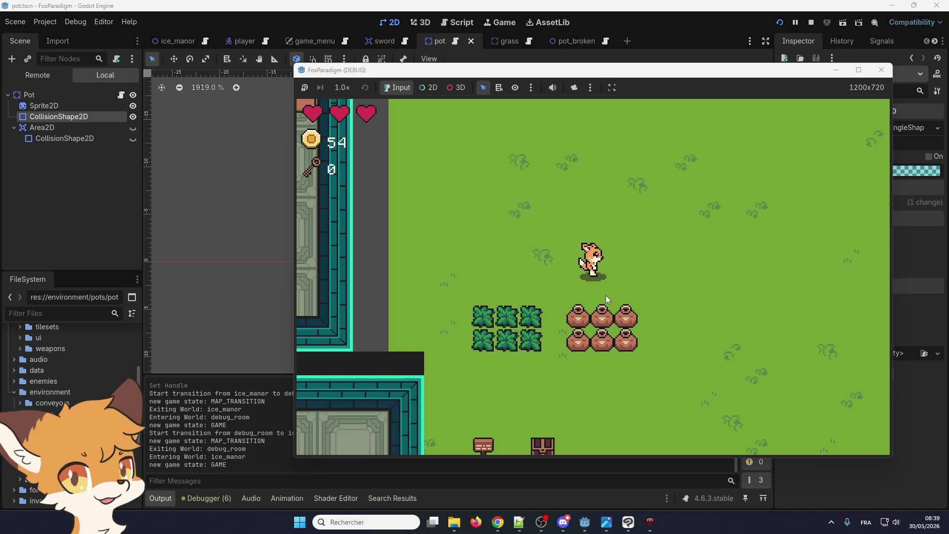
pyautogui.press('Left')
pyautogui.press('Down')
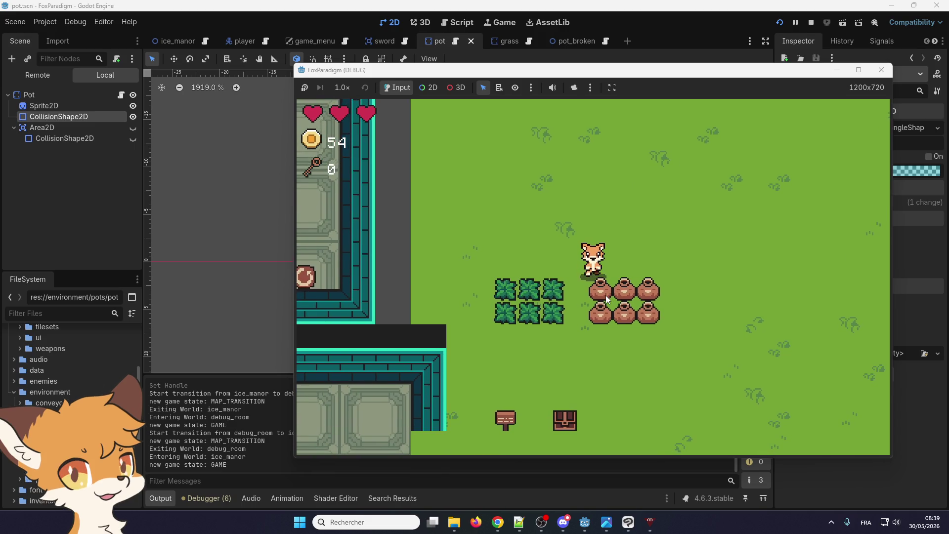
pyautogui.press('Right')
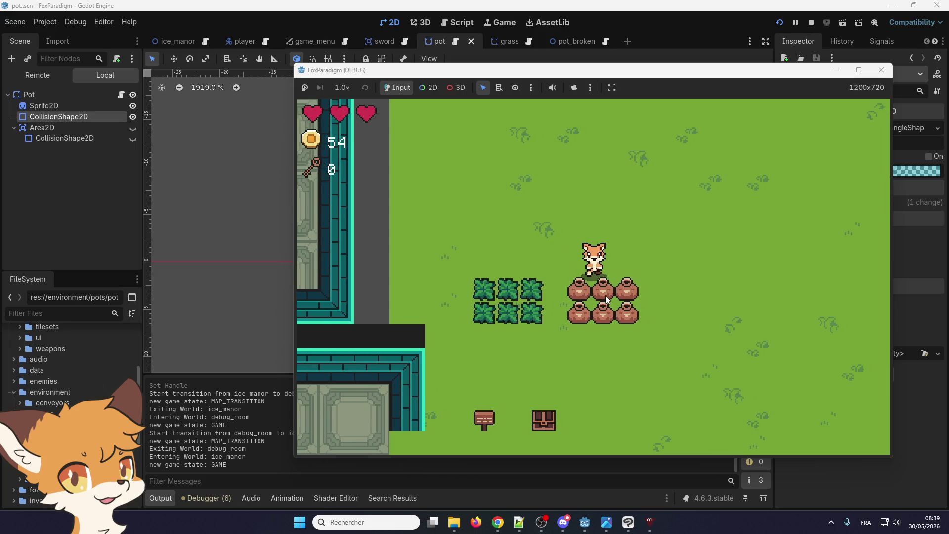
pyautogui.press('Left')
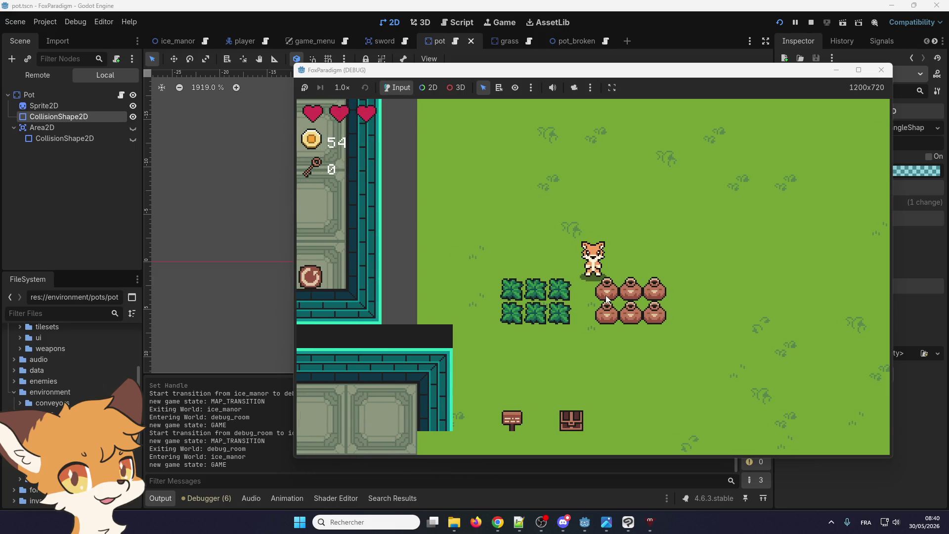
pyautogui.press('Up')
pyautogui.press('Right')
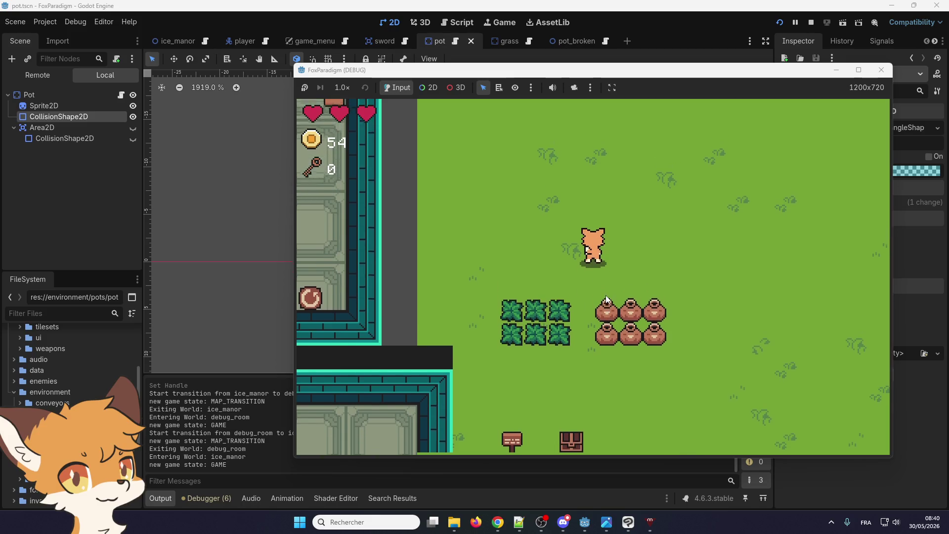
pyautogui.press('Left')
pyautogui.press('Up')
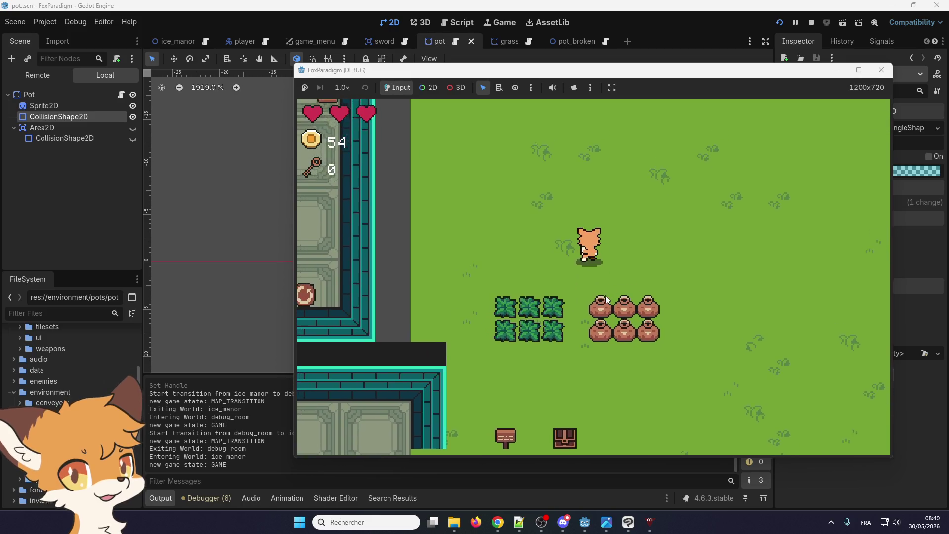
pyautogui.press('Down')
pyautogui.press('Left')
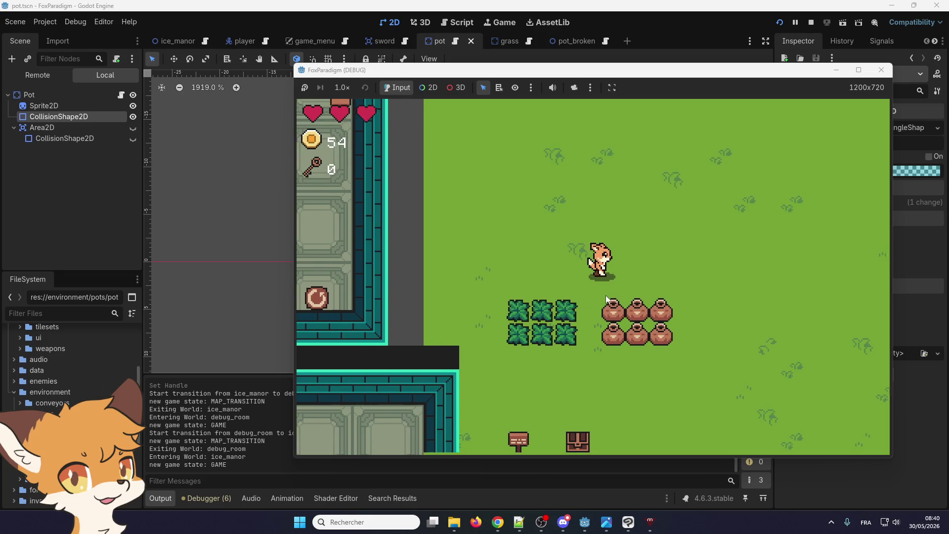
pyautogui.press('Right')
pyautogui.press('Down')
pyautogui.press('Left')
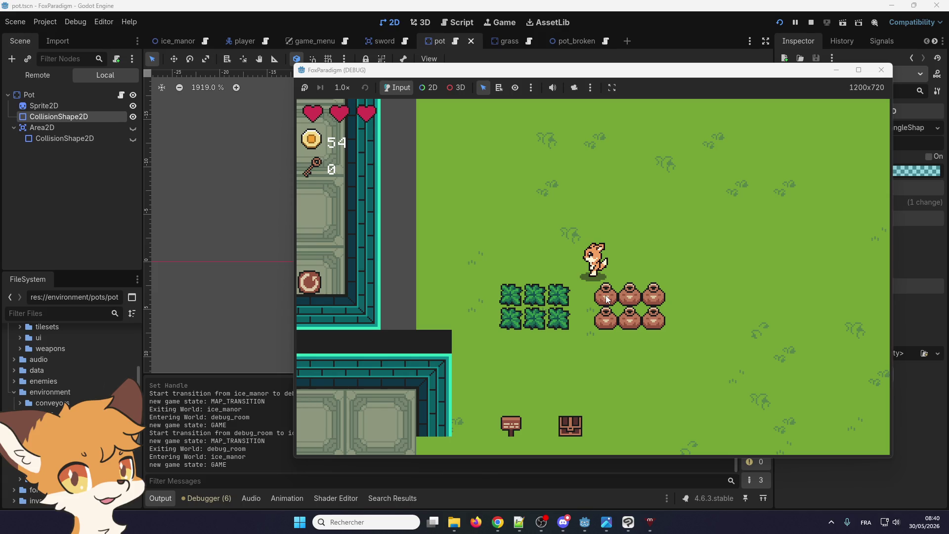
pyautogui.press('Down')
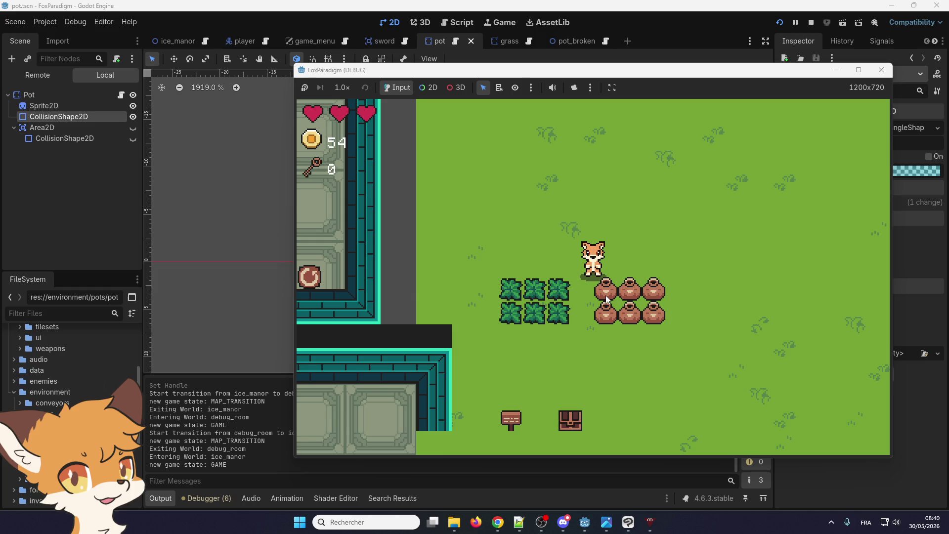
# - Swing the sword at the pots, then walk into the gap between grass and pots and out
pyautogui.press('space')
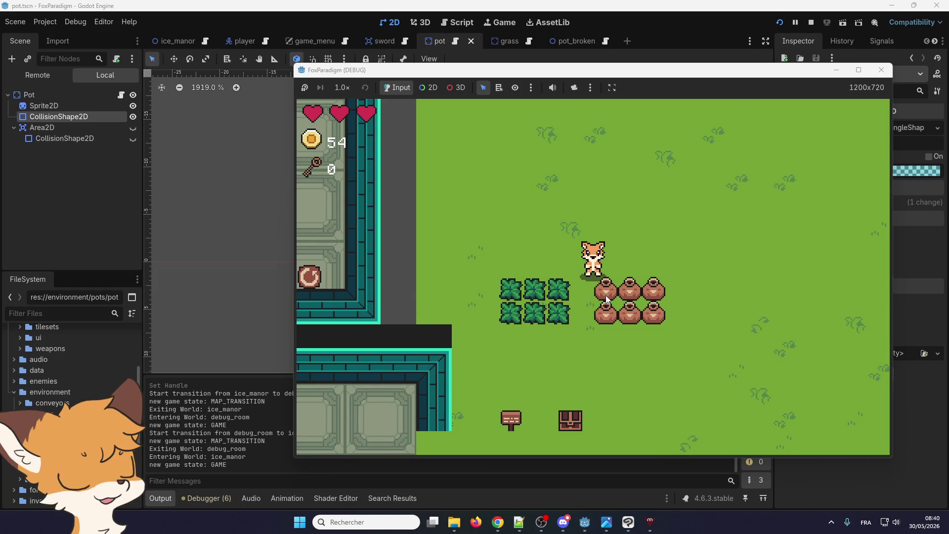
pyautogui.press('Down')
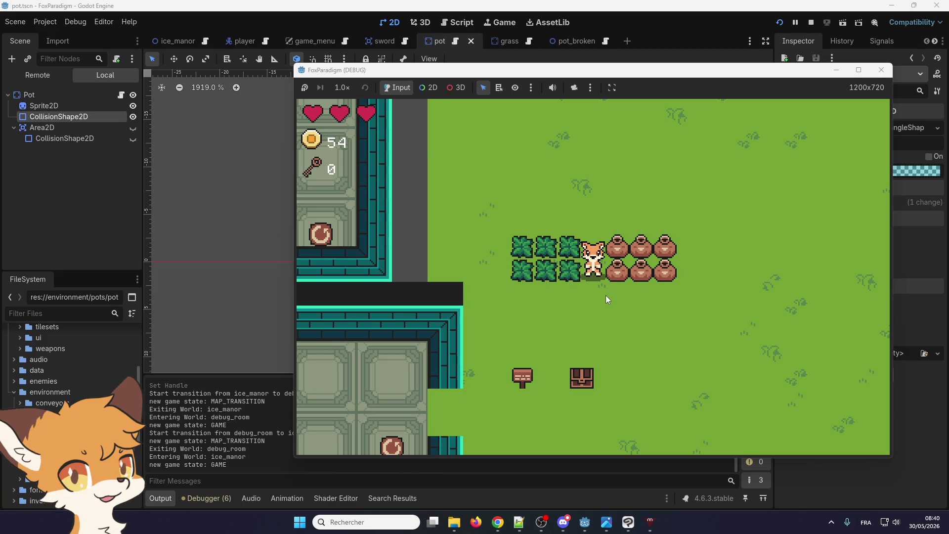
pyautogui.press('Up')
pyautogui.press('Down')
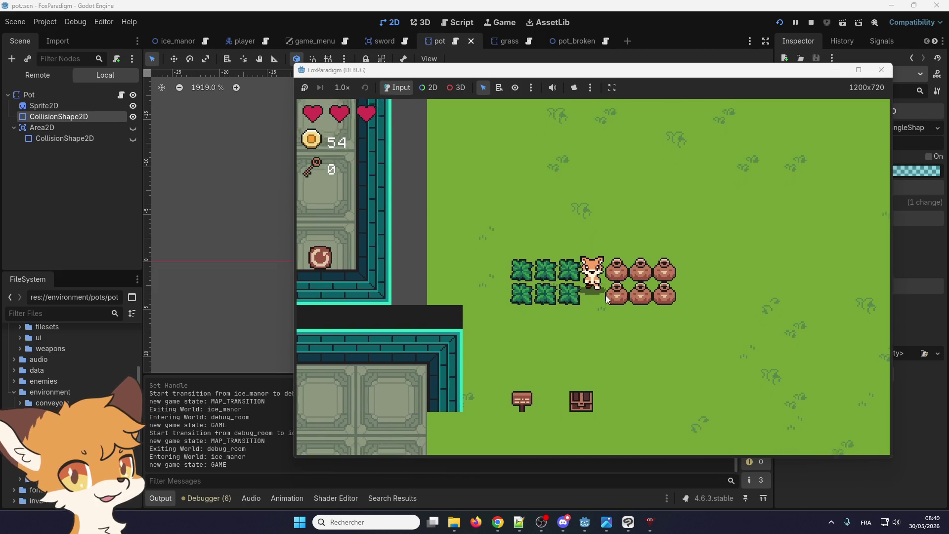
pyautogui.press('Left')
# - Walk the fox up and right past the grass, then back down toward the pots
pyautogui.press('Up')
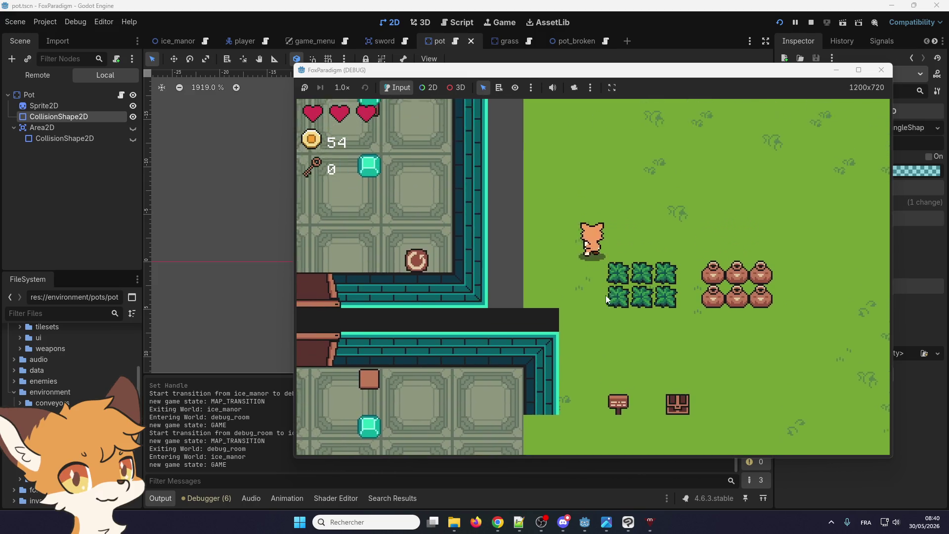
pyautogui.press('Right')
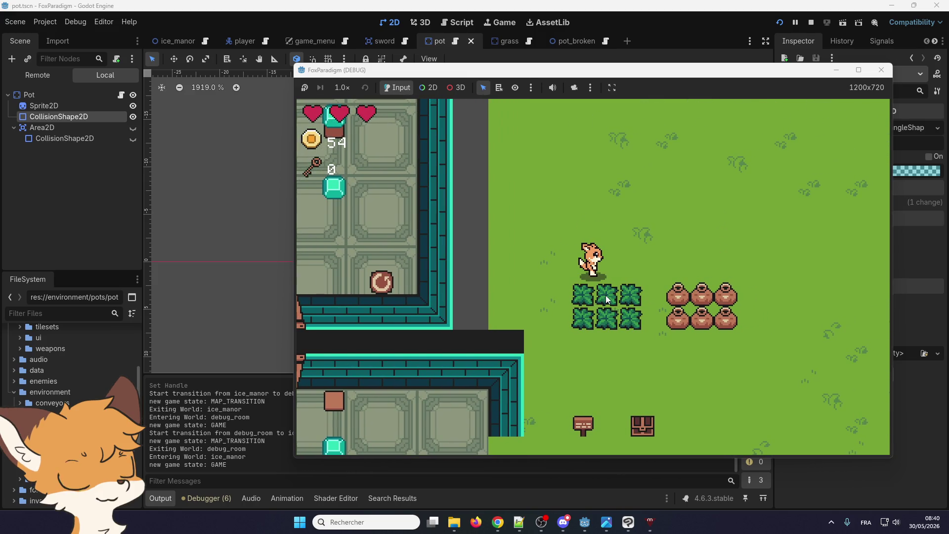
pyautogui.press('Right')
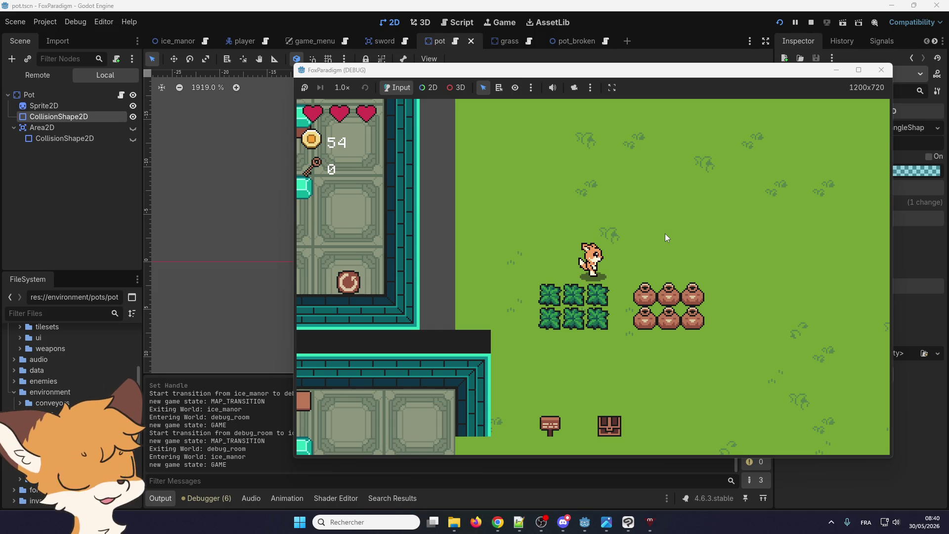
pyautogui.press('Right')
pyautogui.press('Right')
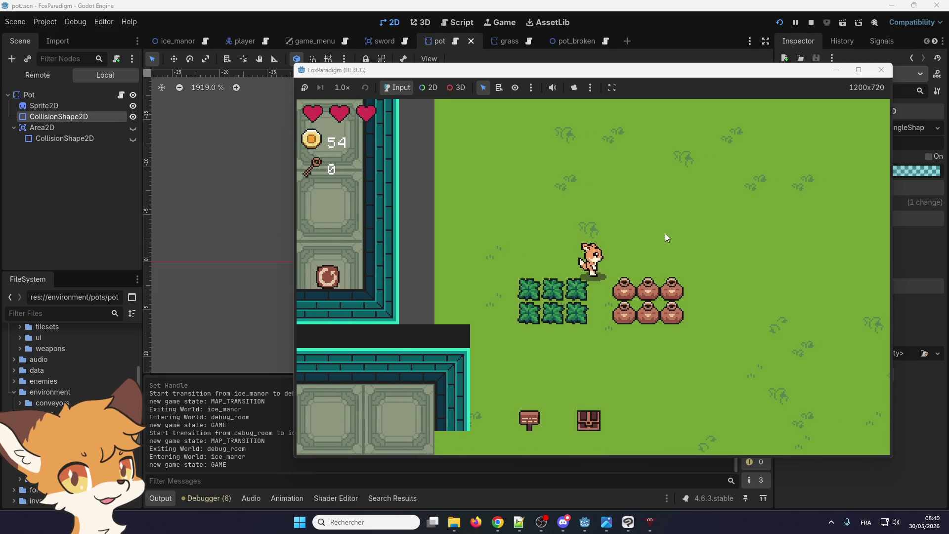
pyautogui.press('Up')
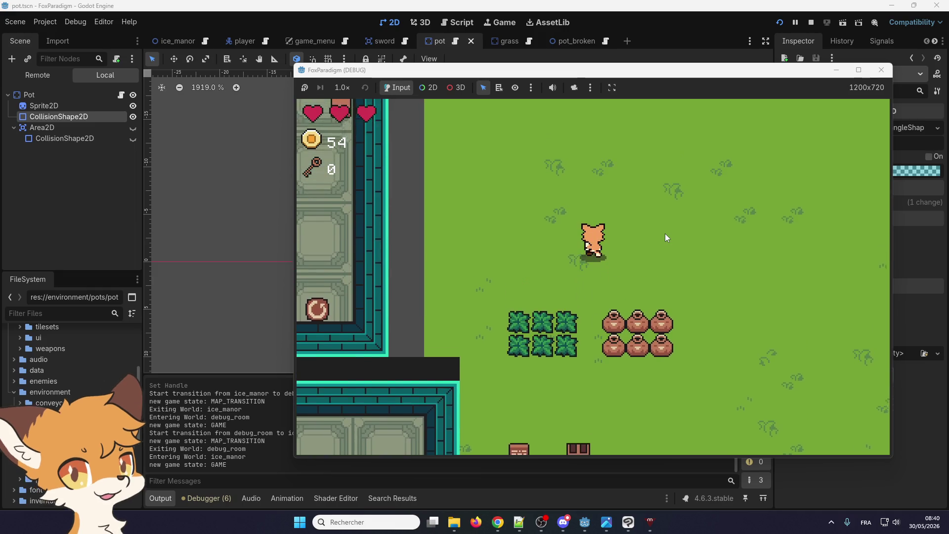
pyautogui.press('Down')
pyautogui.press('Right')
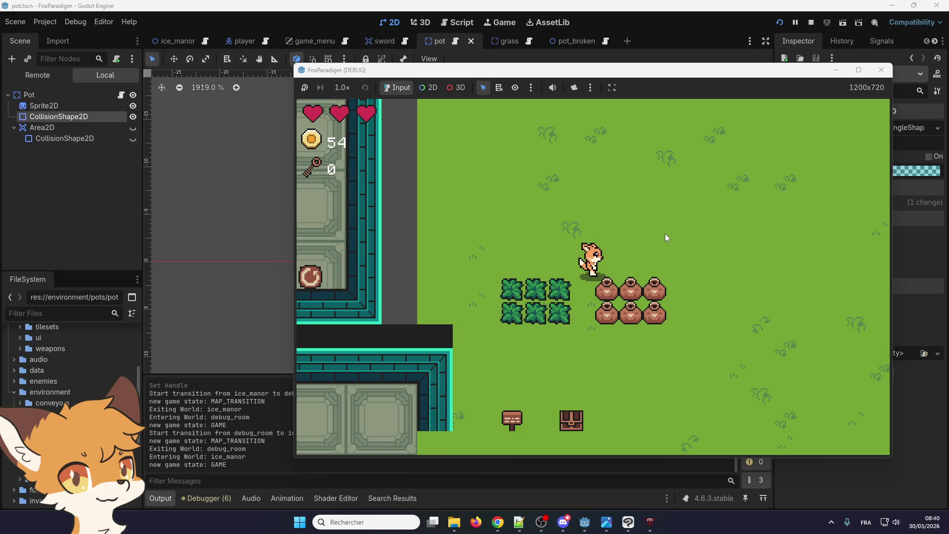
pyautogui.press('Left')
pyautogui.press('Up')
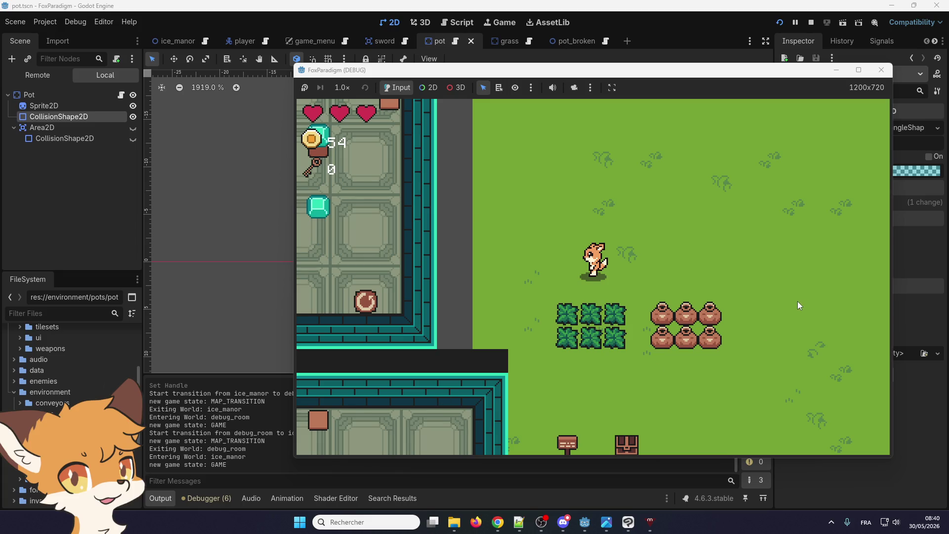
# - Walk the fox repeatedly into the pots to test their collision, then stop the game with F8
pyautogui.press('Right')
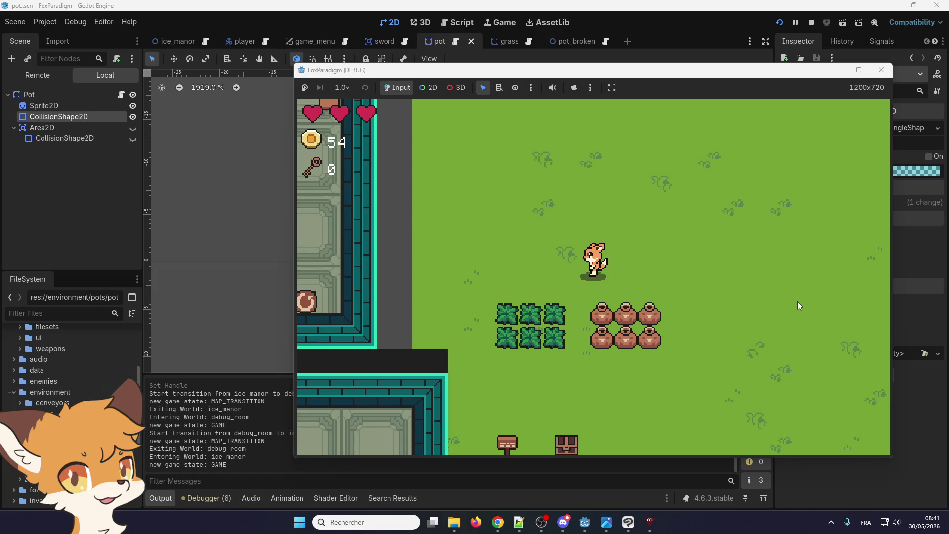
pyautogui.press('Left')
pyautogui.press('Down')
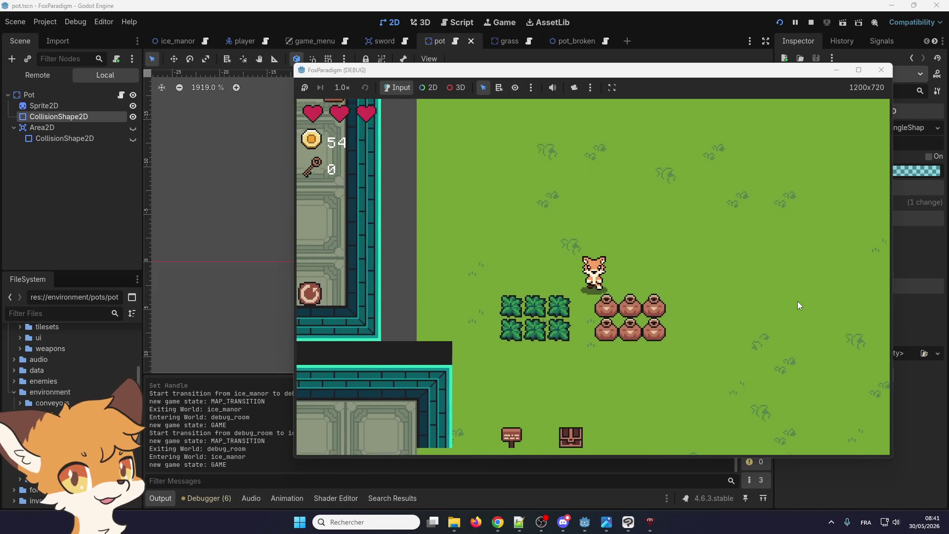
pyautogui.press('Up')
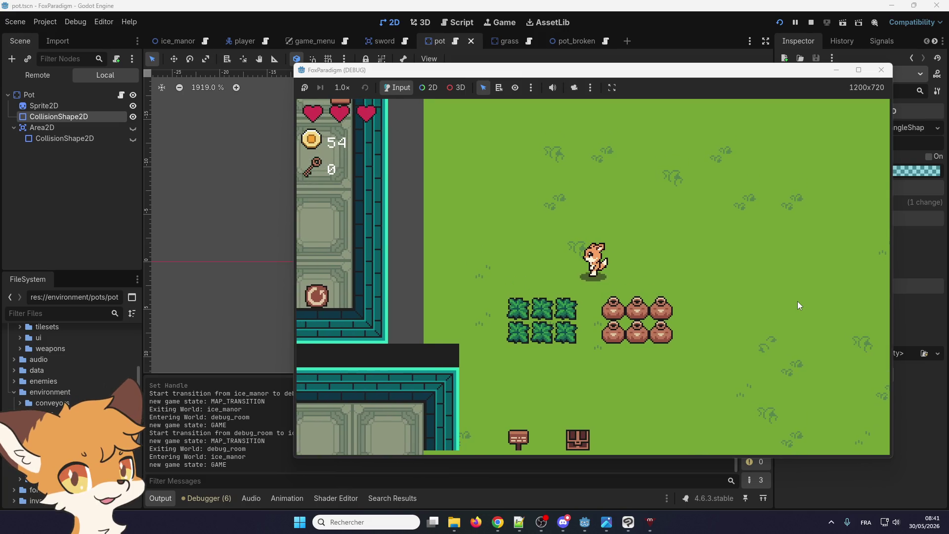
pyautogui.press('Down')
pyautogui.press('Right')
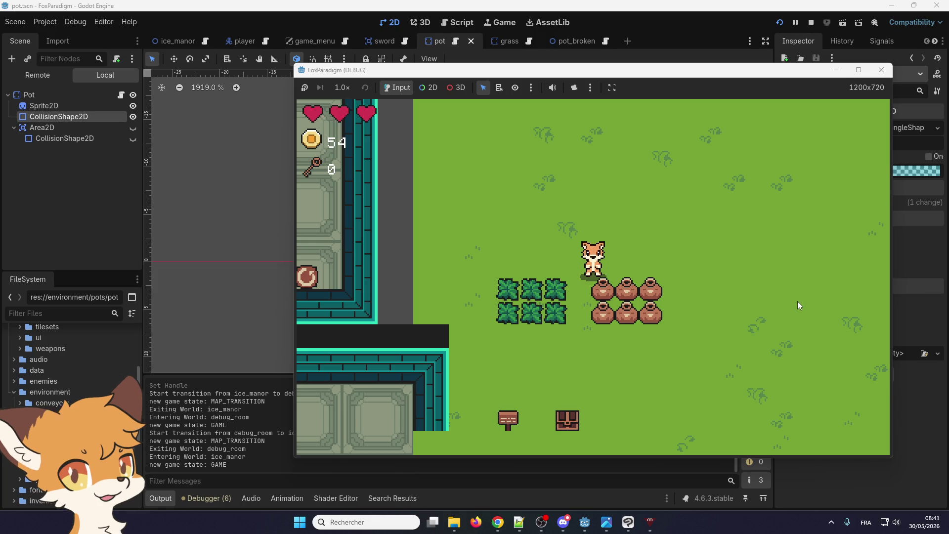
pyautogui.press('Up')
pyautogui.press('Down')
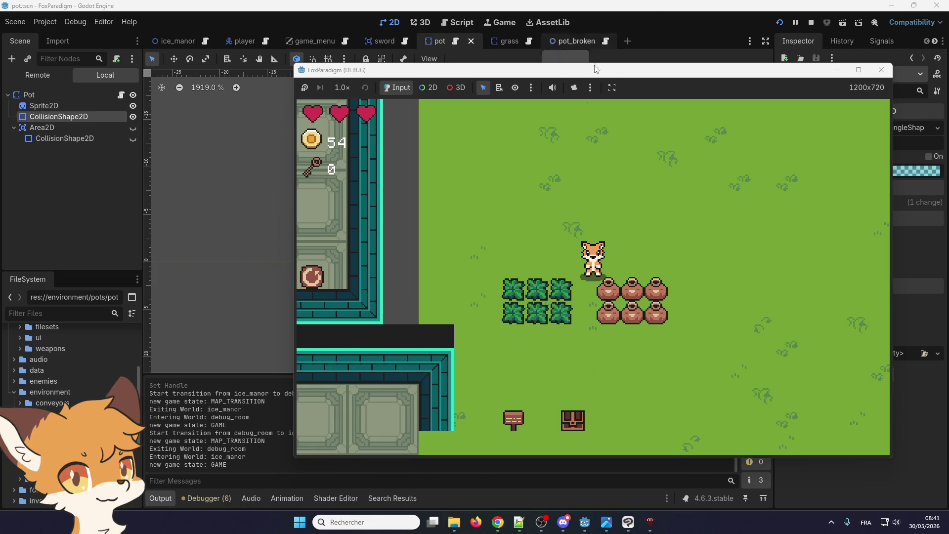
pyautogui.press('Up')
pyautogui.press('Left')
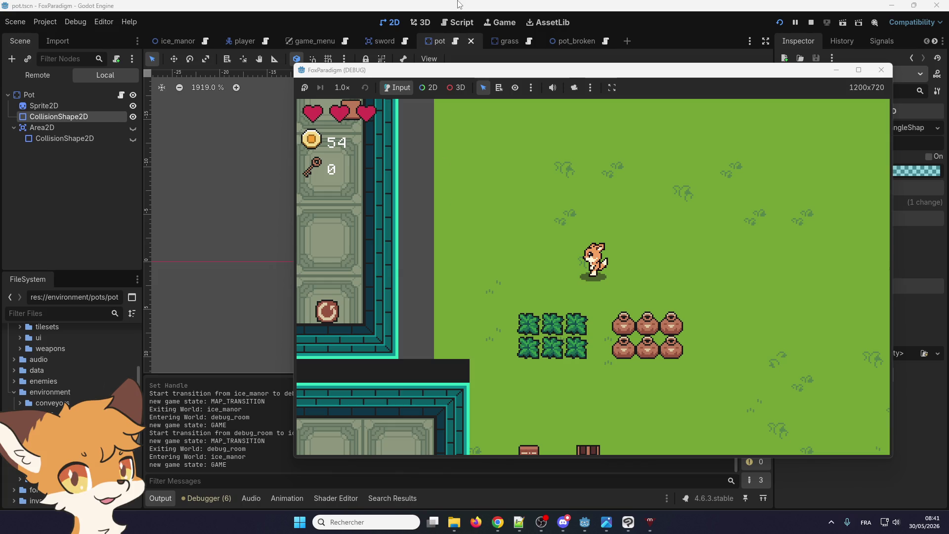
pyautogui.press('F8')
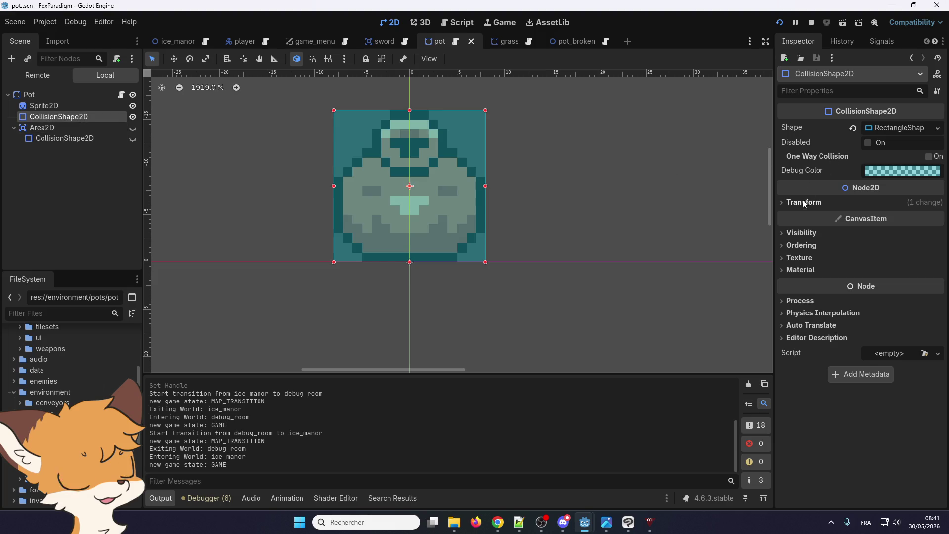
# - Replace the pot's 16×16 rectangle collision shape with a new CircleShape2D
pyautogui.click(903, 123)
pyautogui.click(915, 127)
pyautogui.click(915, 127)
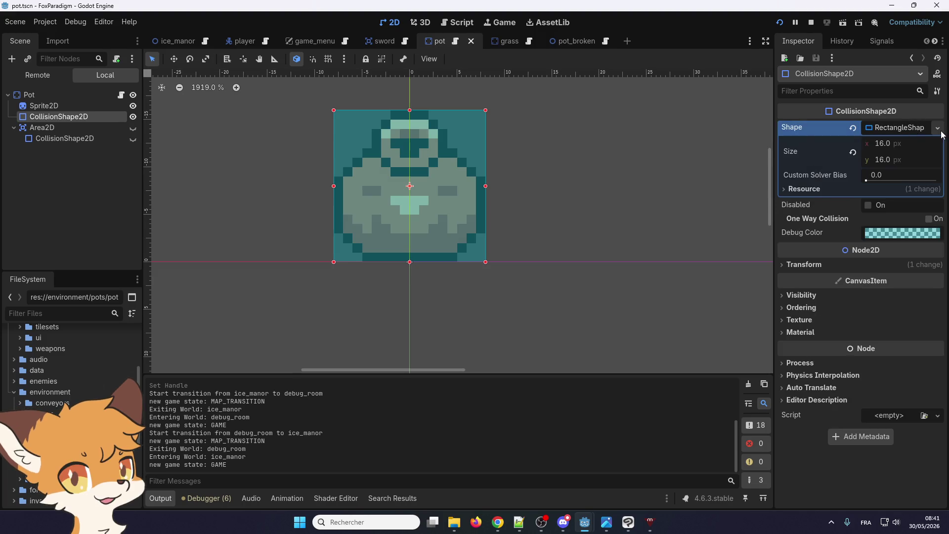
pyautogui.click(938, 129)
pyautogui.click(866, 190)
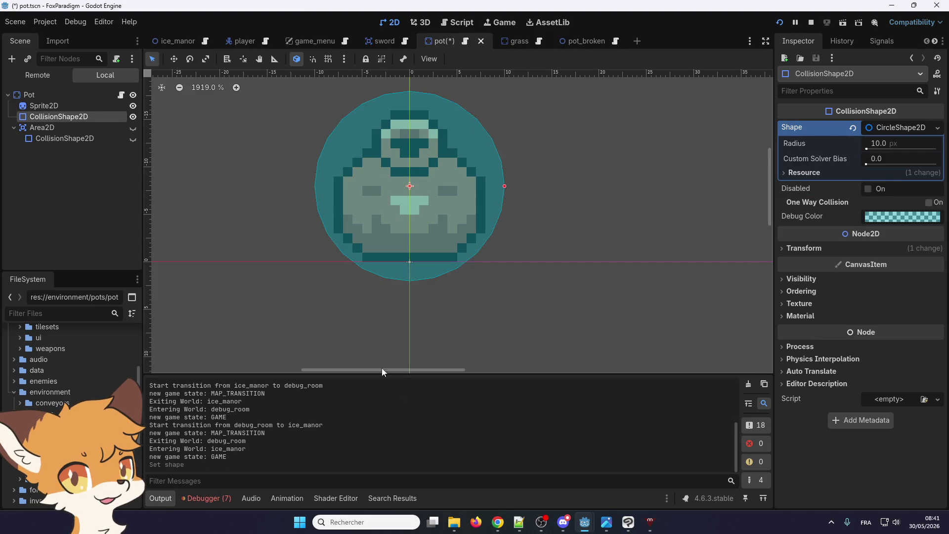
# - Save the pot scene and bring the running debug game back to the front
pyautogui.hotkey('ctrl', 's')
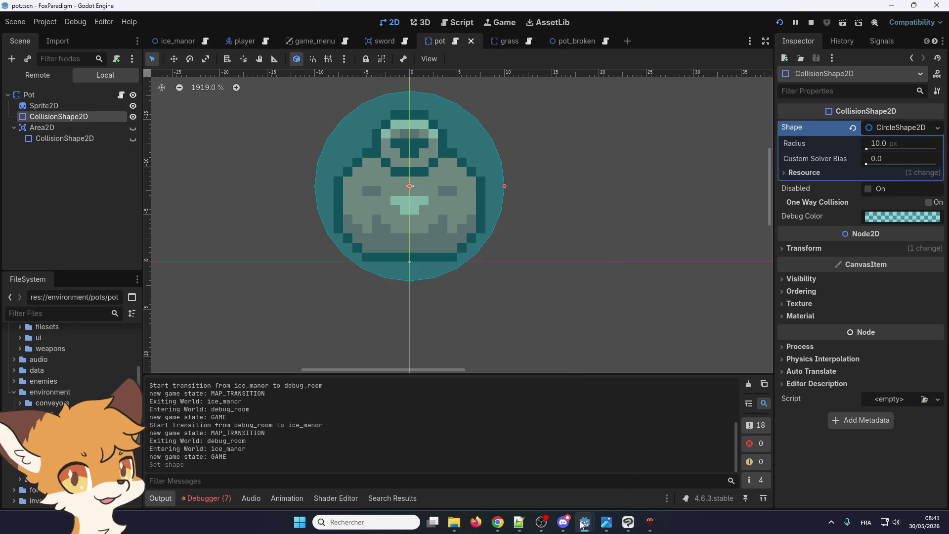
pyautogui.moveTo(583, 523)
pyautogui.click(642, 475)
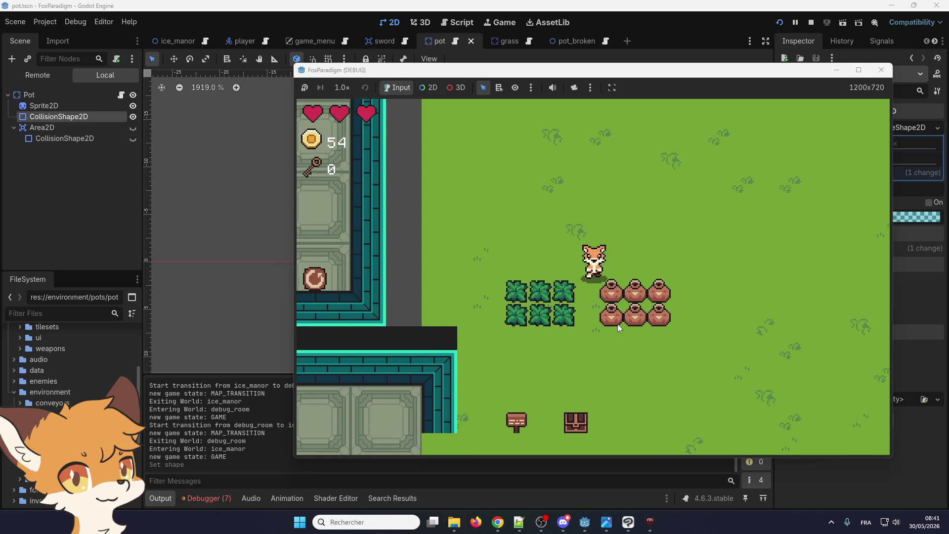
# - Walk the fox out the room's bottom exit, back in, then out the right exit toward the bushes and pots
pyautogui.press('Down')
pyautogui.press('Left')
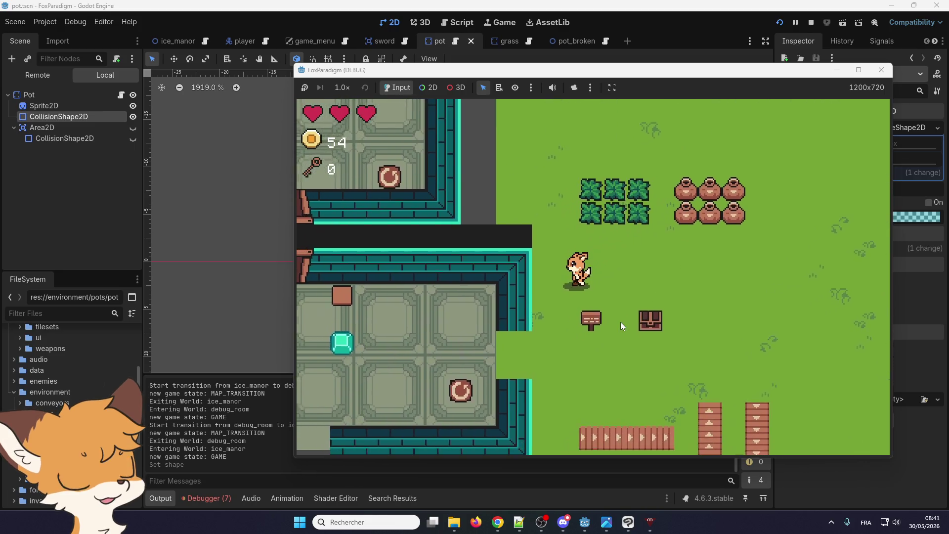
pyautogui.press('Left')
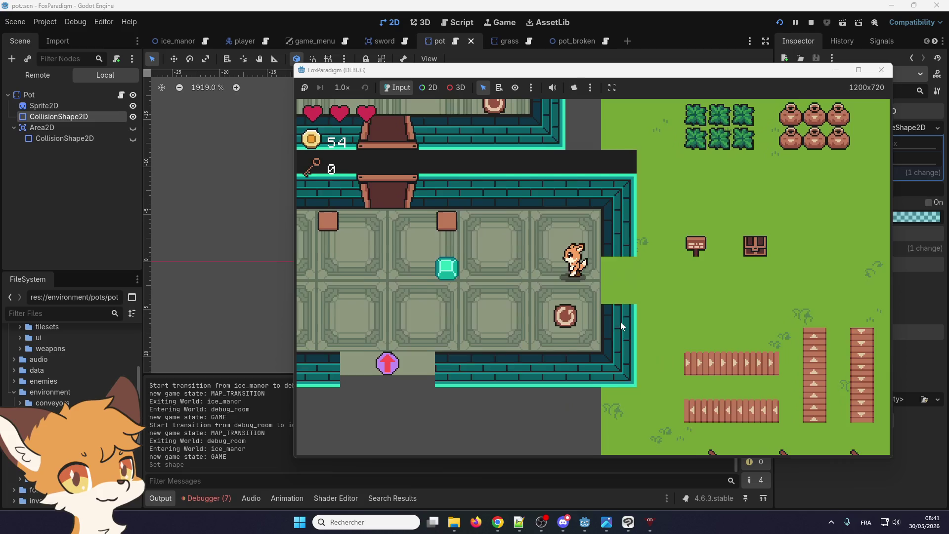
pyautogui.press('Down')
pyautogui.press('Left')
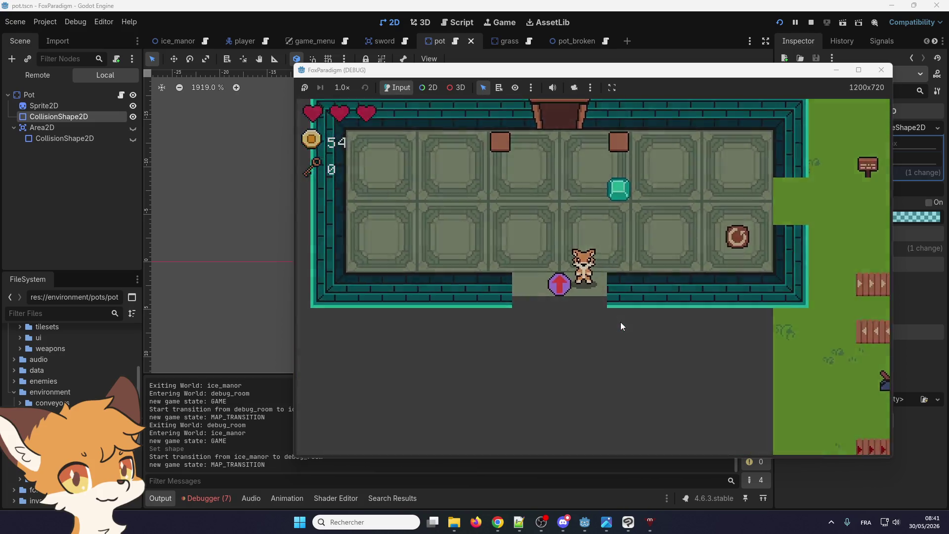
pyautogui.press('Up')
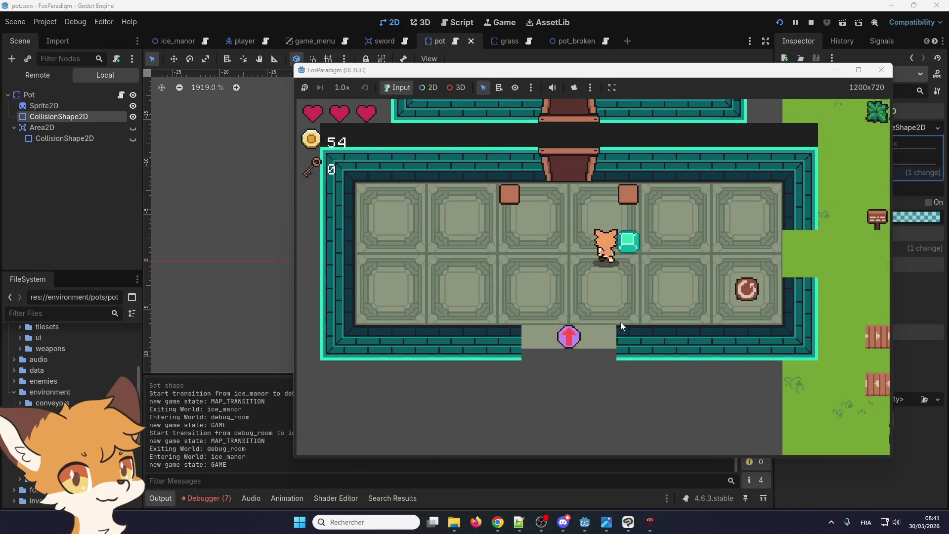
pyautogui.press('Right')
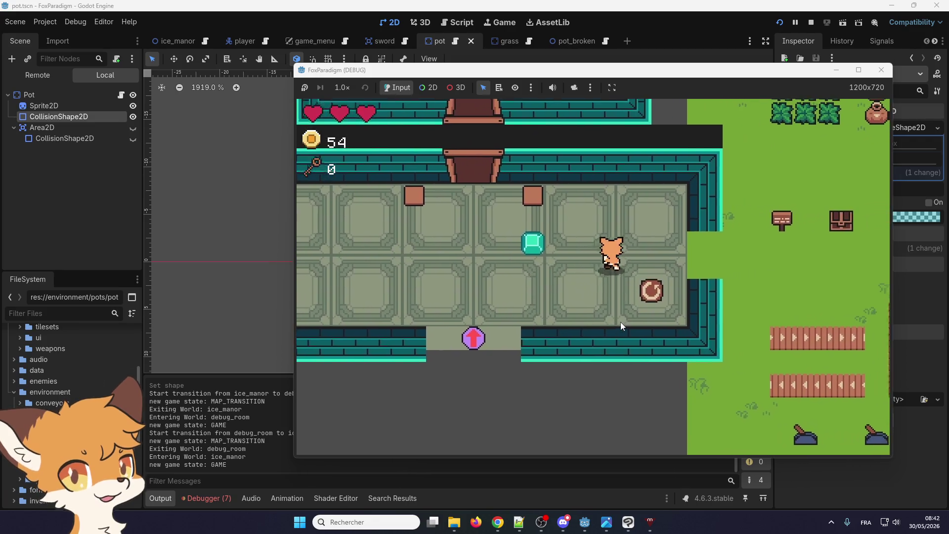
pyautogui.press('Right')
pyautogui.press('Up')
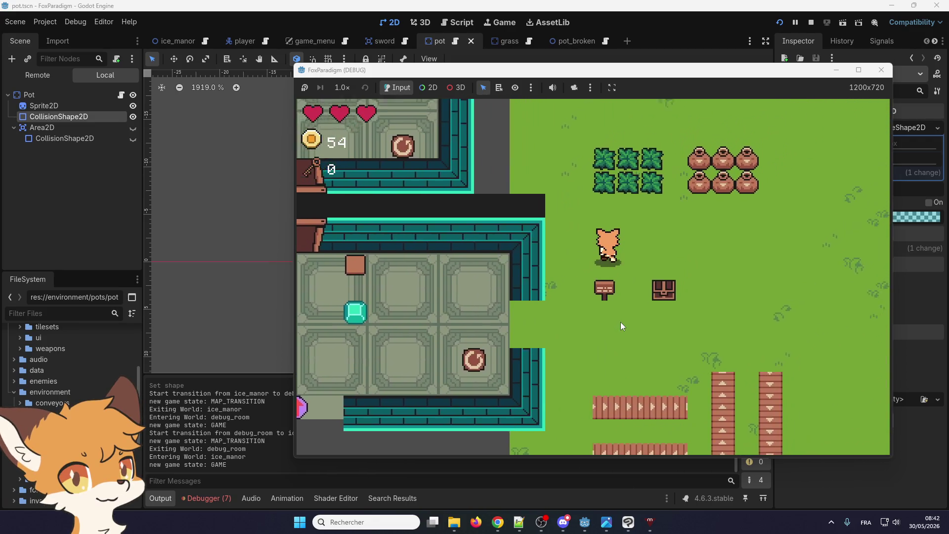
pyautogui.press('Up')
pyautogui.press('Right')
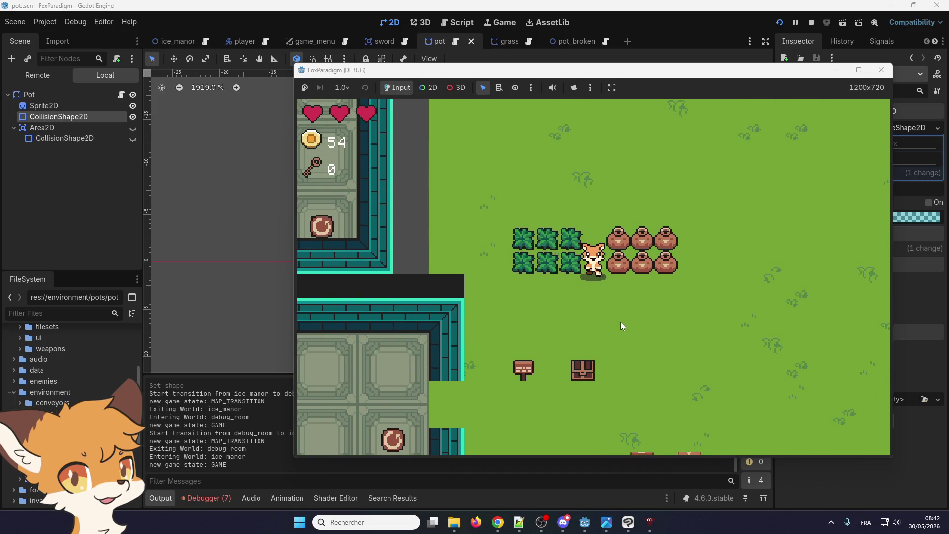
# - Slash the bushes with the sword, then walk north and south beside the pots
pyautogui.press('Left')
pyautogui.press('space')
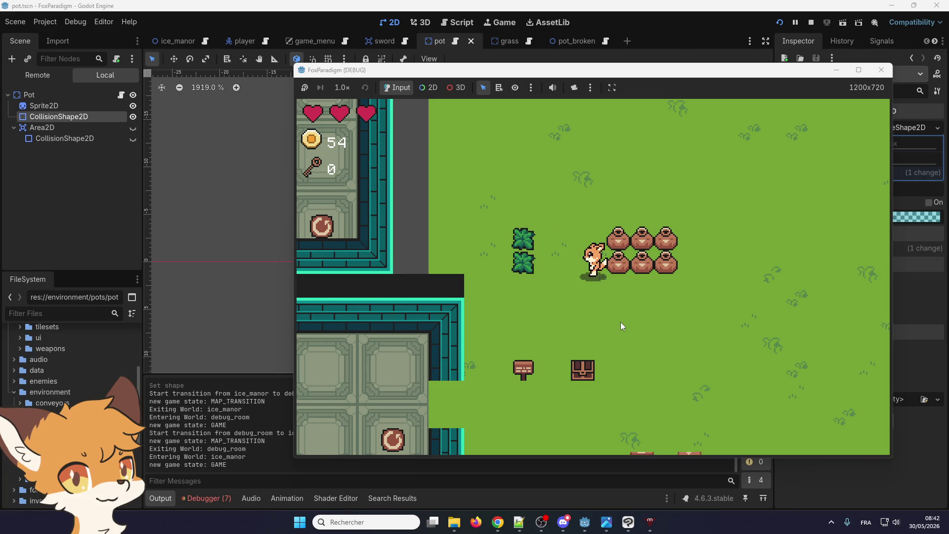
pyautogui.press('Up')
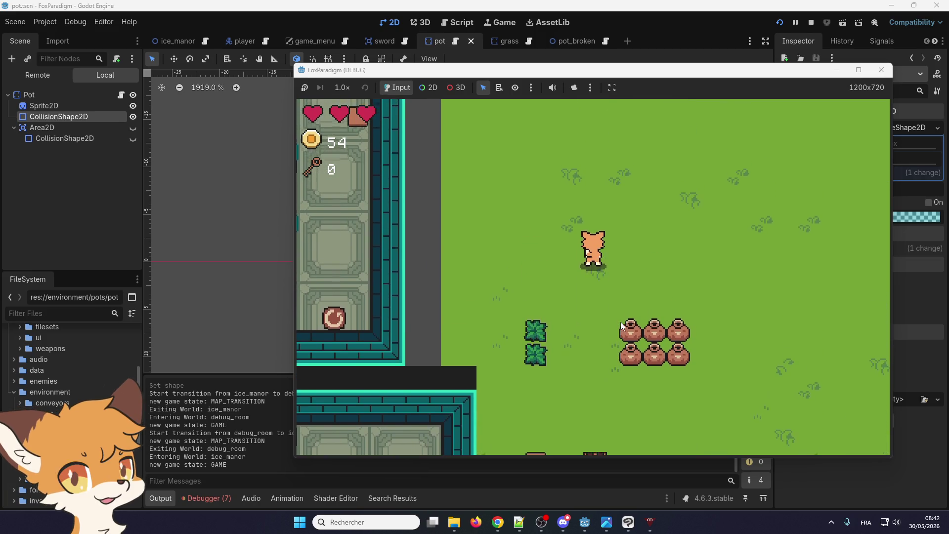
pyautogui.press('Right')
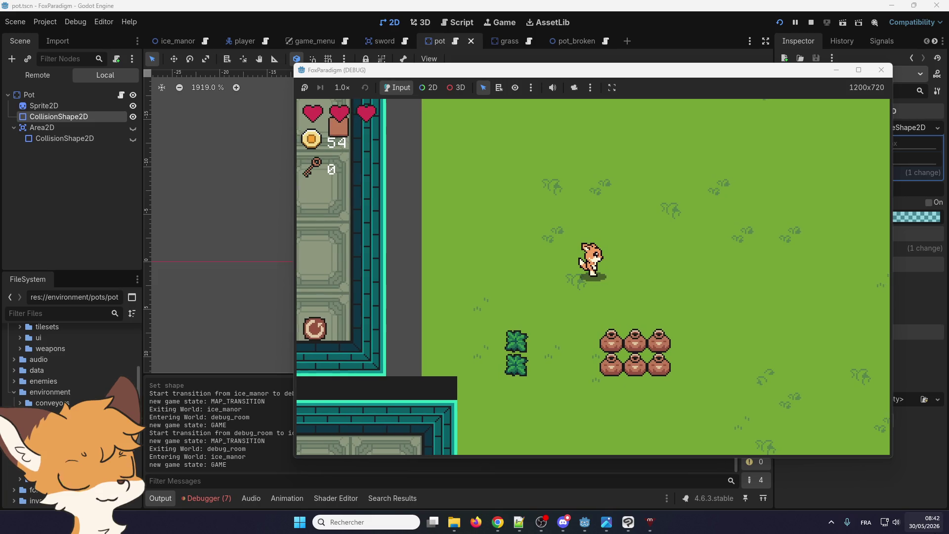
pyautogui.press('Down')
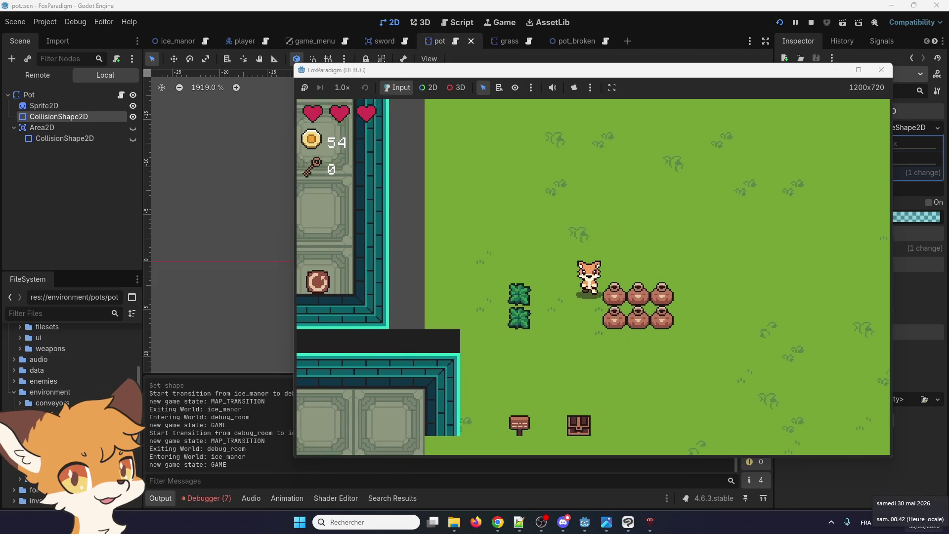
pyautogui.press('Up')
pyautogui.press('Down')
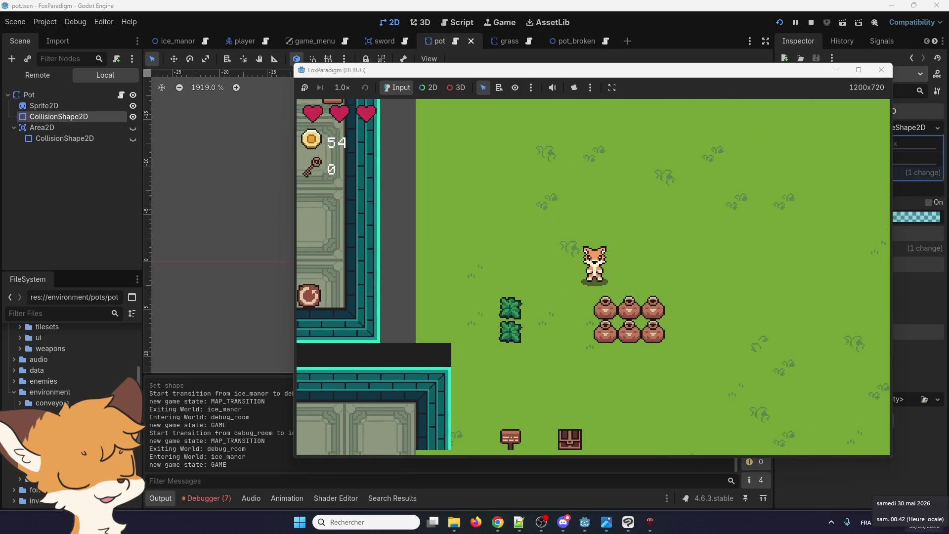
pyautogui.press('Right')
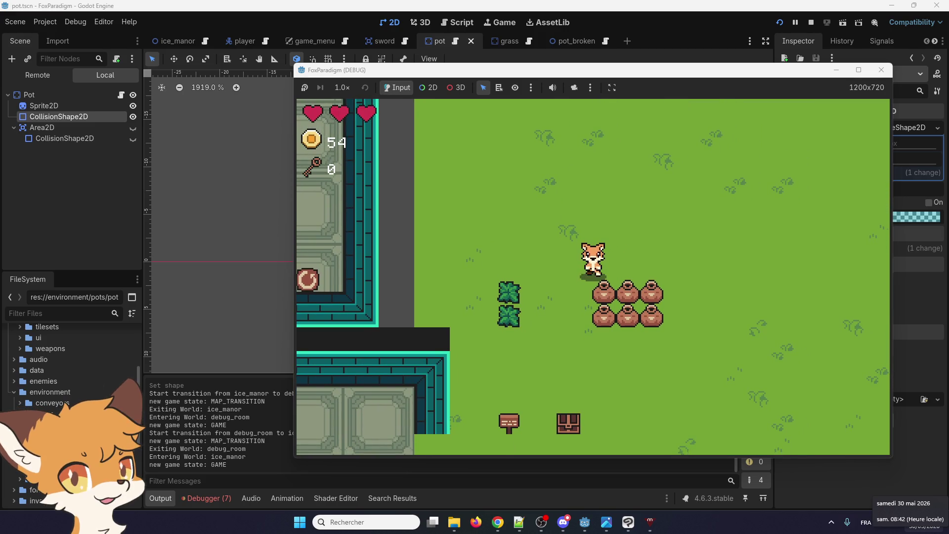
pyautogui.press('Up')
pyautogui.press('Down')
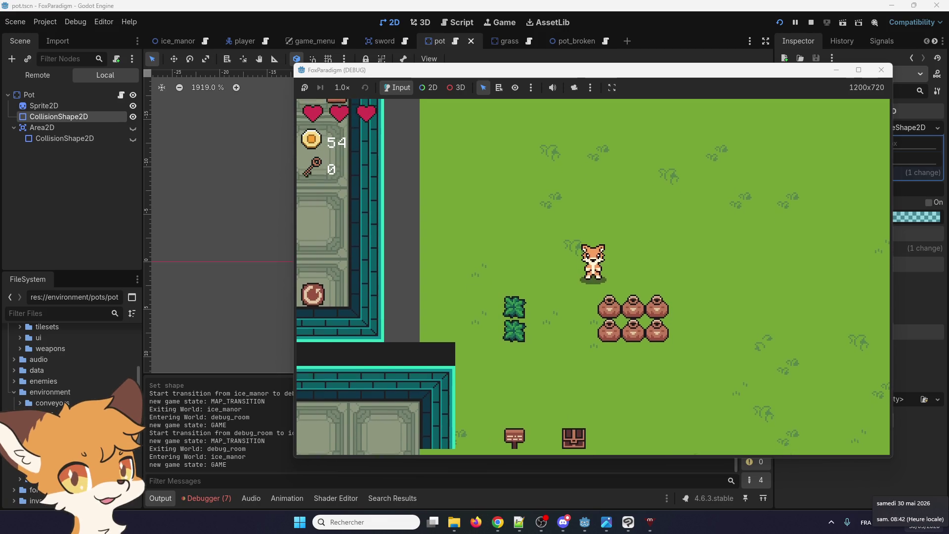
pyautogui.press('Down')
# - Push the fox against the pots from several sides to test the circle collision
pyautogui.press('Left')
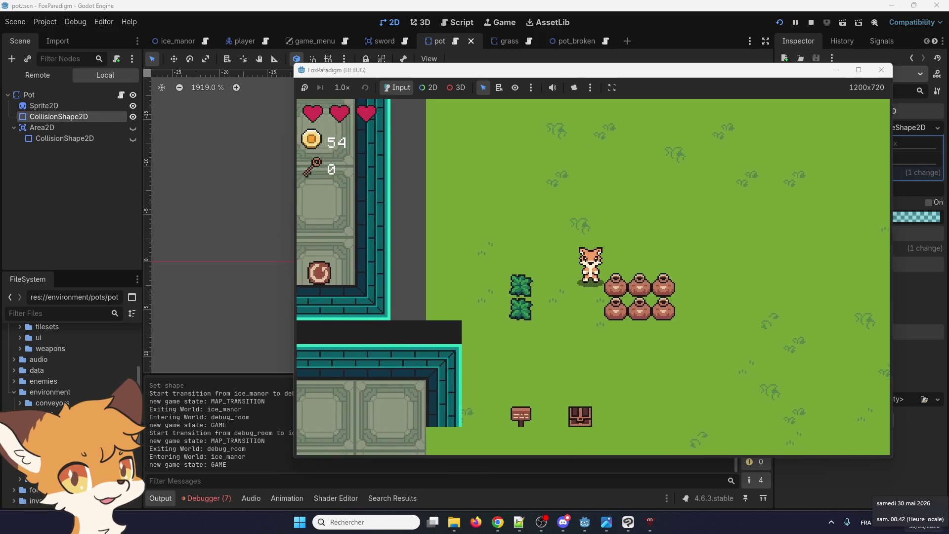
pyautogui.press('Up')
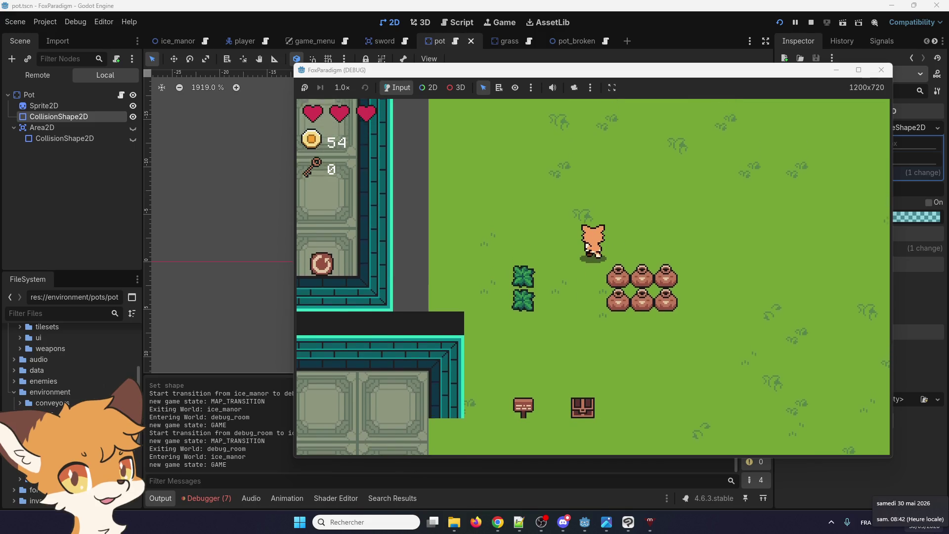
pyautogui.press('Right')
pyautogui.press('Down')
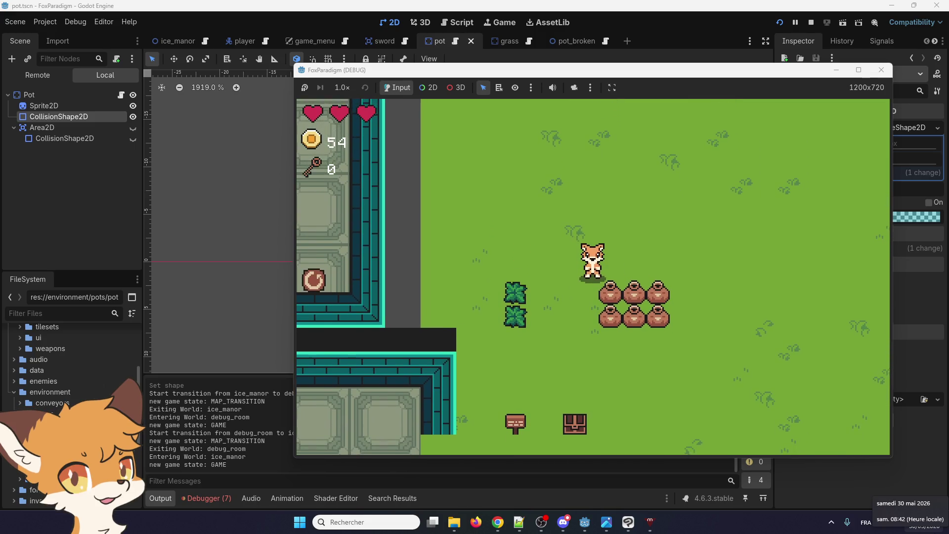
pyautogui.press('Down')
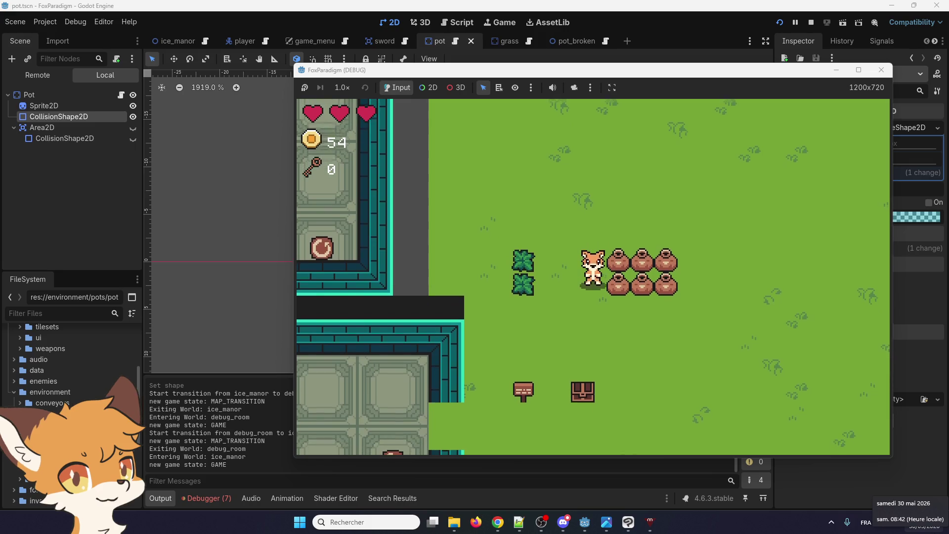
pyautogui.press('Left')
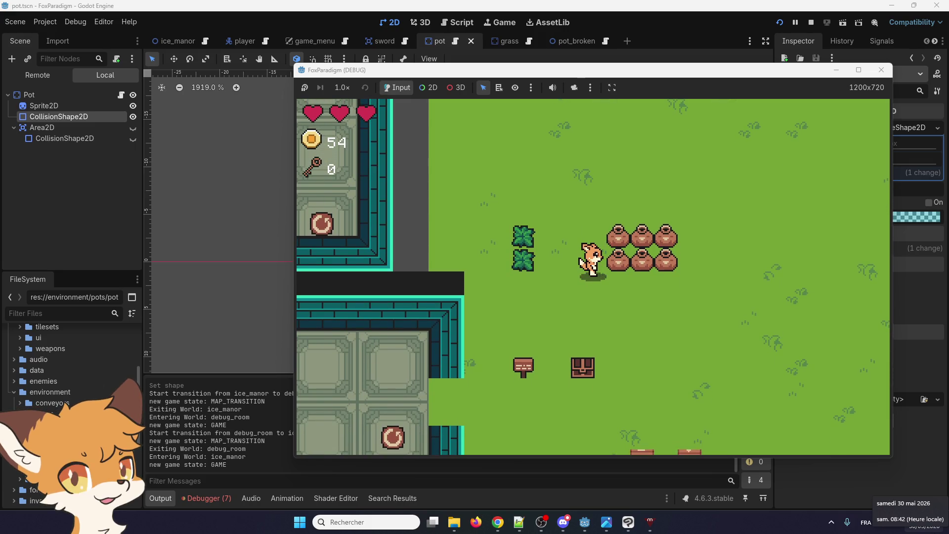
pyautogui.press('Right')
pyautogui.press('Down')
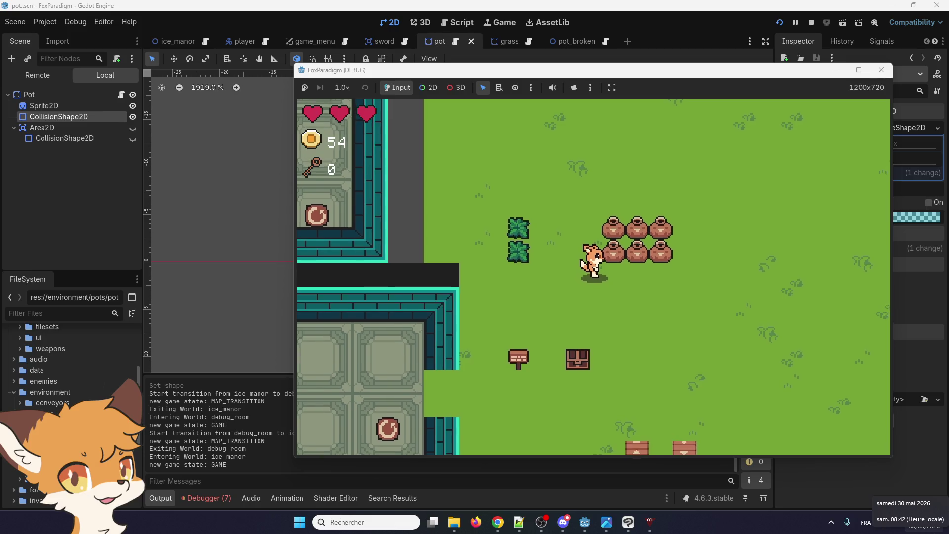
pyautogui.press('Right')
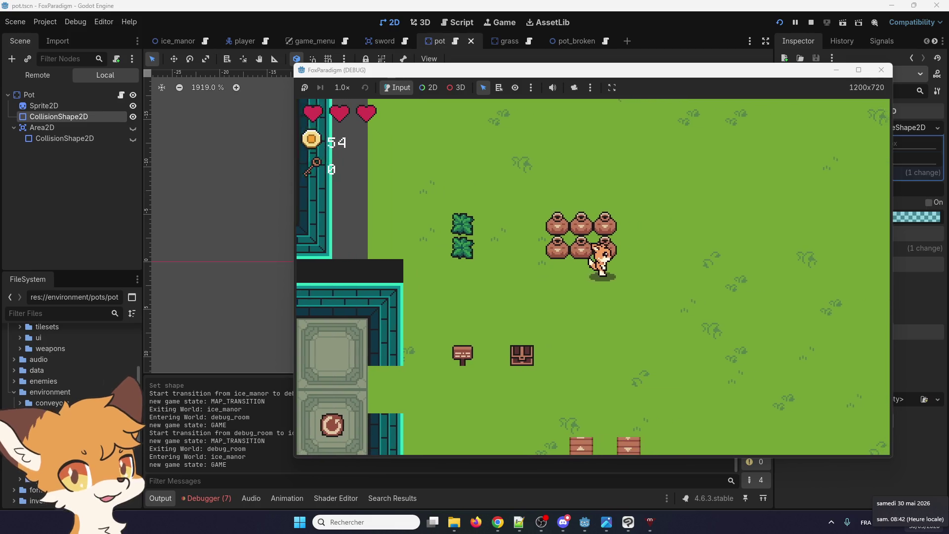
pyautogui.press('Up')
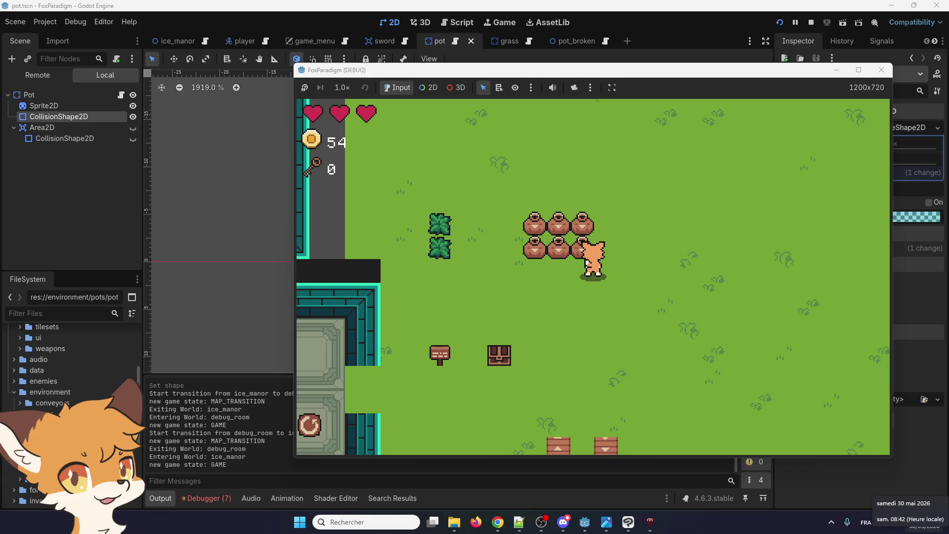
pyautogui.press('Up')
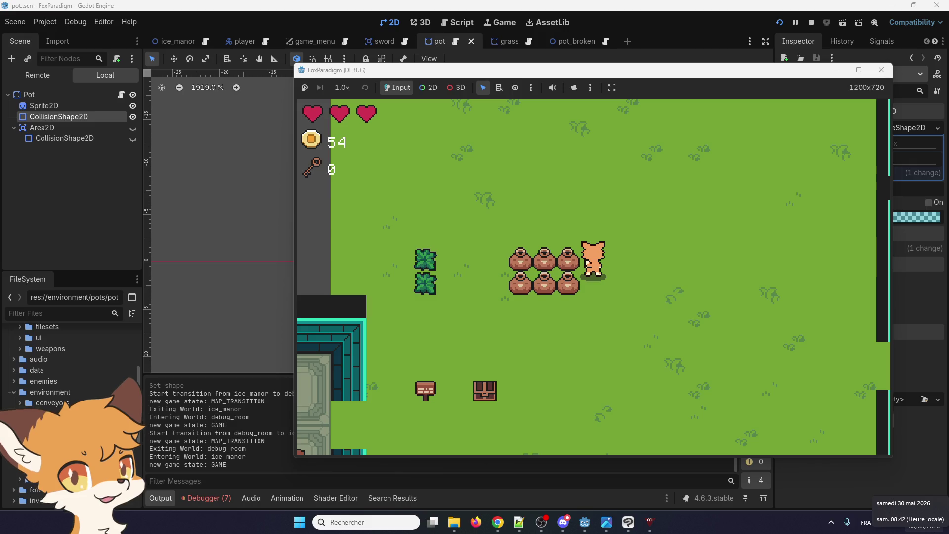
# - Stop the game and set the pot's collision circle Radius to 8
pyautogui.click(889, 71)
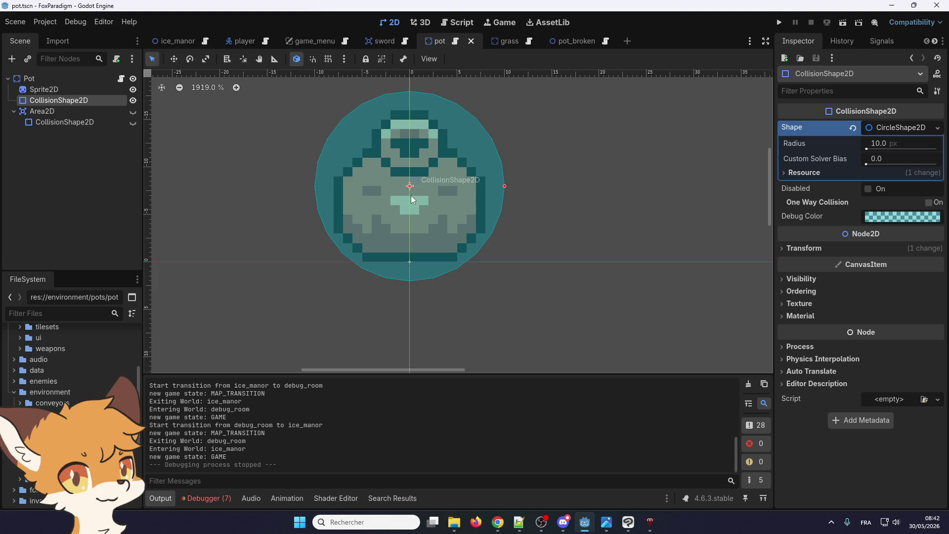
pyautogui.click(890, 143)
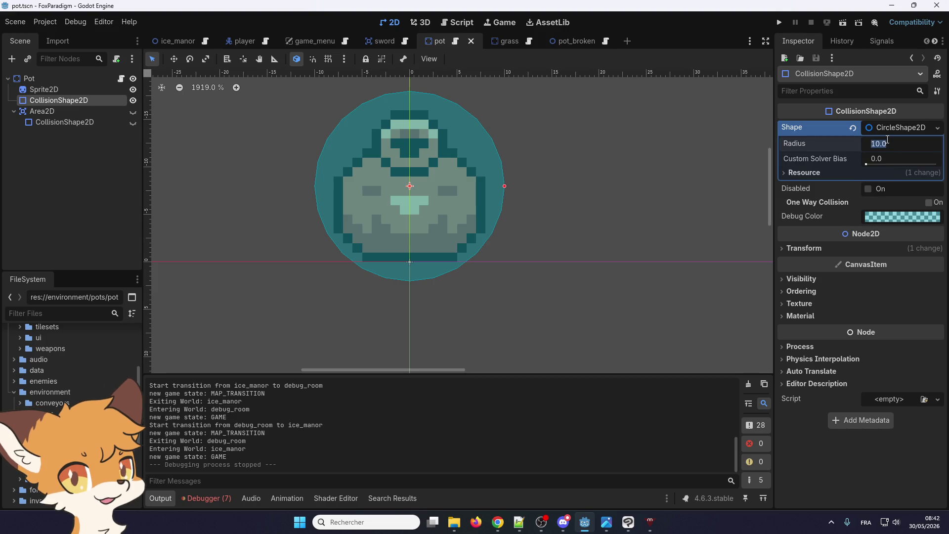
pyautogui.write('8')
pyautogui.press('Return')
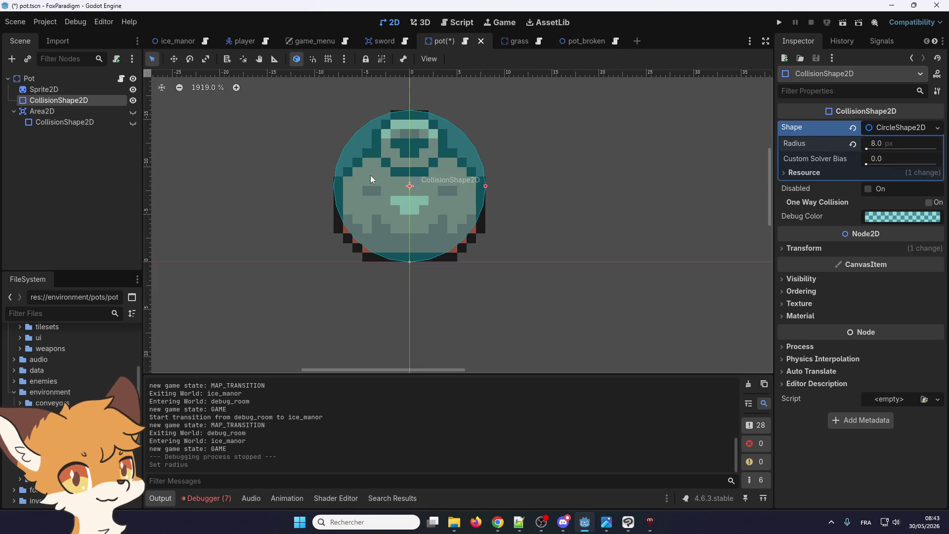
# - Save and test-run the project again, stop it, then switch to the grass scene
pyautogui.click(780, 22)
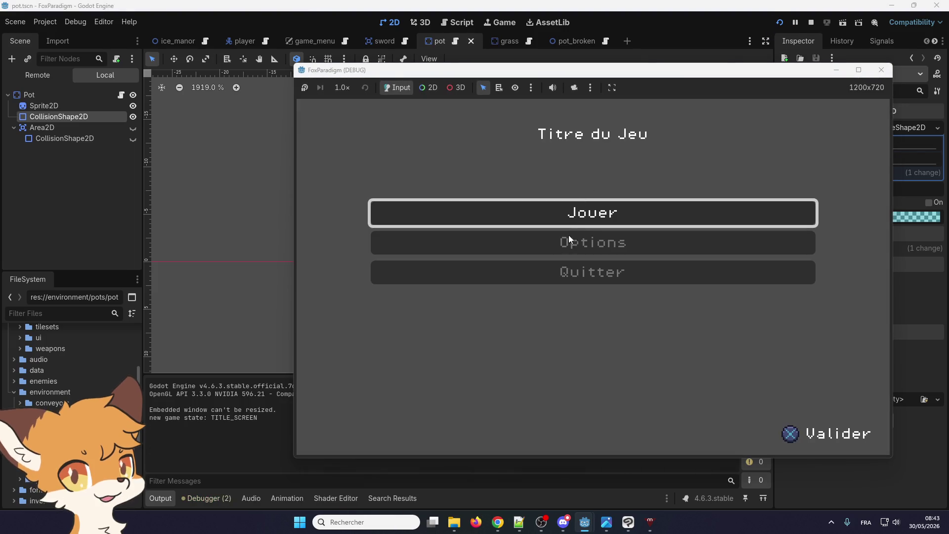
pyautogui.press('Return')
pyautogui.press('Return')
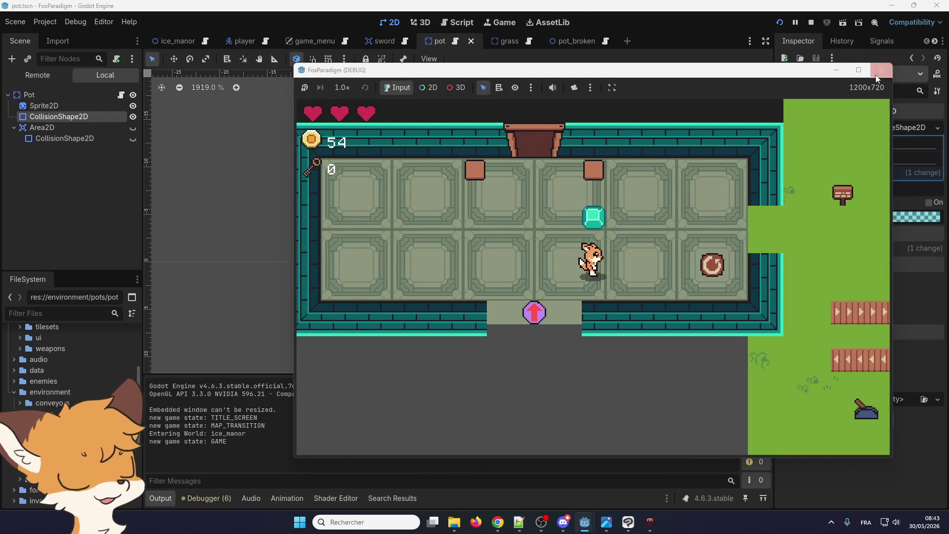
pyautogui.click(882, 70)
pyautogui.click(509, 42)
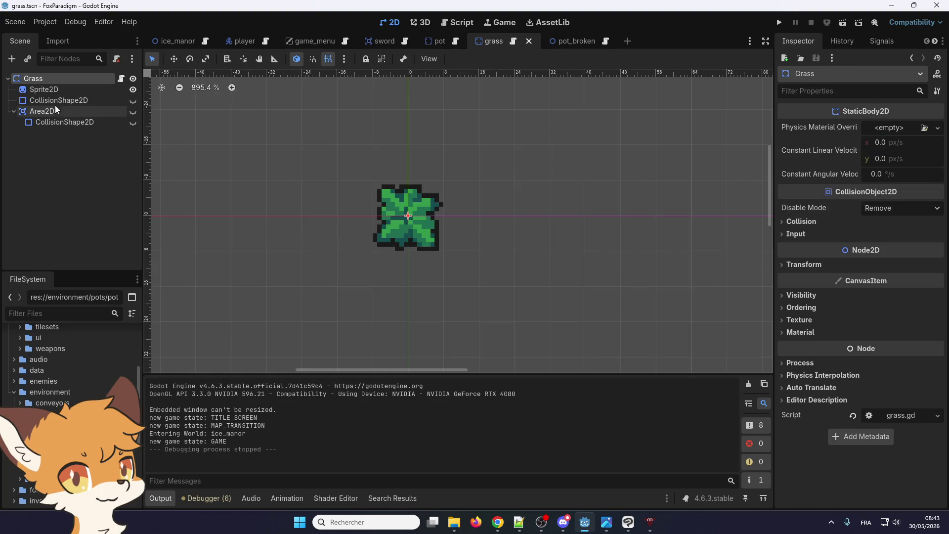
# - Open the grass scene and select its CollisionShape2D node to view the rectangle settings
pyautogui.click(58, 90)
pyautogui.click(132, 100)
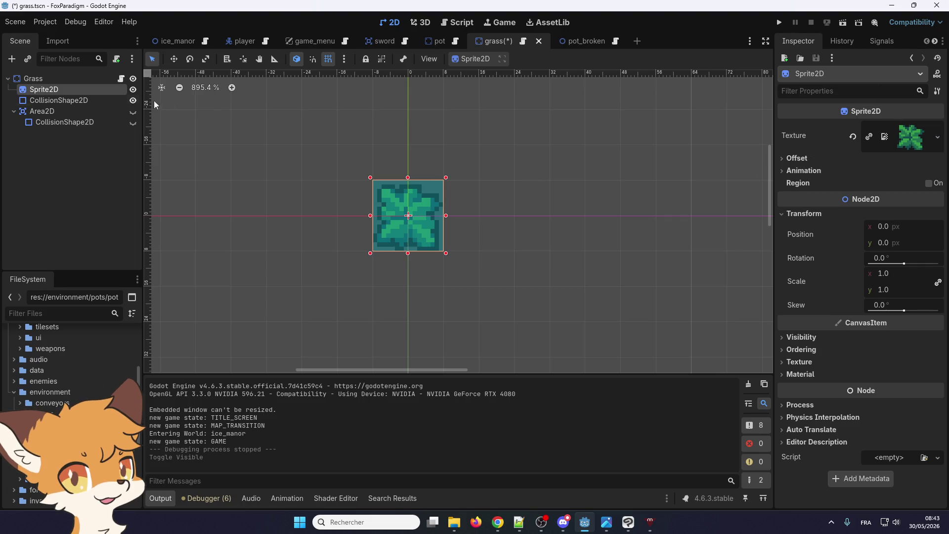
pyautogui.click(78, 103)
pyautogui.click(900, 127)
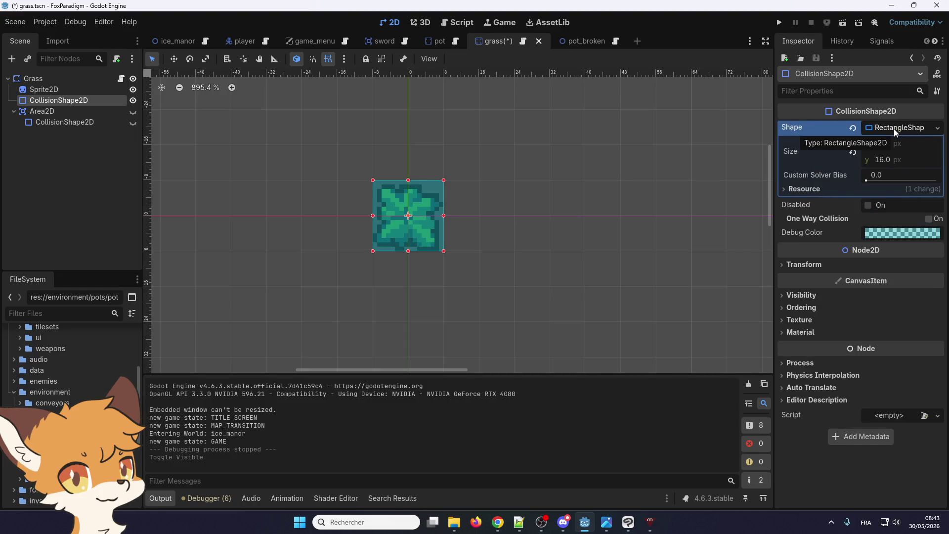
pyautogui.click(894, 129)
pyautogui.click(894, 129)
# - Replace the grass's rectangle with a new CircleShape2D of radius 8
pyautogui.click(938, 129)
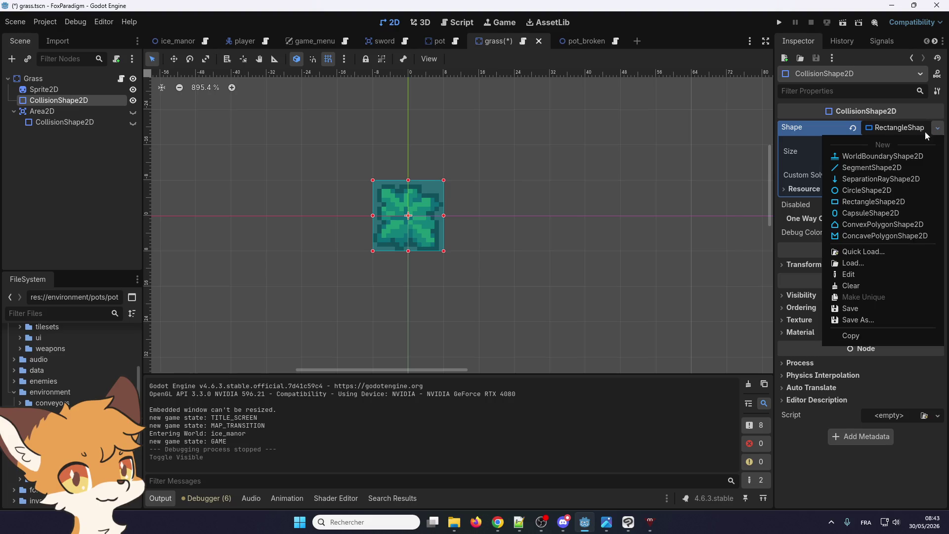
pyautogui.click(886, 187)
pyautogui.click(896, 143)
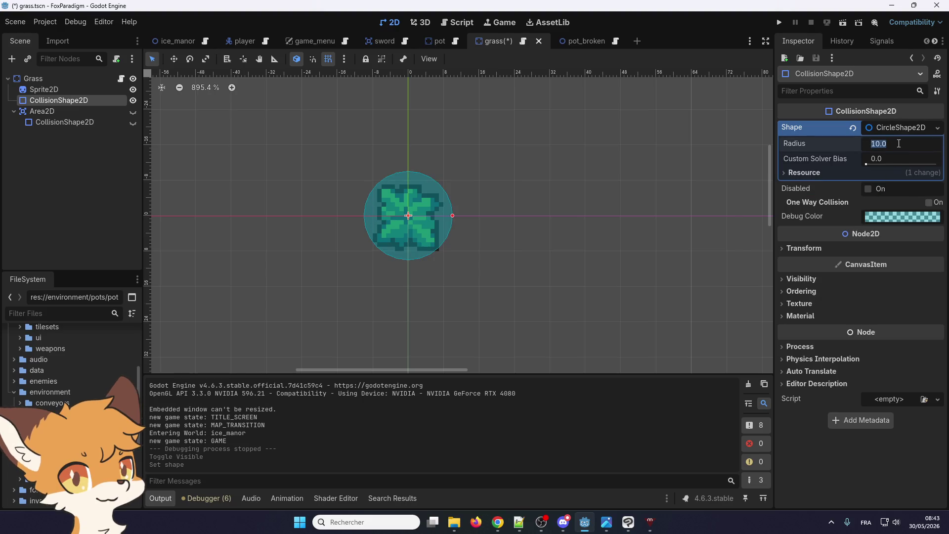
pyautogui.write('8')
pyautogui.press('Return')
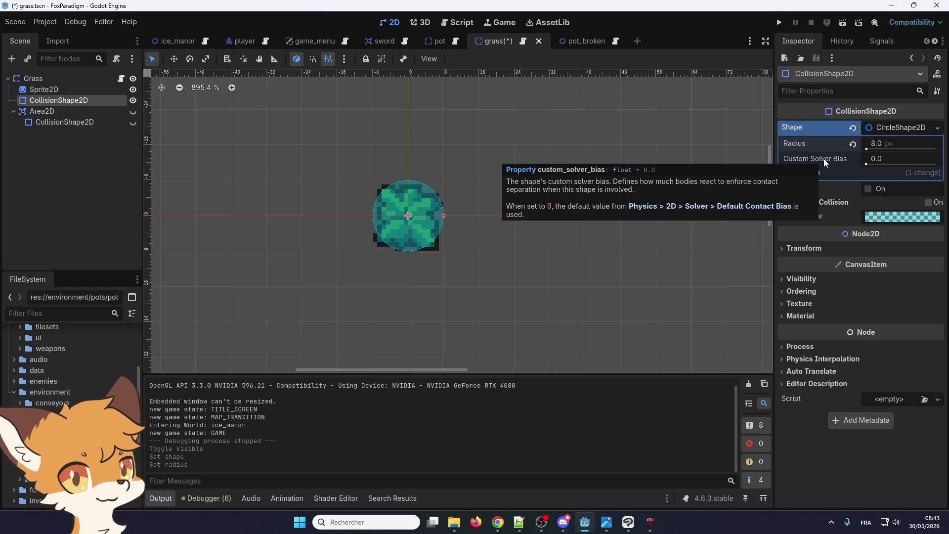
pyautogui.rightClick(824, 159)
# - Open the Custom Solver Bias documentation and copy the custom_solver_bias property name
pyautogui.click(831, 221)
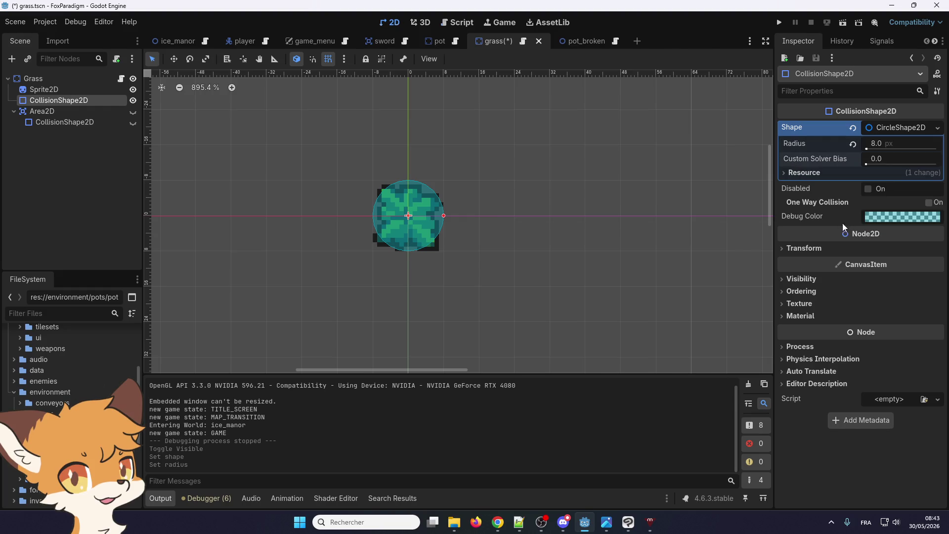
pyautogui.scroll(3, 435, 228)
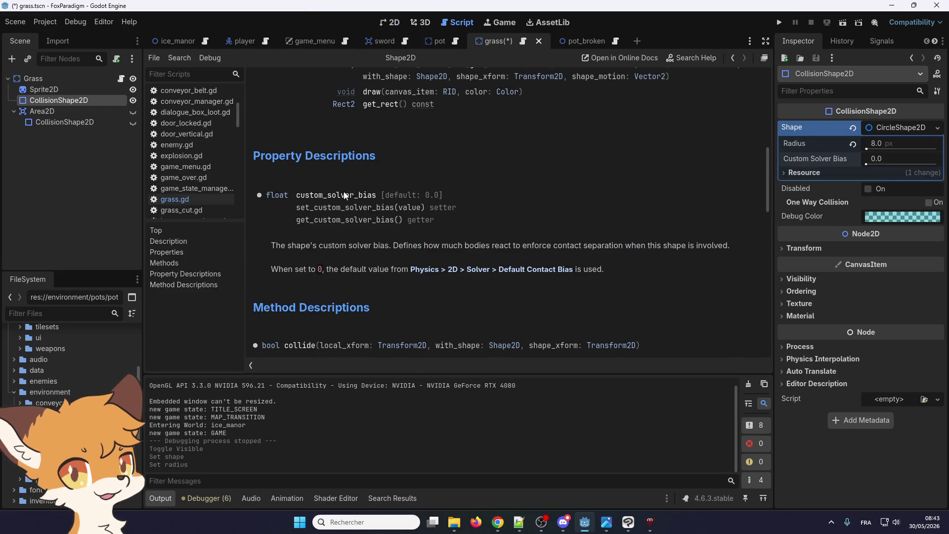
pyautogui.scroll(-2, 357, 190)
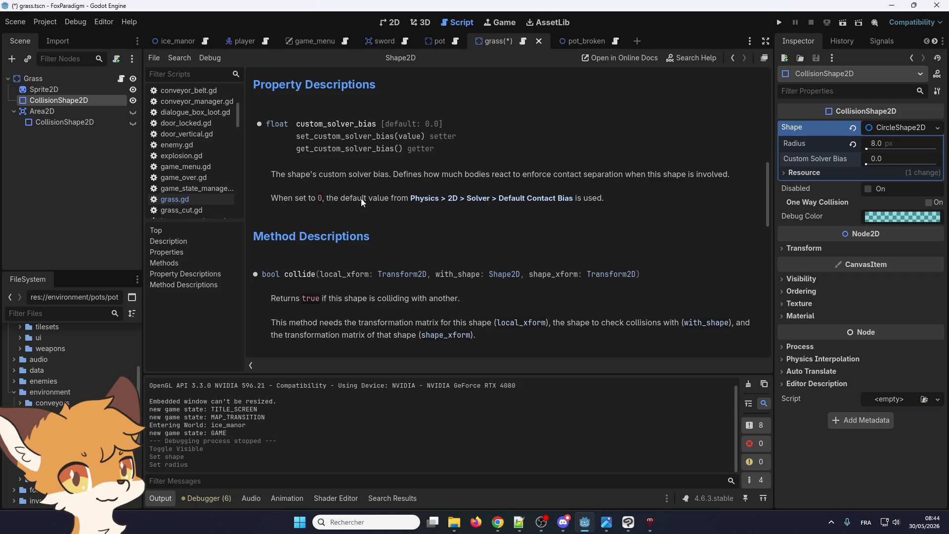
pyautogui.scroll(-3, 351, 175)
pyautogui.scroll(5, 335, 191)
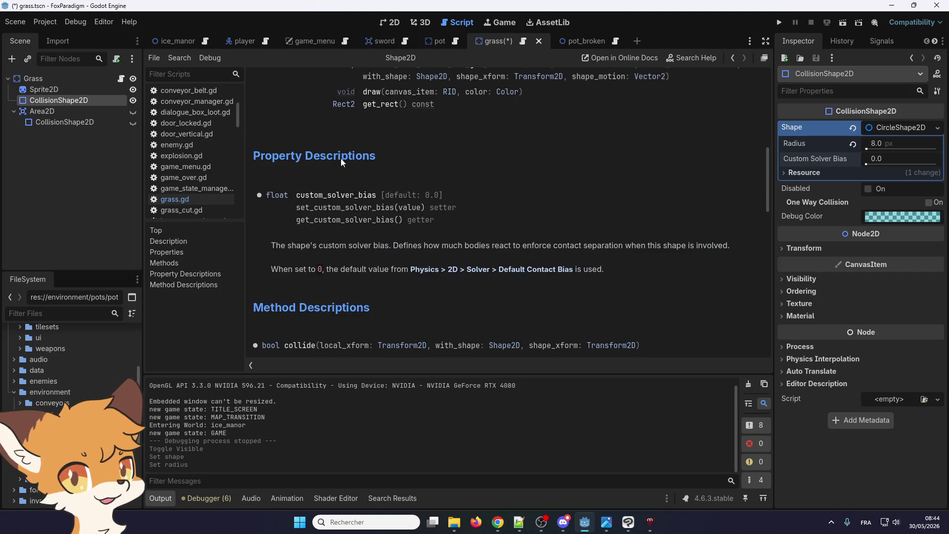
pyautogui.tripleClick(335, 193)
pyautogui.doubleClick(336, 195)
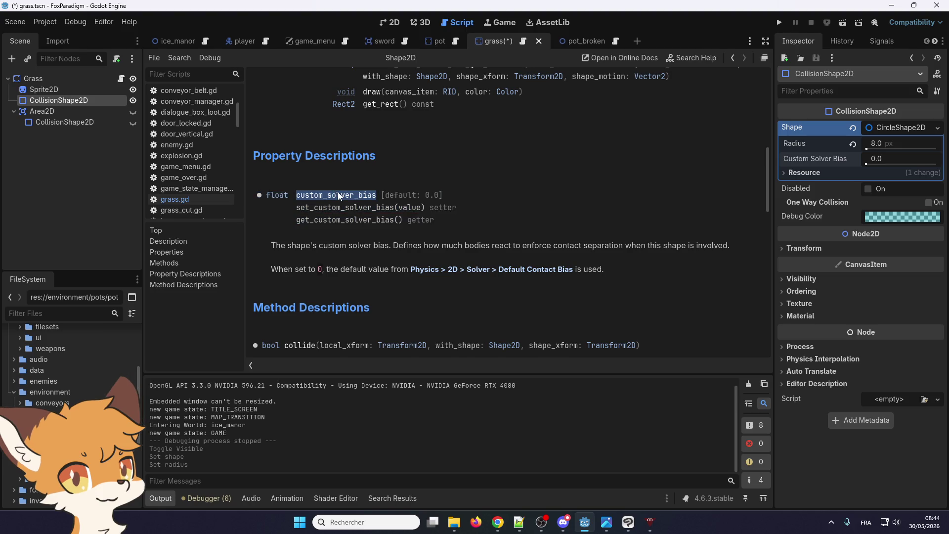
pyautogui.hotkey('ctrl', 'f')
pyautogui.doubleClick(342, 196)
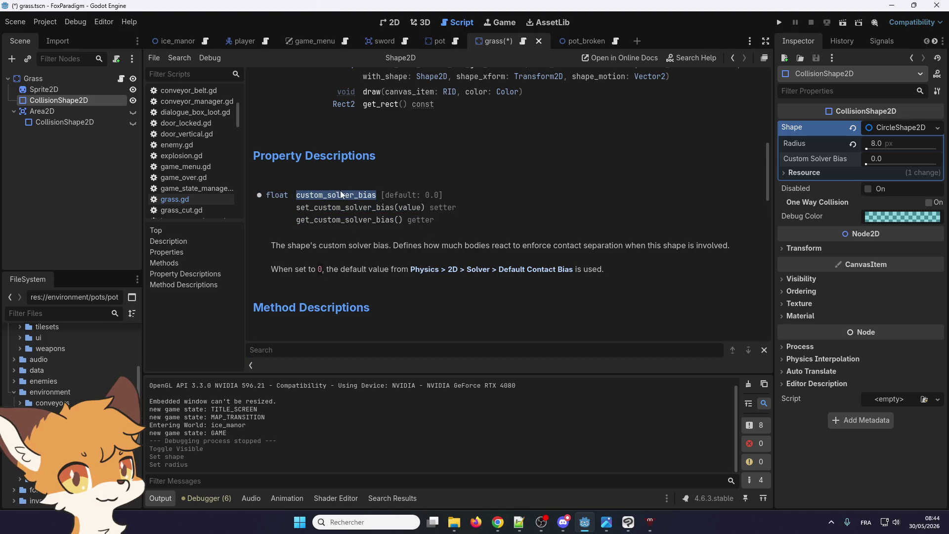
pyautogui.hotkey('ctrl', 'c')
# - Search the help page for custom_solver_bias and step through its matches
pyautogui.click(314, 349)
pyautogui.hotkey('ctrl', 'v')
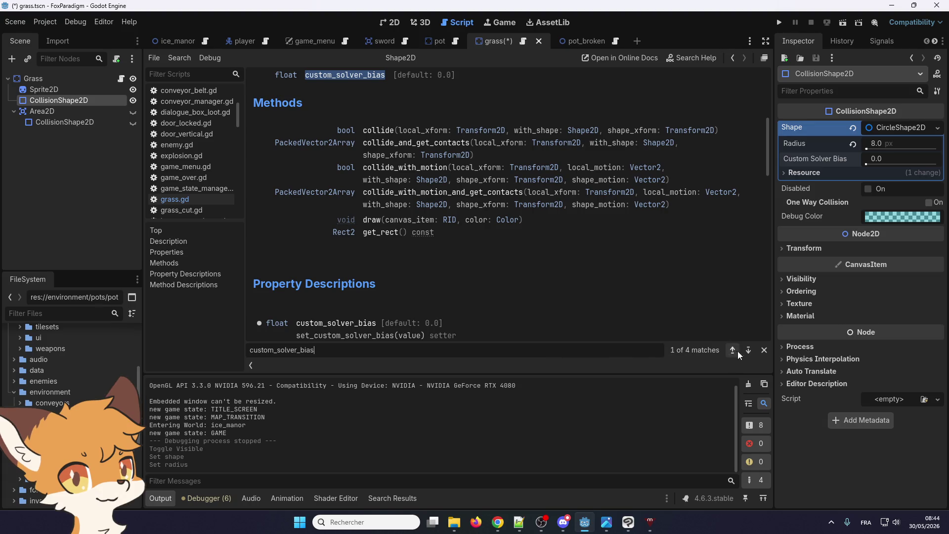
pyautogui.click(746, 351)
pyautogui.click(745, 352)
pyautogui.click(744, 351)
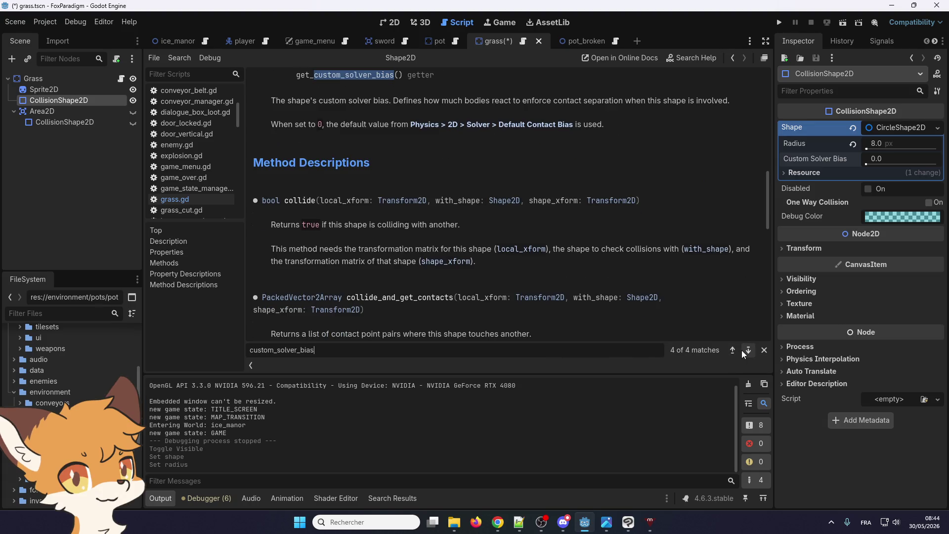
pyautogui.click(745, 352)
pyautogui.scroll(2, 525, 248)
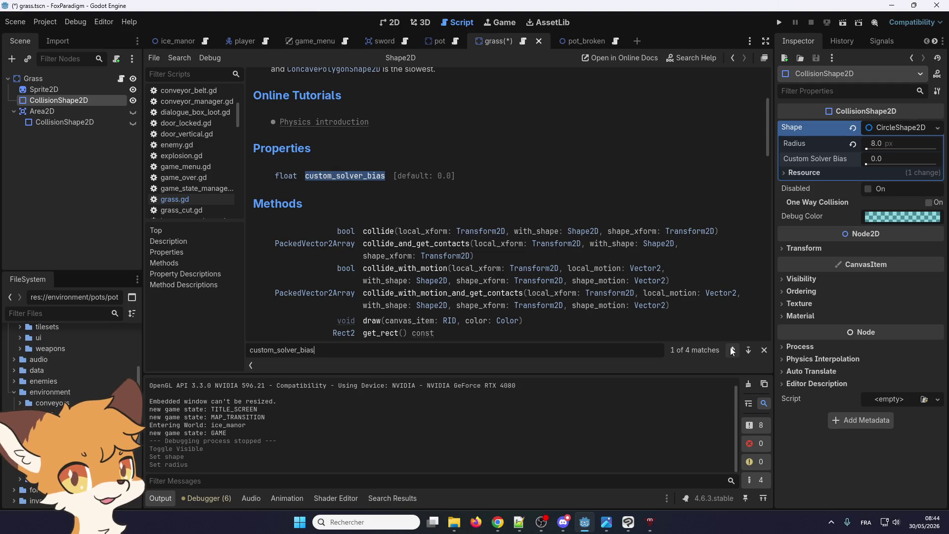
pyautogui.hotkey('shift', 'Return')
pyautogui.scroll(1, 440, 188)
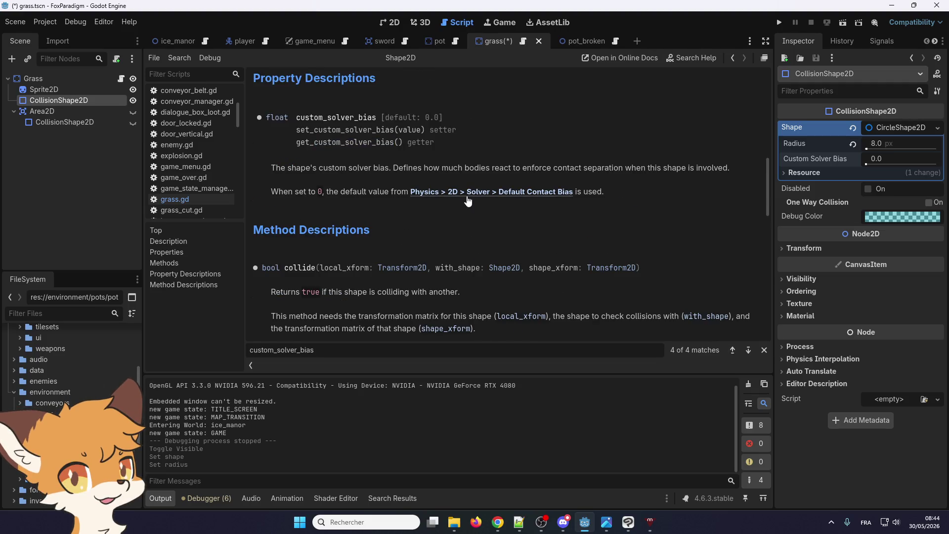
# - Follow the Default Contact Bias link through to the PhysicsServer2D contact bias docs
pyautogui.click(441, 192)
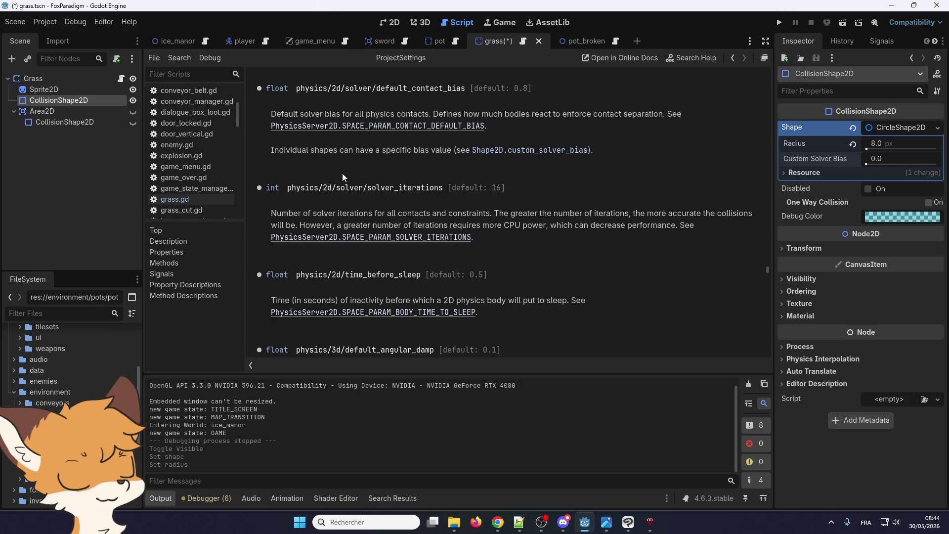
pyautogui.scroll(1, 348, 178)
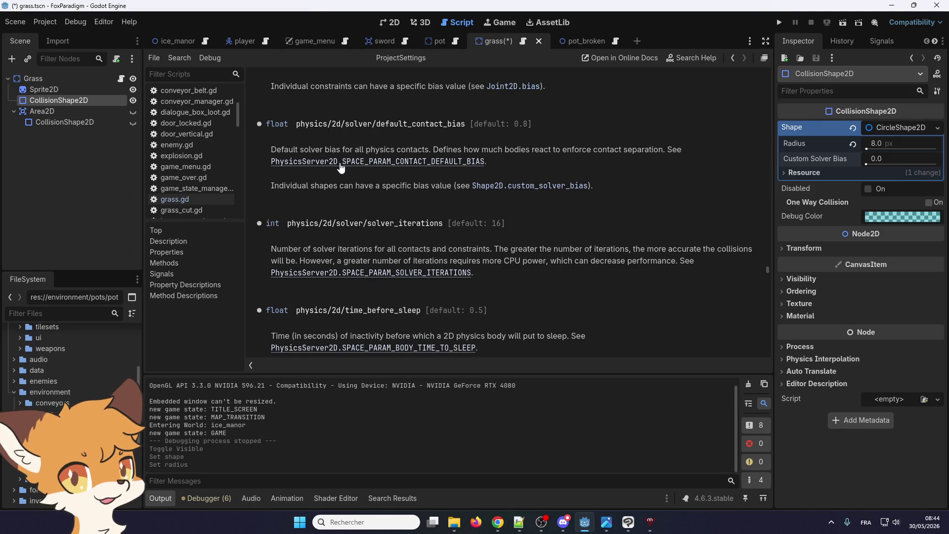
pyautogui.click(341, 164)
# - Search the PhysicsServer2D help page for 'bias'
pyautogui.scroll(3, 340, 166)
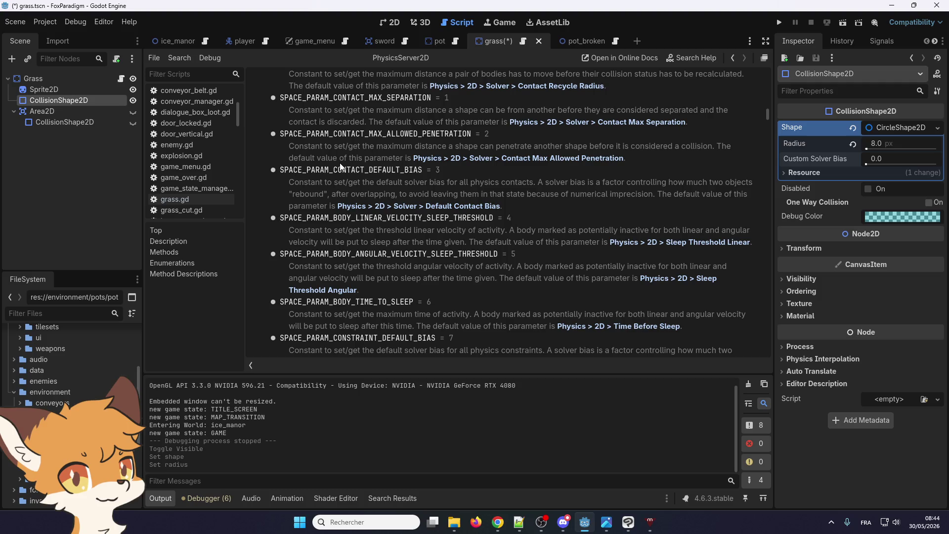
pyautogui.scroll(-2, 341, 167)
pyautogui.hotkey('ctrl', 'f')
pyautogui.write('custom_solver_bias')
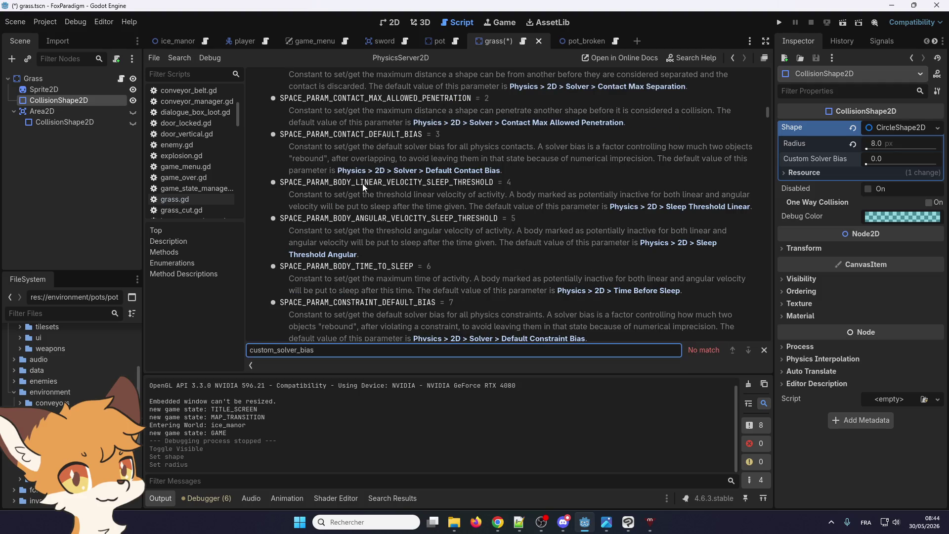
pyautogui.moveTo(300, 350); pyautogui.dragTo(240, 341)
pyautogui.press('BackSpace')
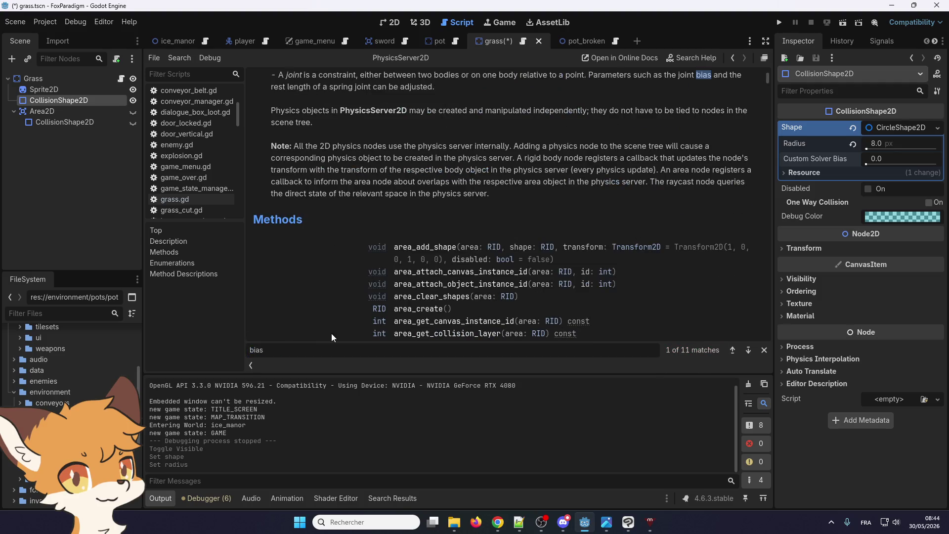
# - Step backward through the 'bias' matches in the PhysicsServer2D reference
pyautogui.click(732, 350)
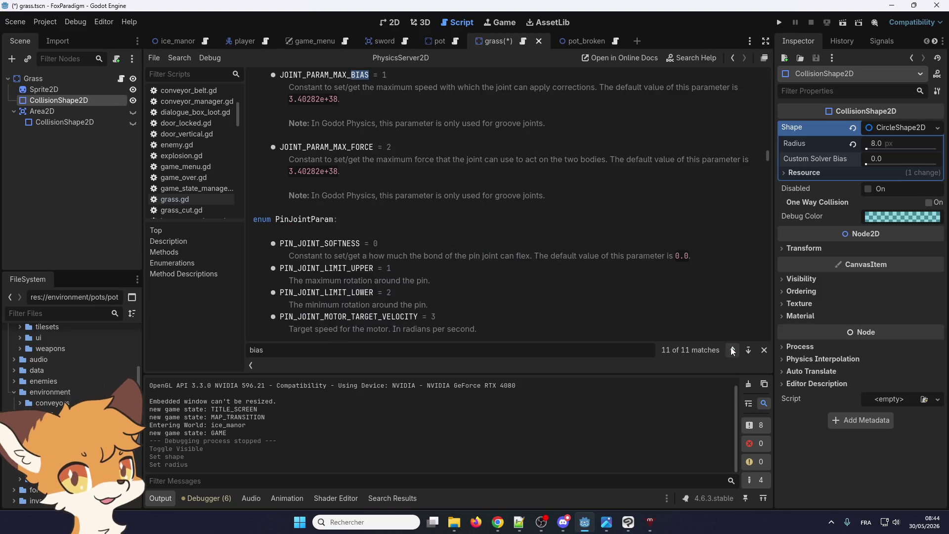
pyautogui.click(732, 350)
pyautogui.click(733, 350)
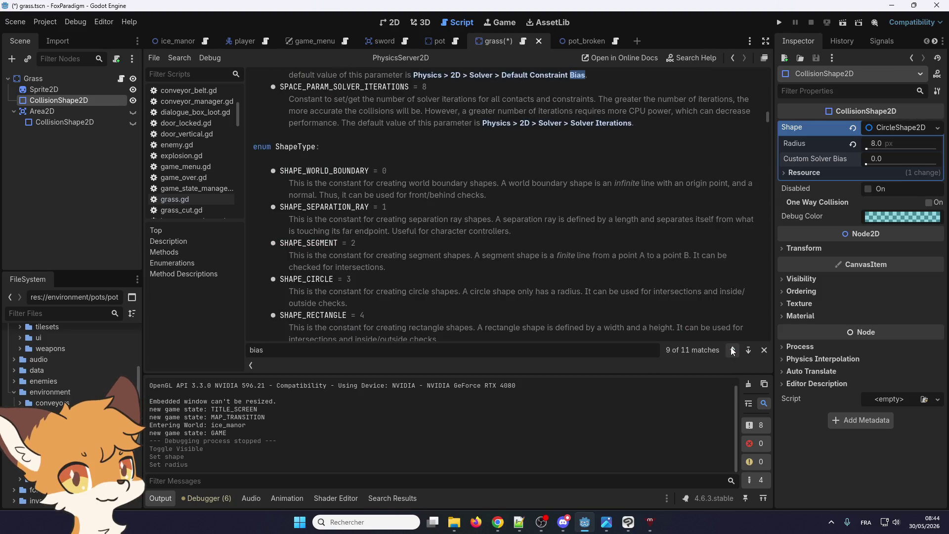
pyautogui.click(732, 350)
pyautogui.click(733, 350)
pyautogui.click(733, 350)
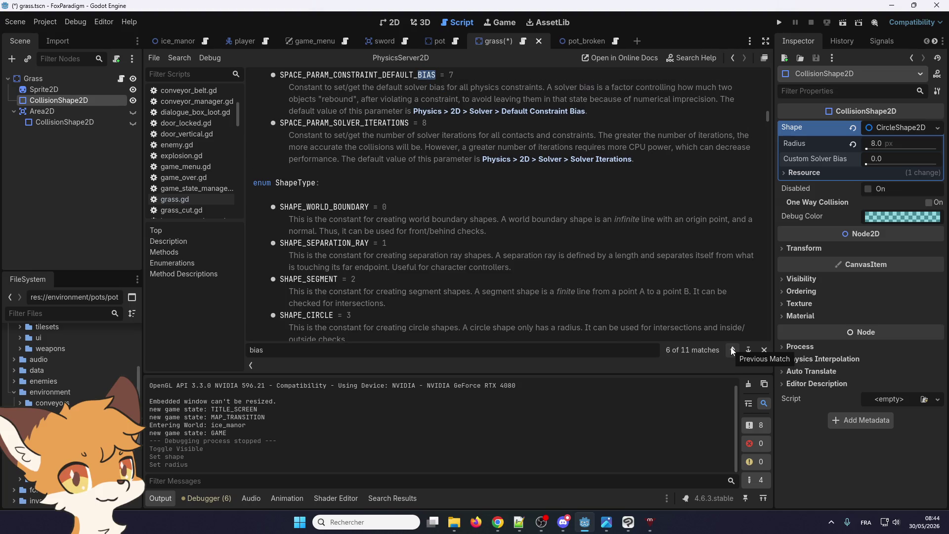
pyautogui.scroll(2, 567, 263)
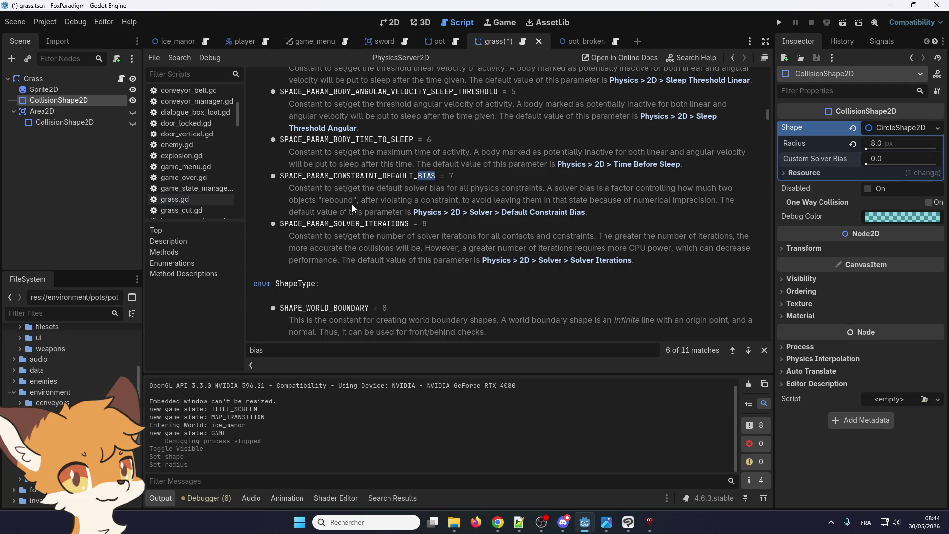
pyautogui.click(733, 352)
pyautogui.click(733, 351)
pyautogui.click(733, 351)
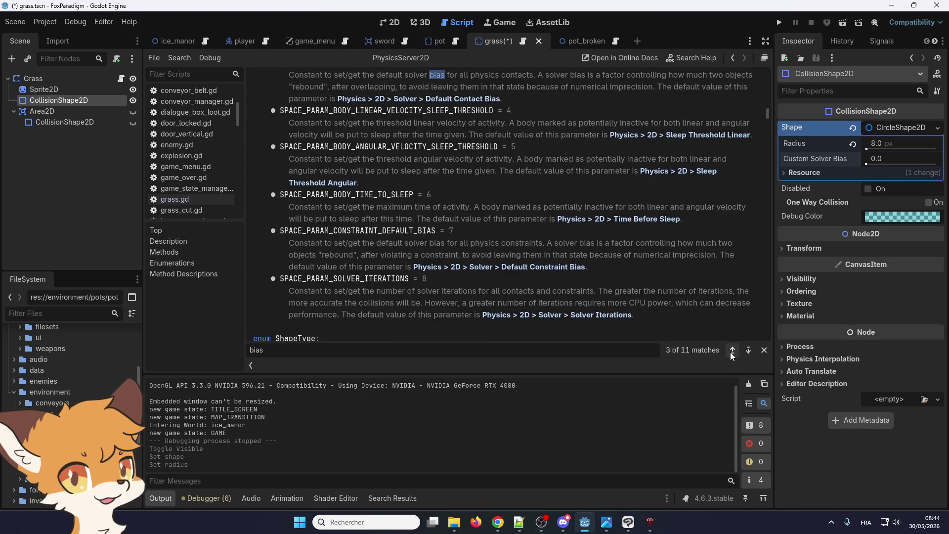
pyautogui.scroll(3, 556, 277)
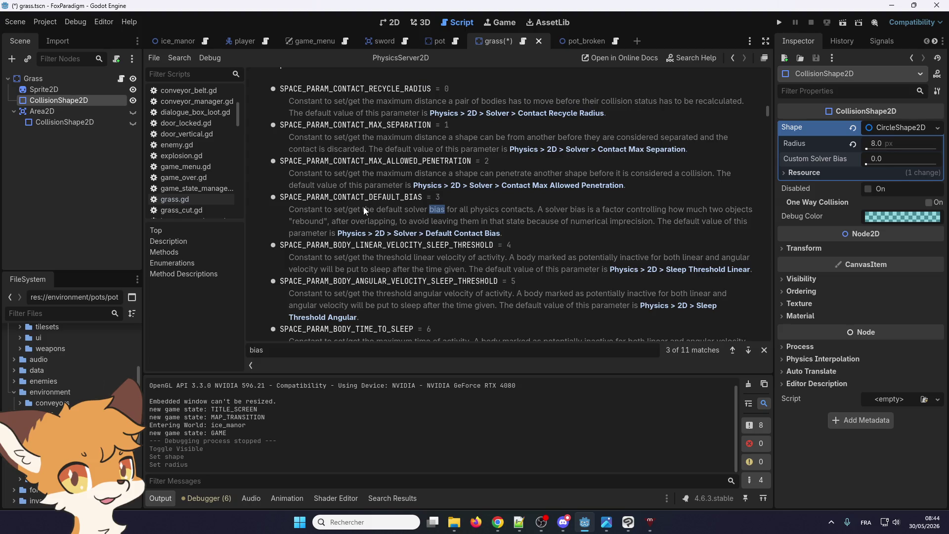
pyautogui.scroll(10, 364, 212)
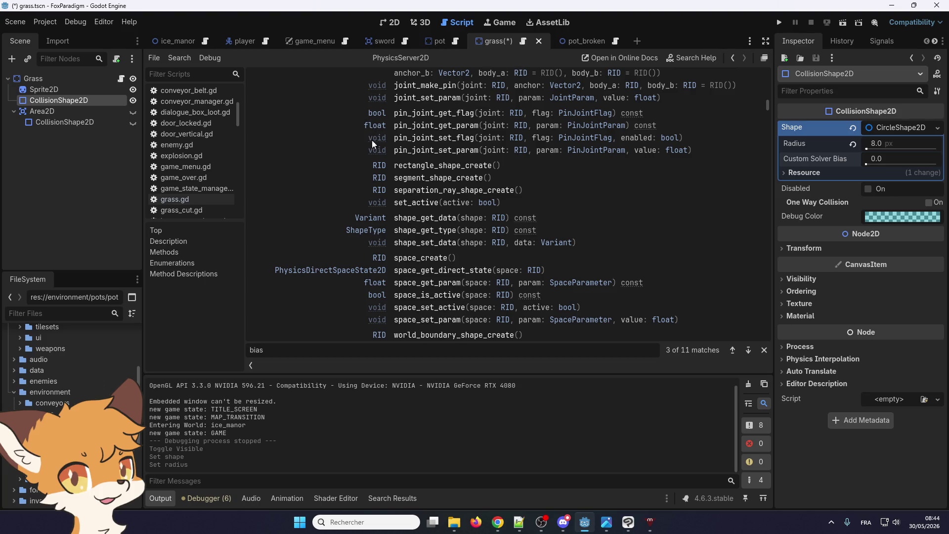
pyautogui.scroll(10, 536, 246)
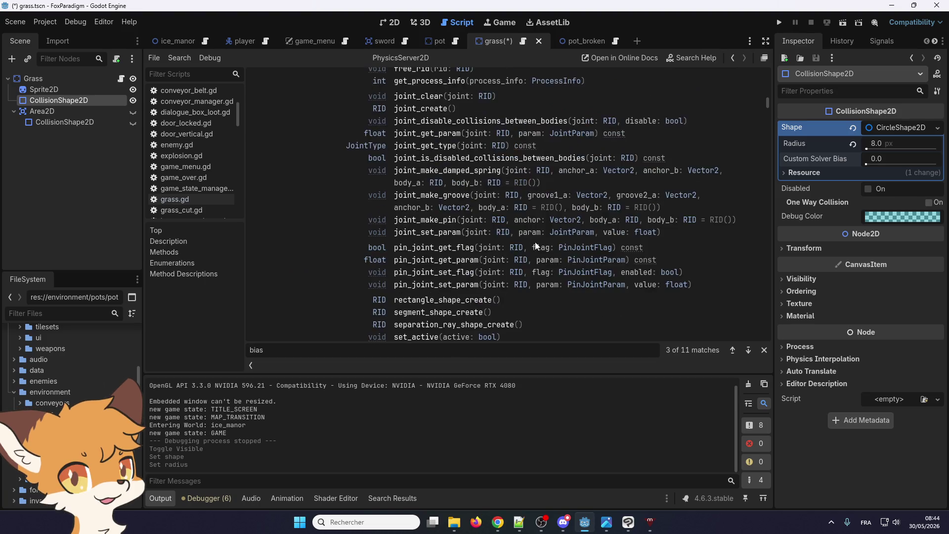
pyautogui.scroll(8, 544, 227)
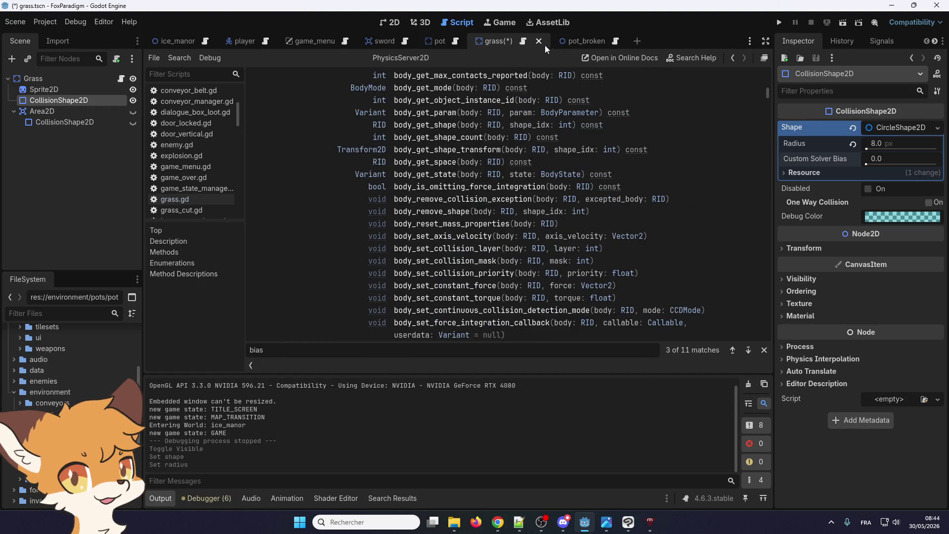
# - Return to the grass scene's 2D view, save and run with F5, and load the saved game
pyautogui.click(391, 23)
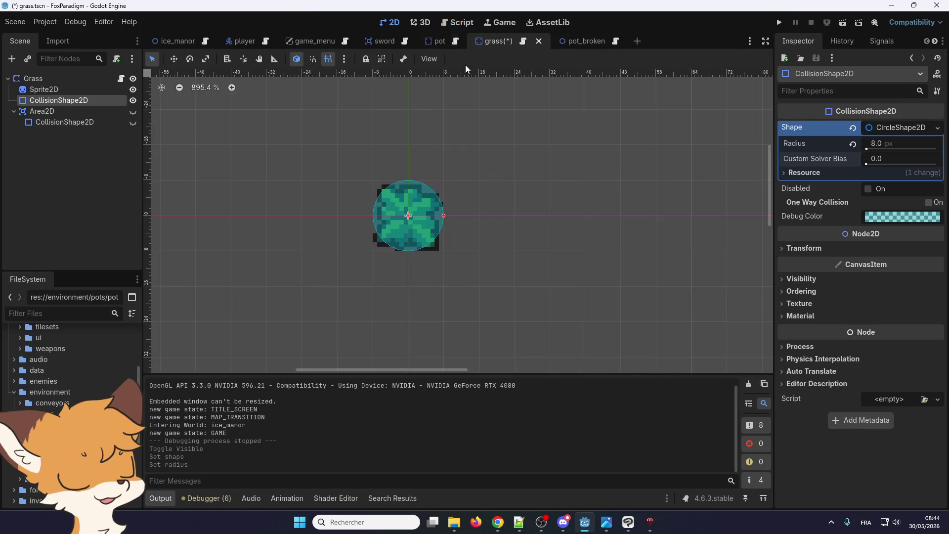
pyautogui.press('F5')
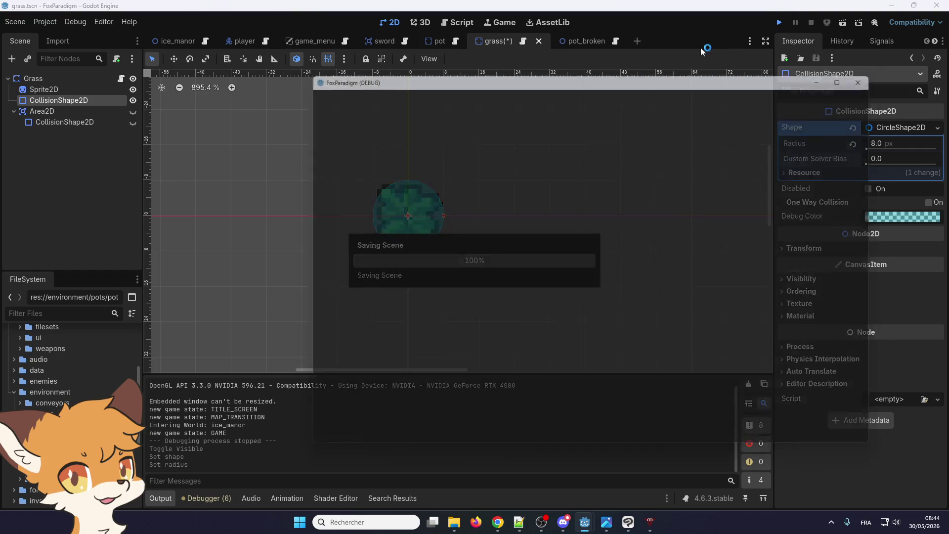
pyautogui.press('Return')
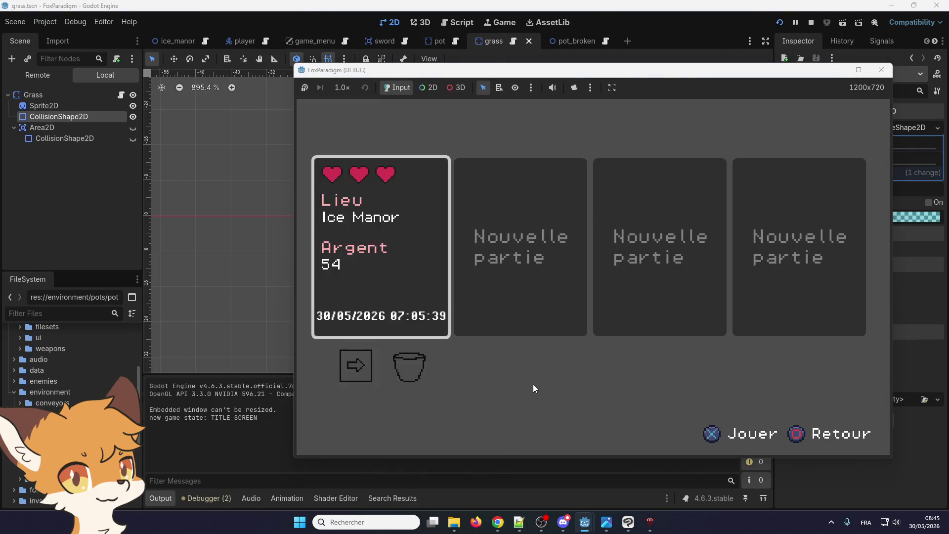
pyautogui.press('Return')
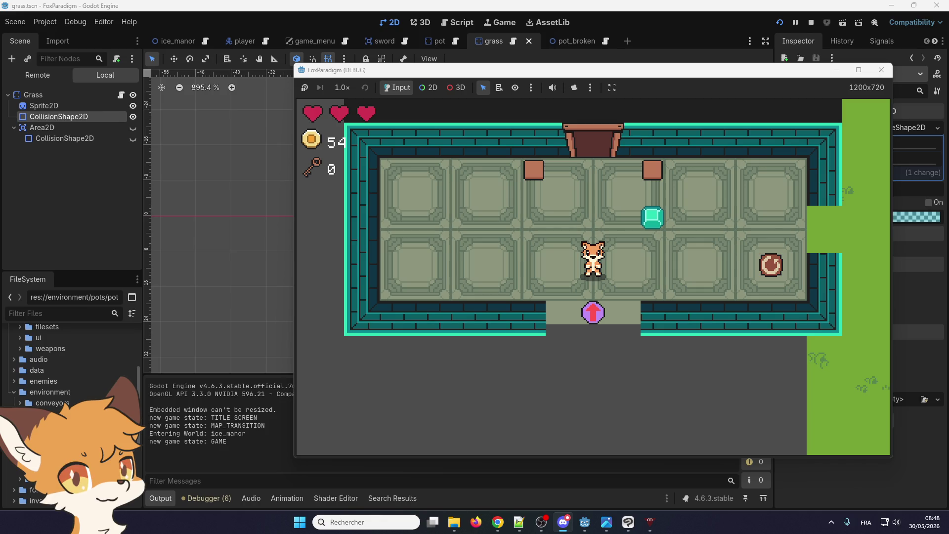
pyautogui.press('super+shift+s')
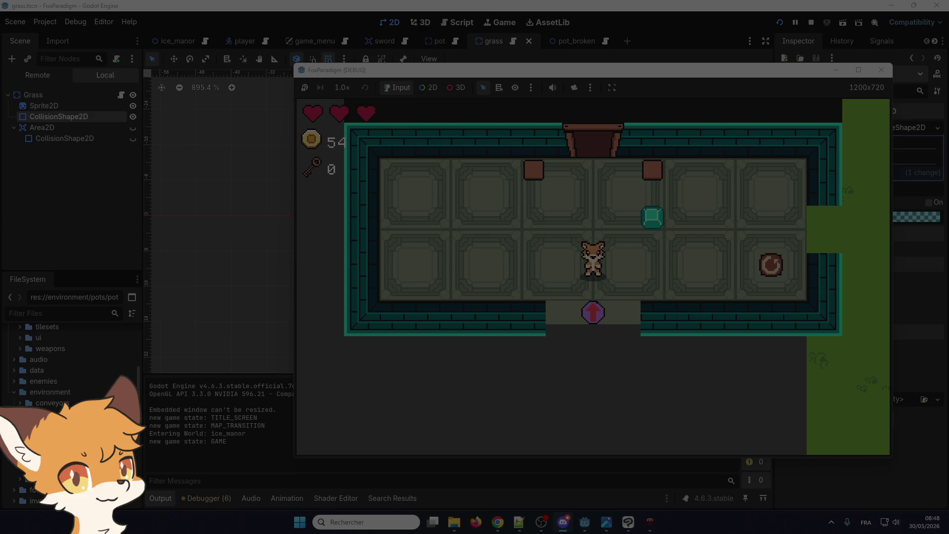
pyautogui.press('Escape')
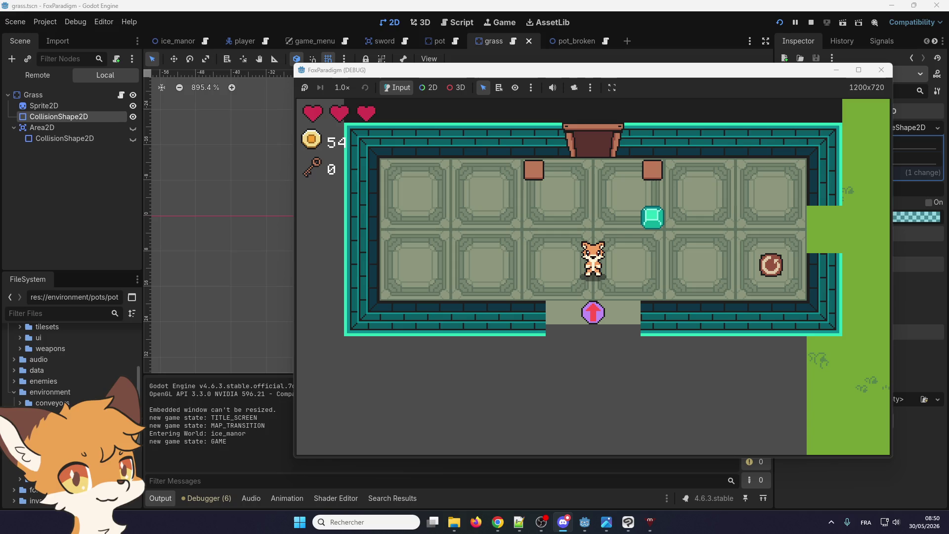
# - Save the image as image.png in Téléchargements
pyautogui.hotkey('ctrl', 's')
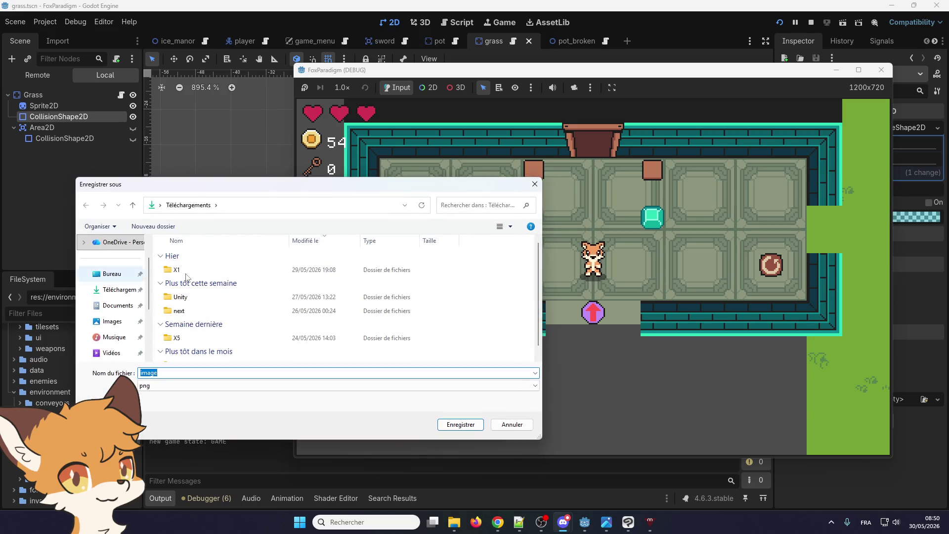
pyautogui.click(449, 425)
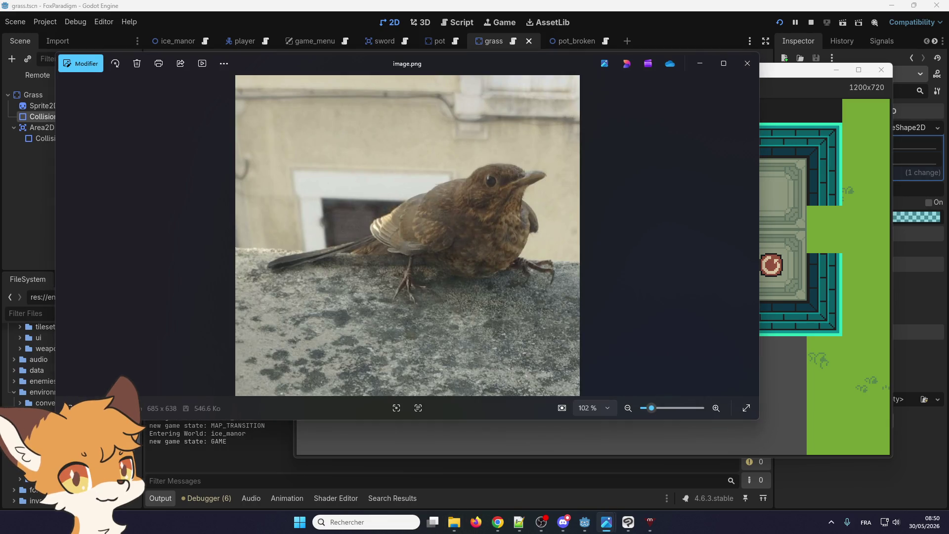
# - Switch over to Discord from the taskbar
pyautogui.click(563, 523)
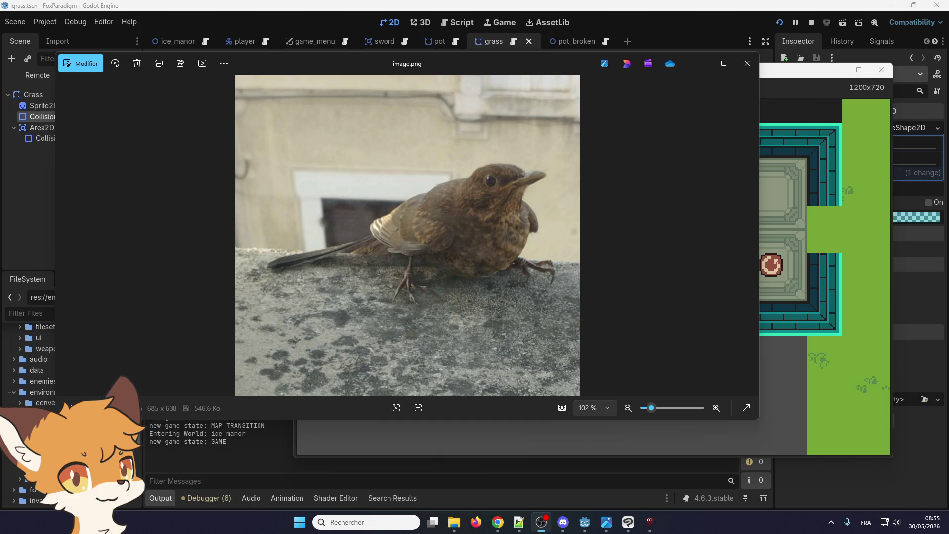
# - Close the bird photo in the Photos viewer to reveal the running game
pyautogui.click(747, 64)
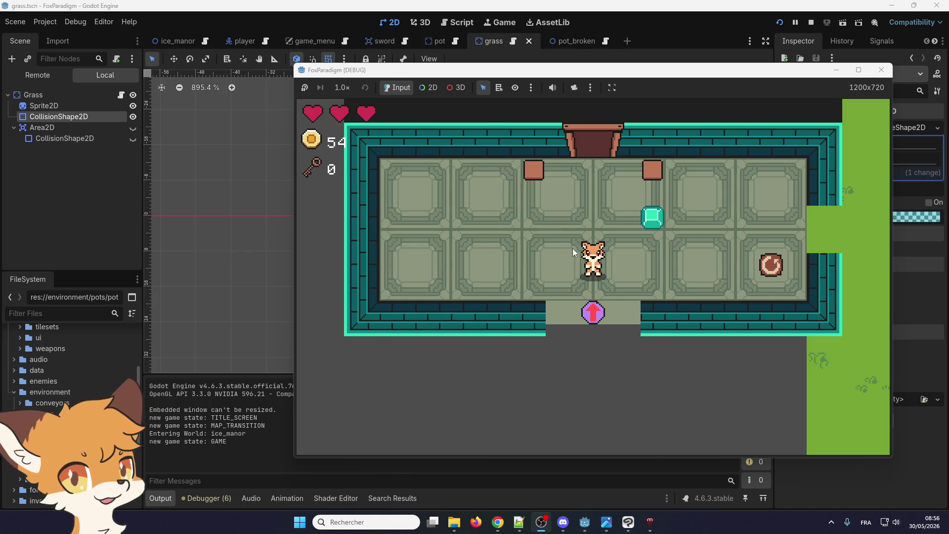
# - Walk the fox around the grass area, testing collision against the bushes and pots
pyautogui.press('Right')
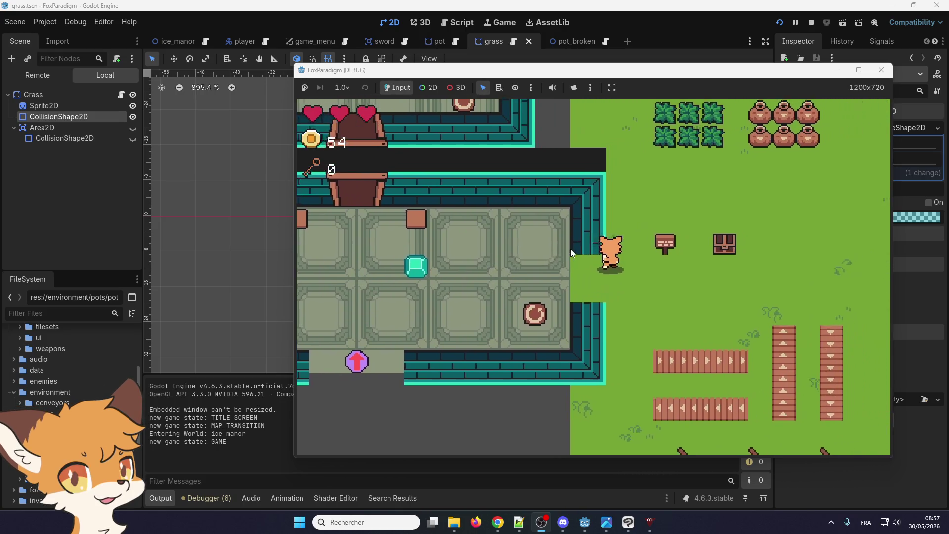
pyautogui.press('Up')
pyautogui.press('Up')
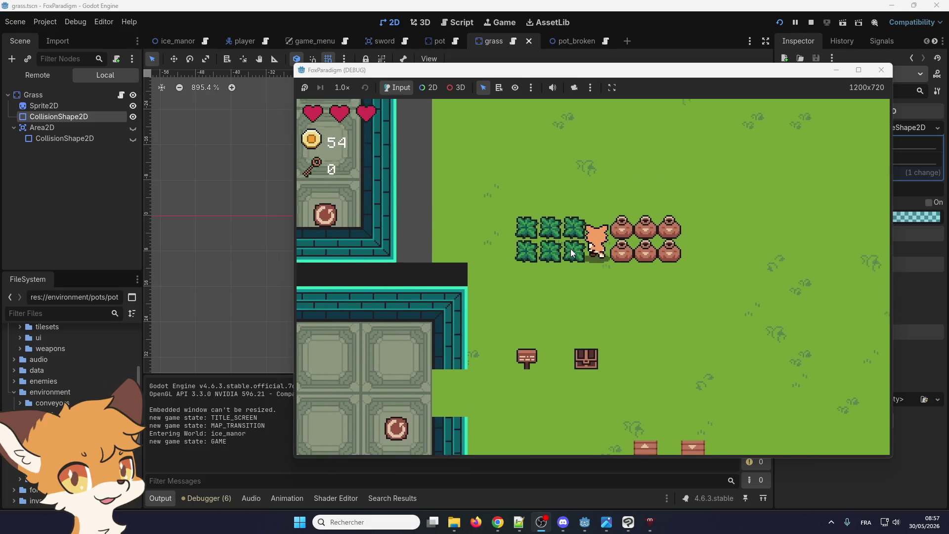
pyautogui.press('Down')
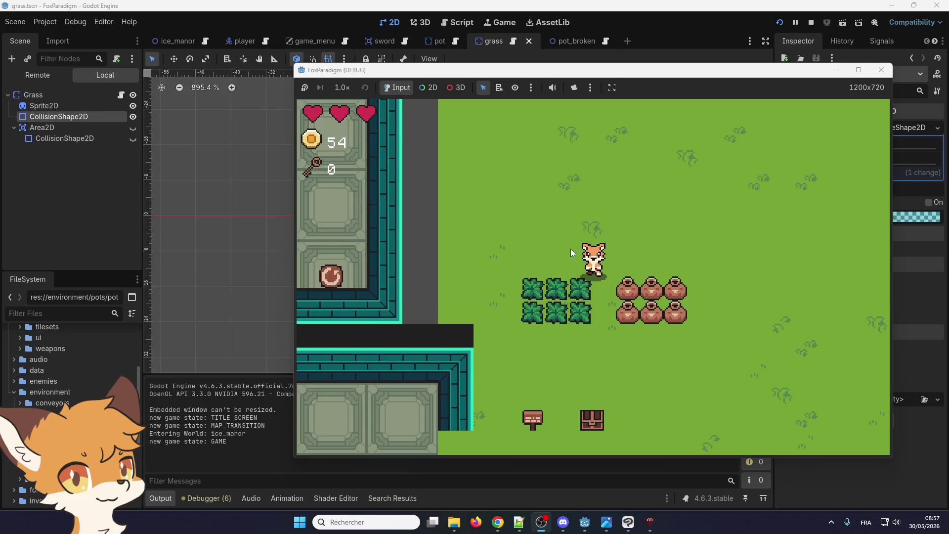
pyautogui.press('Down')
pyautogui.press('Up')
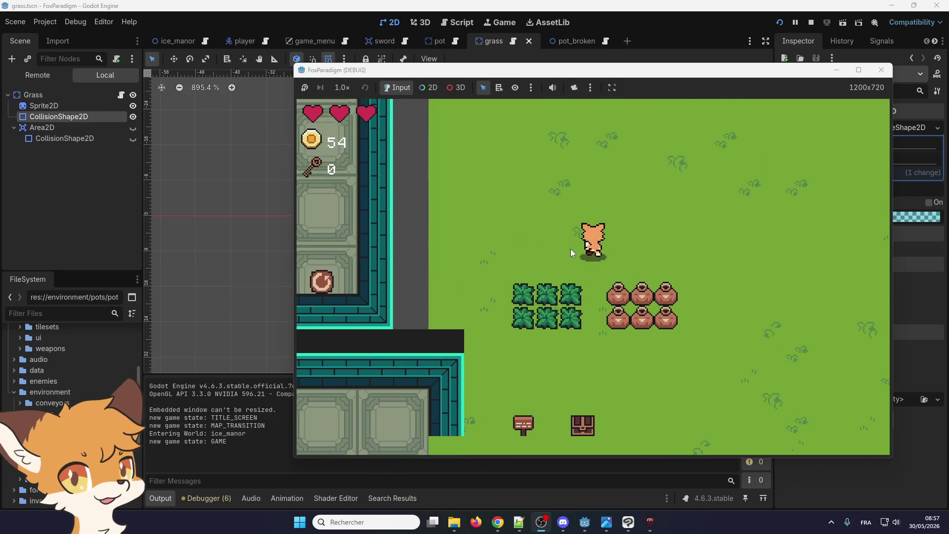
pyautogui.press('Left')
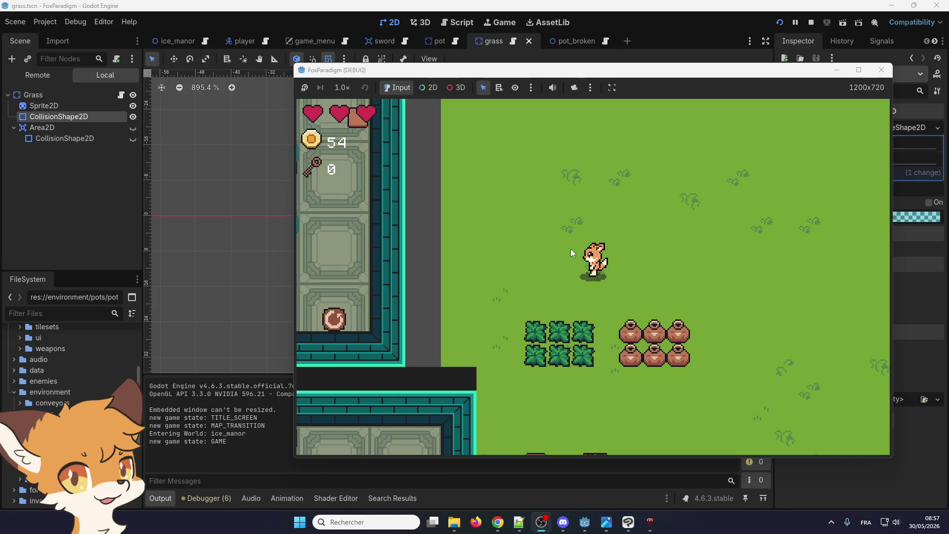
pyautogui.press('Down')
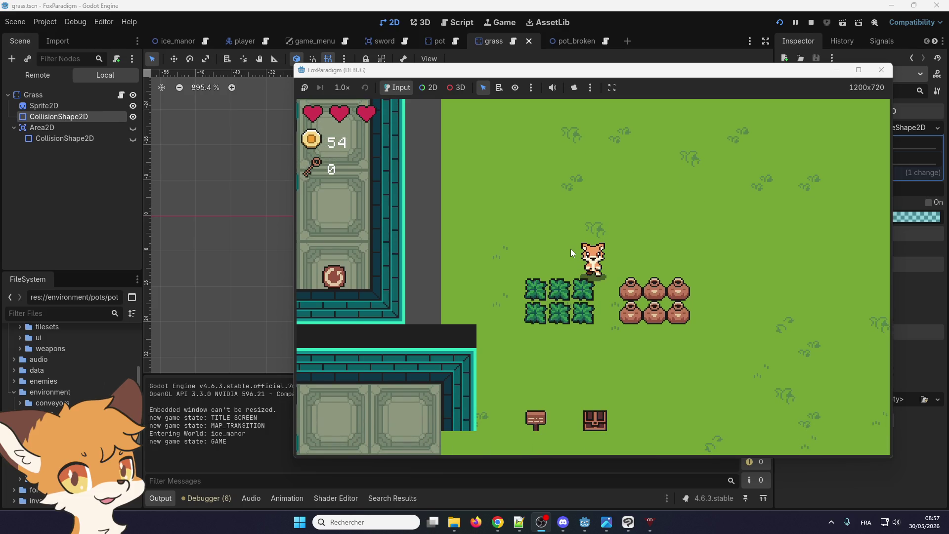
pyautogui.press('Up')
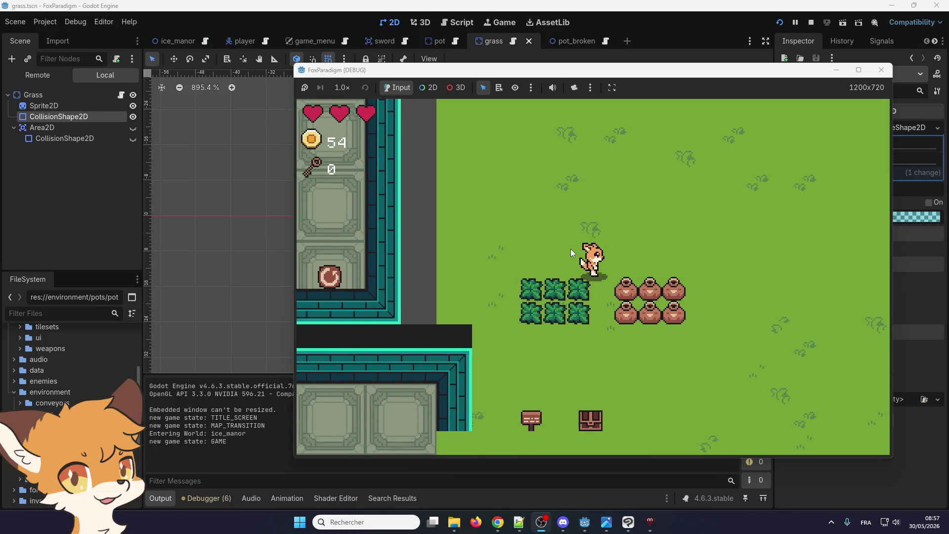
pyautogui.press('Down')
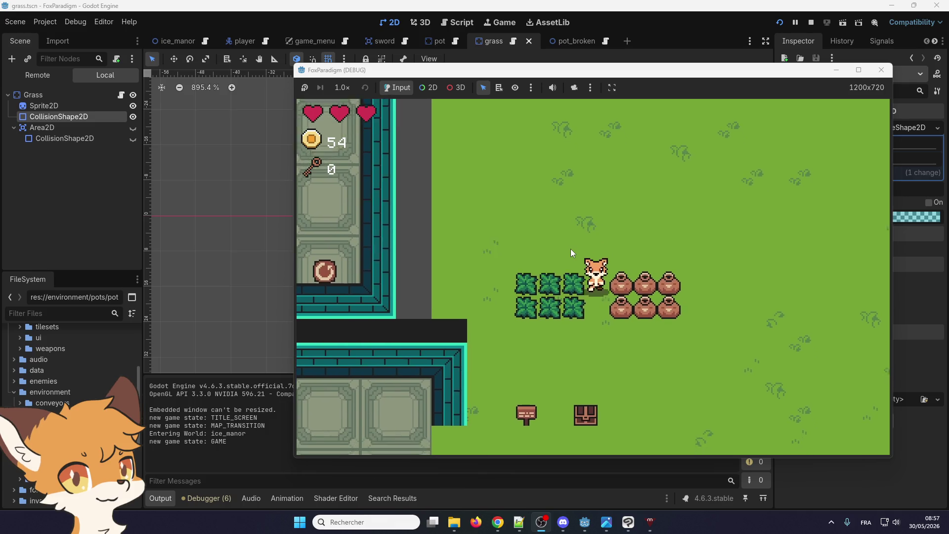
pyautogui.press('Up')
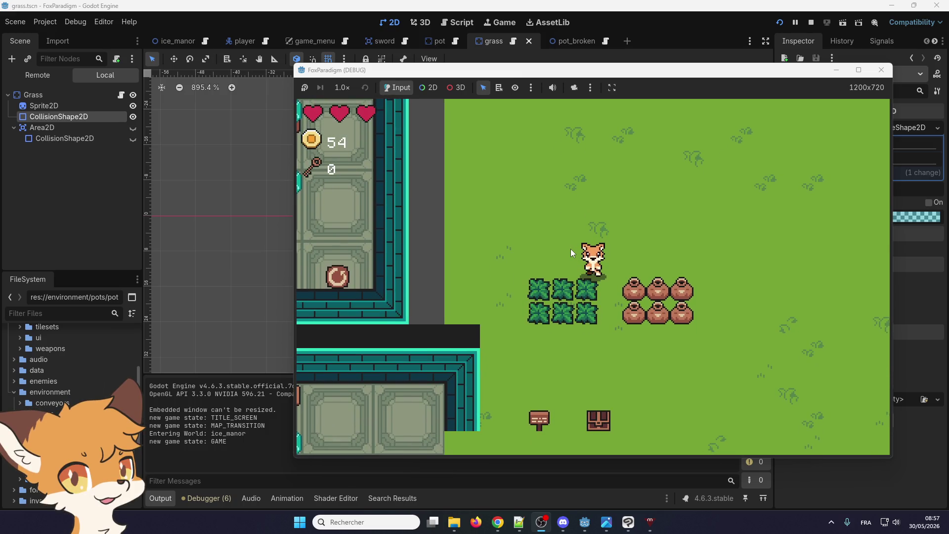
pyautogui.press('Right')
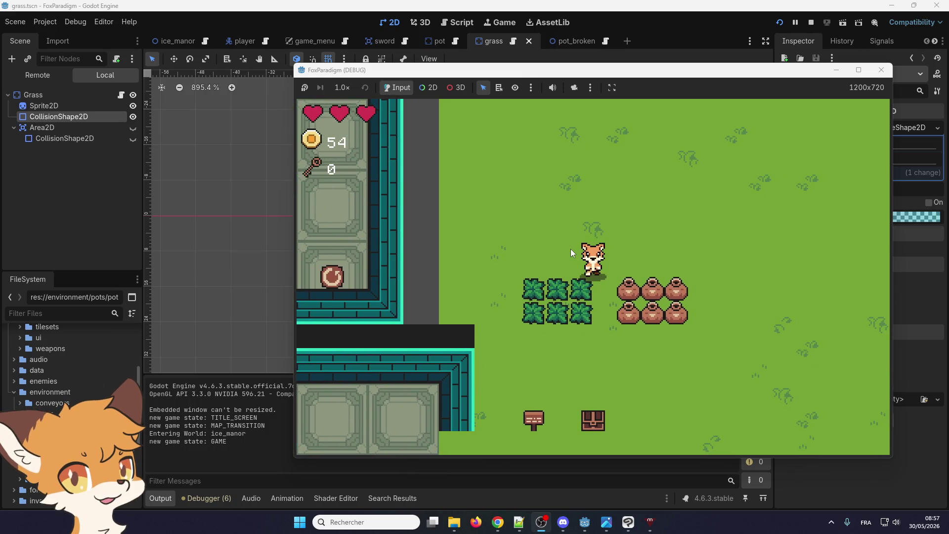
pyautogui.press('Down')
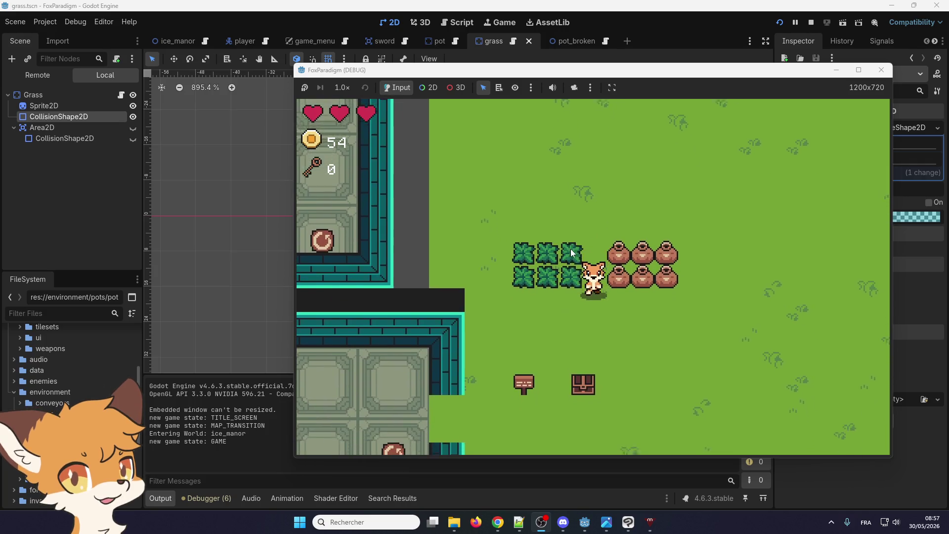
pyautogui.press('Up')
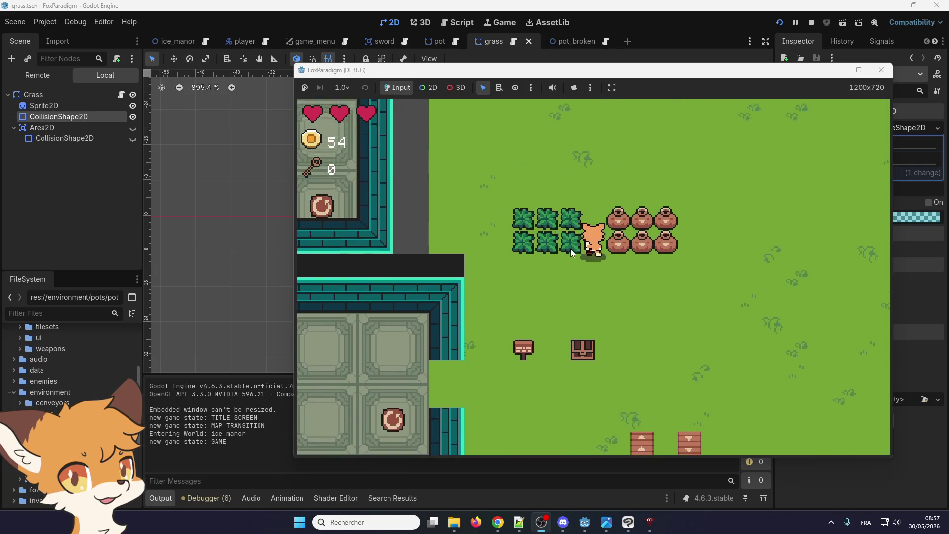
pyautogui.press('Down')
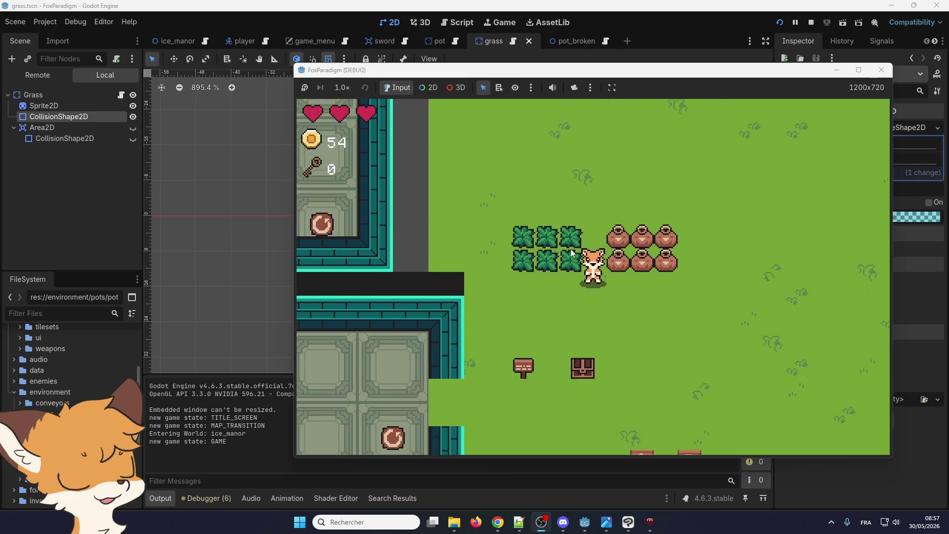
pyautogui.press('Up')
pyautogui.press('Down')
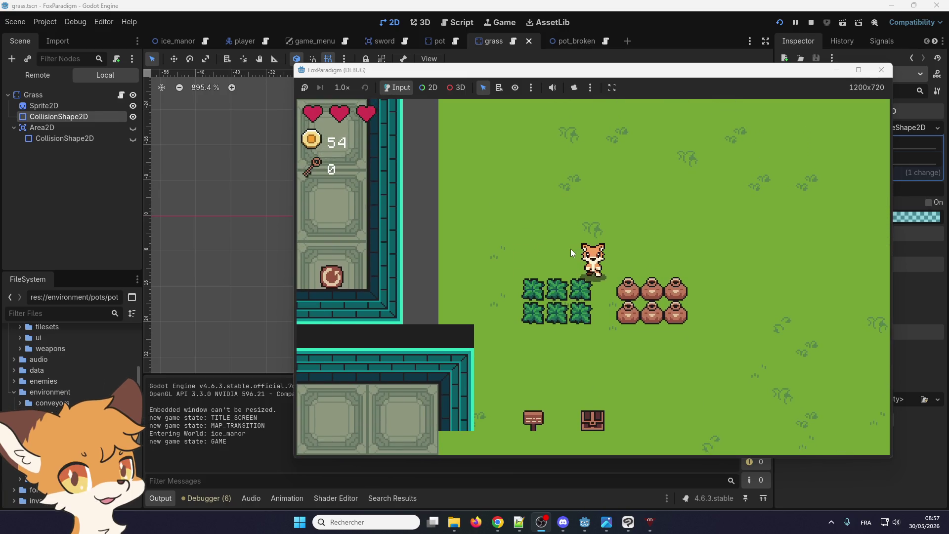
pyautogui.press('Down')
pyautogui.press('Up')
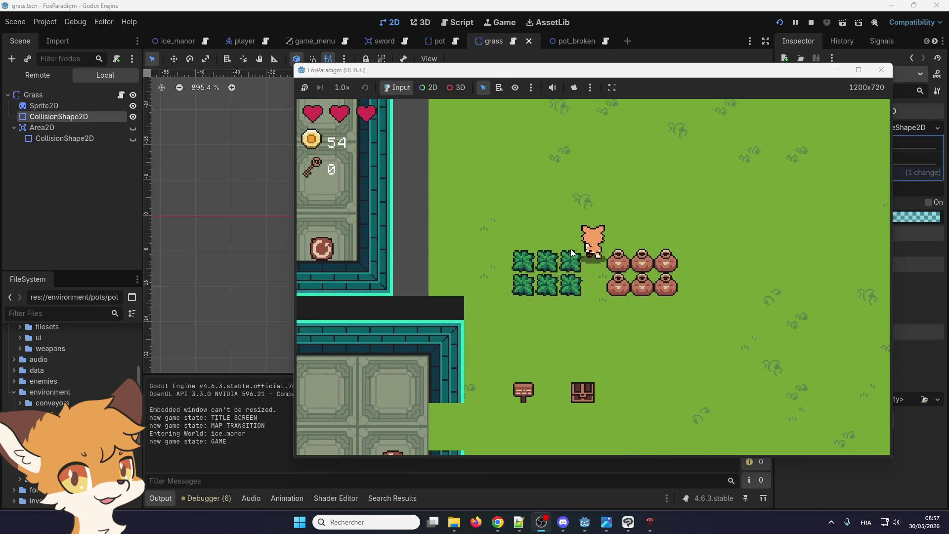
pyautogui.press('Down')
pyautogui.press('Down')
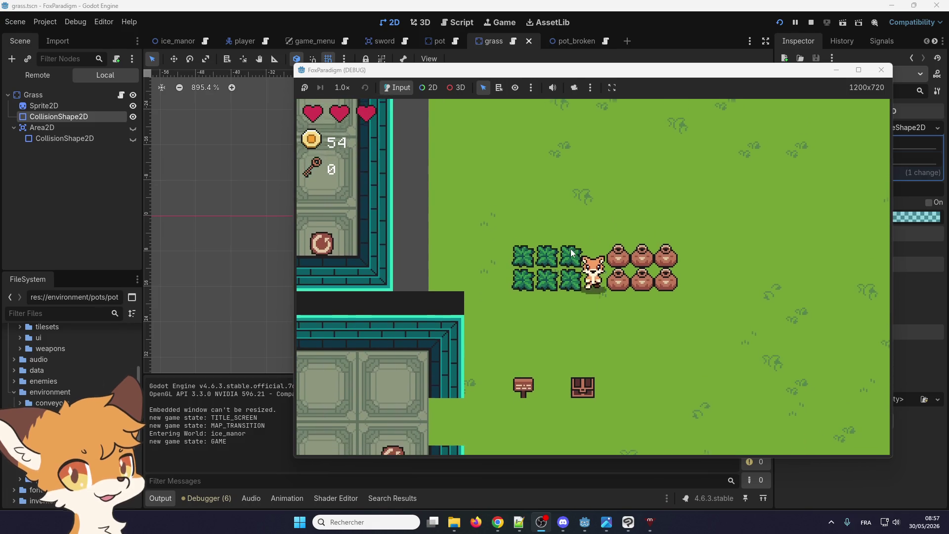
pyautogui.press('Left')
pyautogui.press('Right')
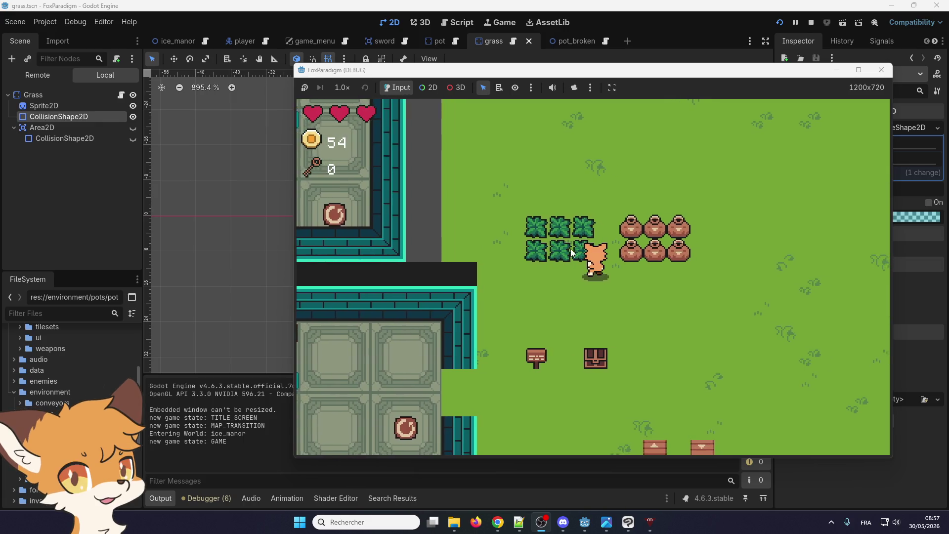
pyautogui.press('Up')
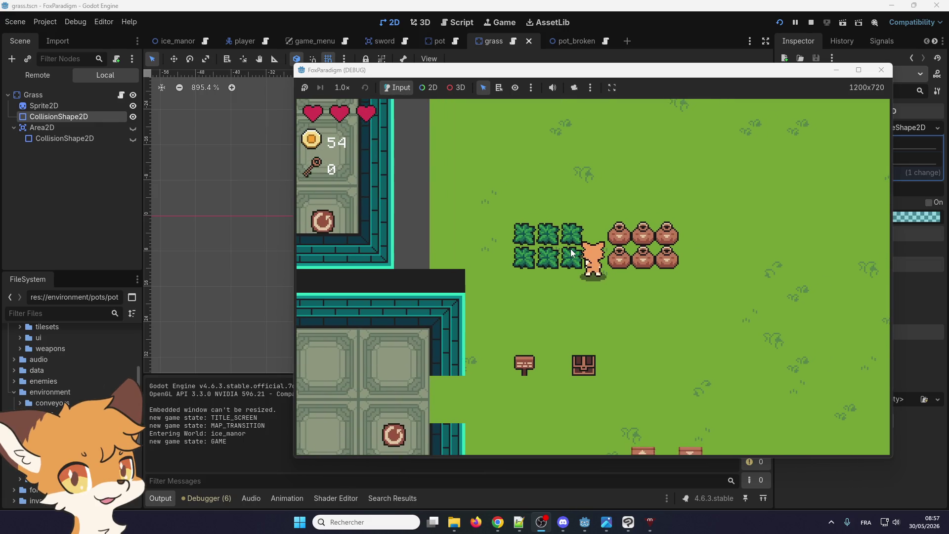
pyautogui.press('Down')
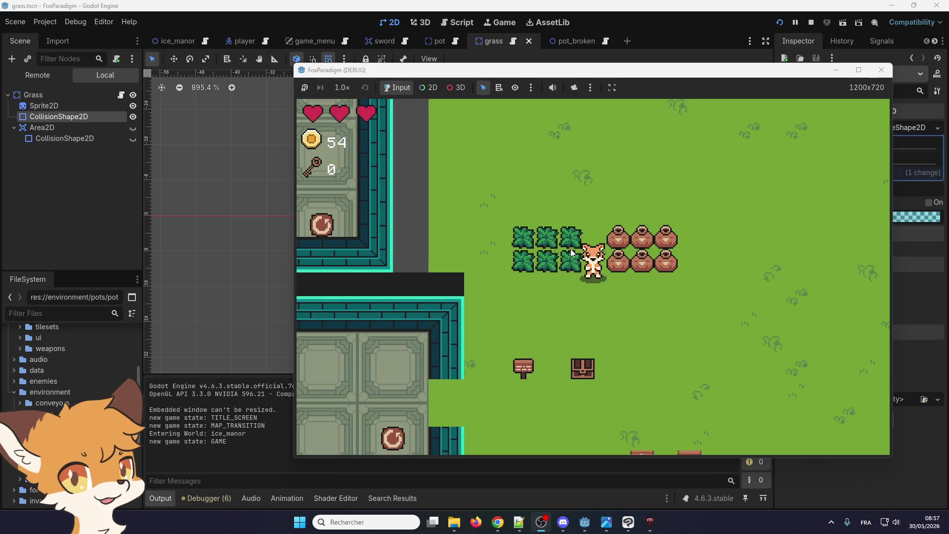
pyautogui.press('Left')
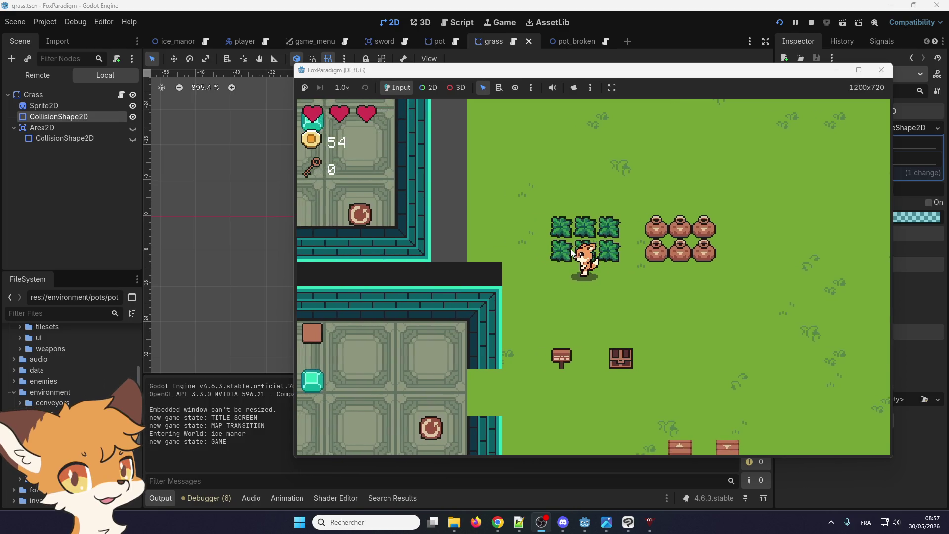
pyautogui.press('Up')
pyautogui.press('Up')
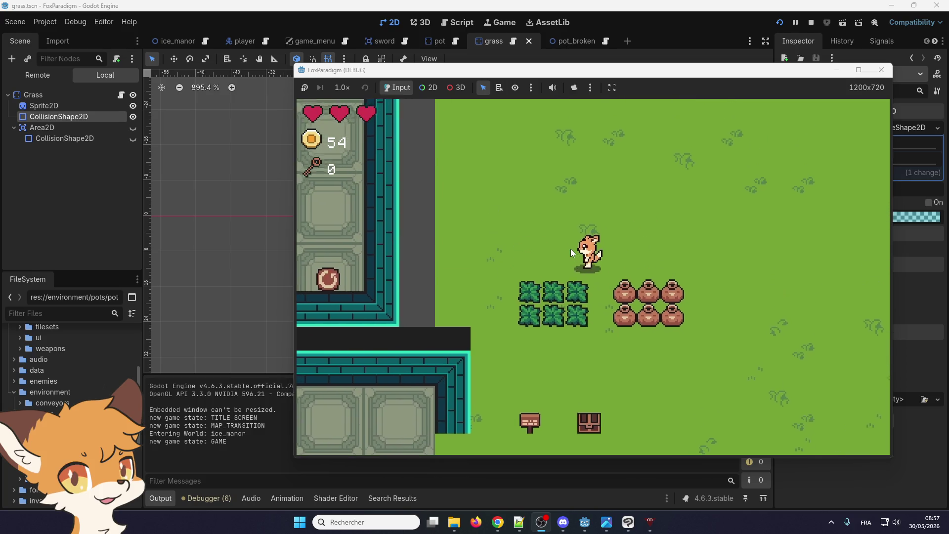
pyautogui.press('Right')
pyautogui.press('Down')
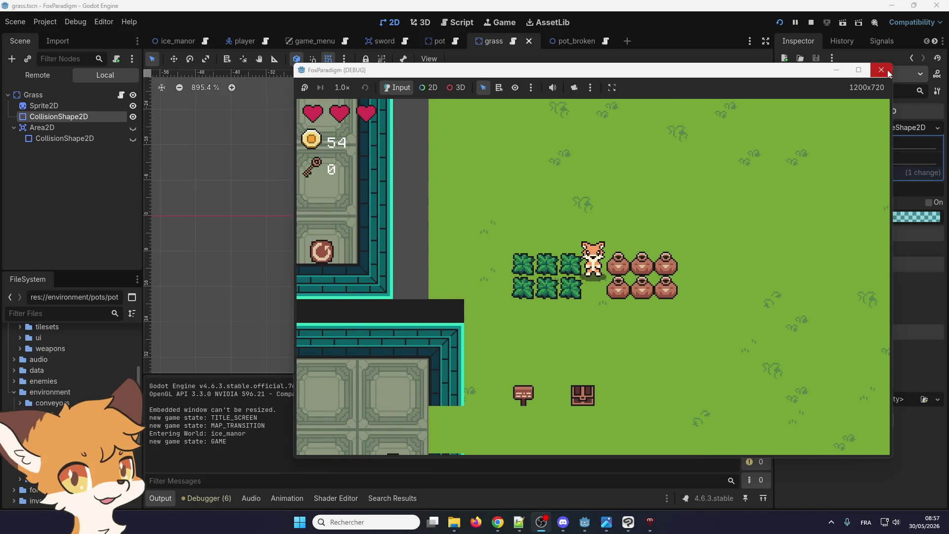
# - Close the game, enable Debug > Visible Collision Shapes, and relaunch the project
pyautogui.click(888, 70)
pyautogui.click(75, 22)
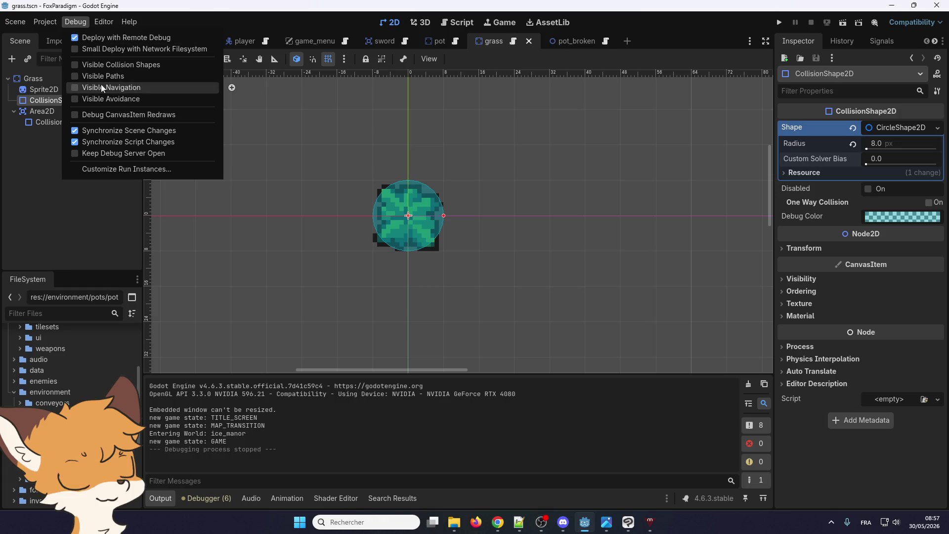
pyautogui.click(90, 65)
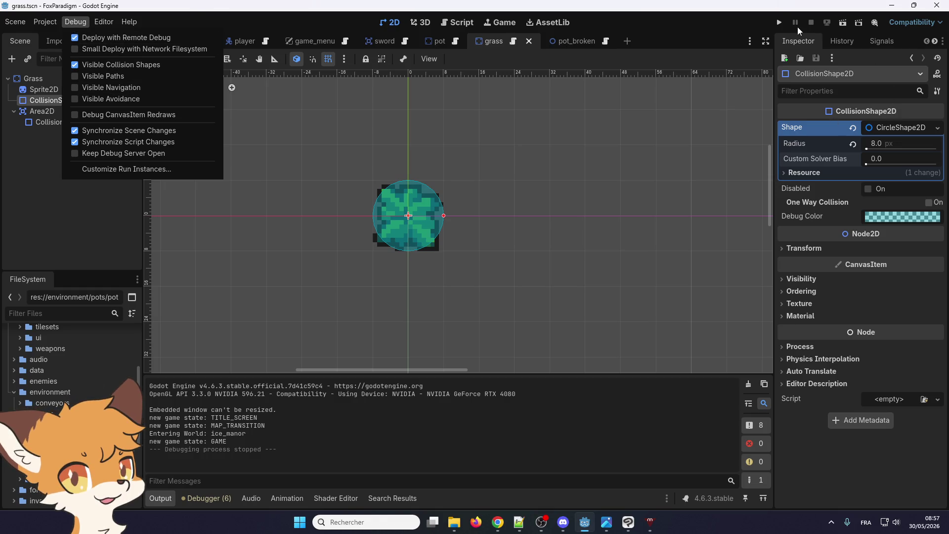
pyautogui.click(776, 22)
pyautogui.click(776, 22)
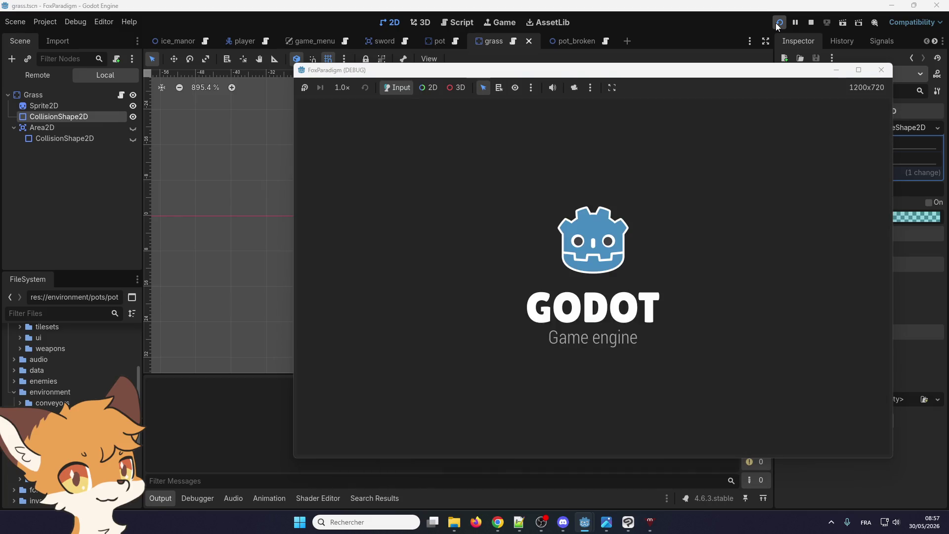
# - Enter gameplay and walk the fox out to the grass area between bushes and pots
pyautogui.press('Return')
pyautogui.press('Return')
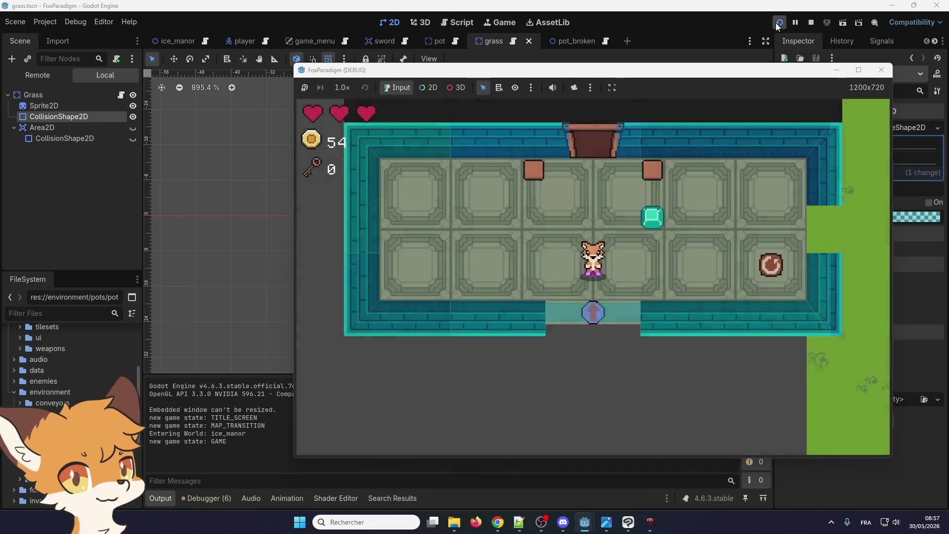
pyautogui.press('Right')
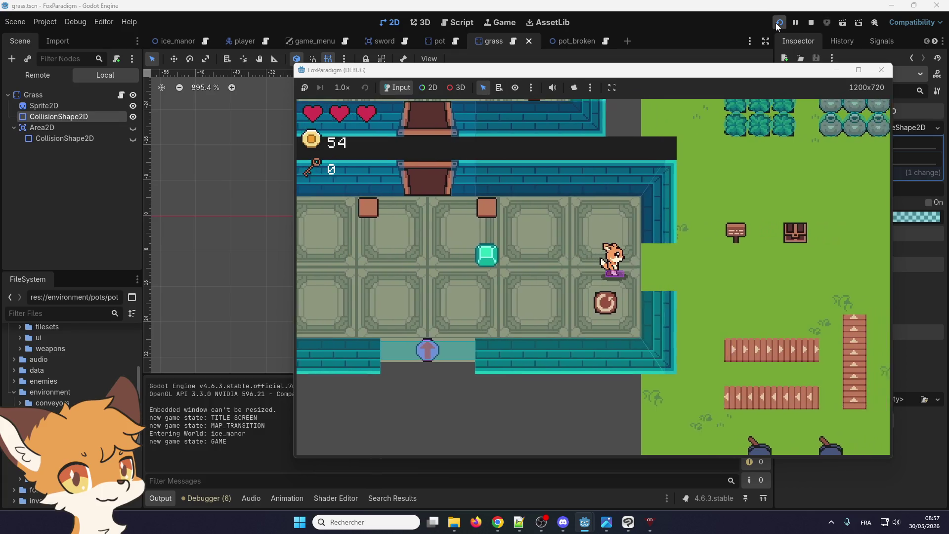
pyautogui.press('Up')
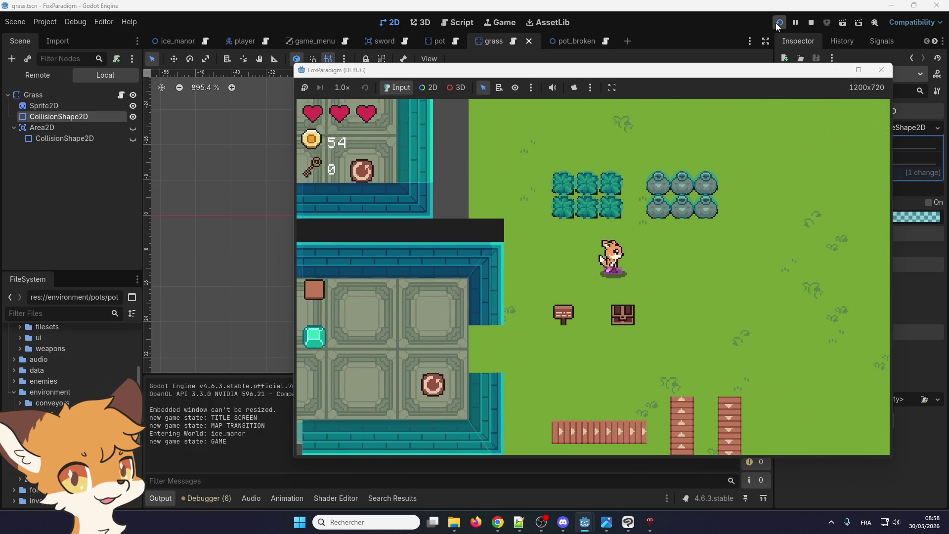
pyautogui.press('Right')
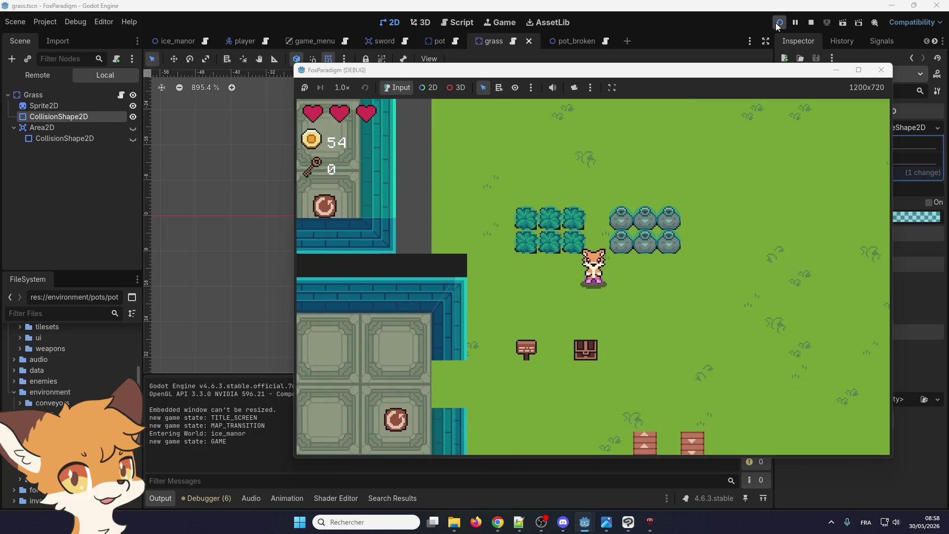
pyautogui.press('Up')
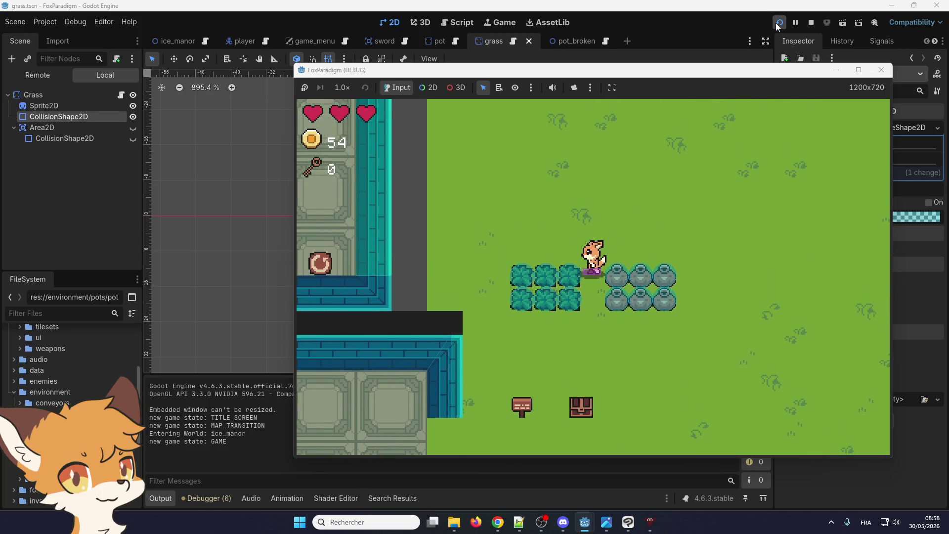
pyautogui.press('Down')
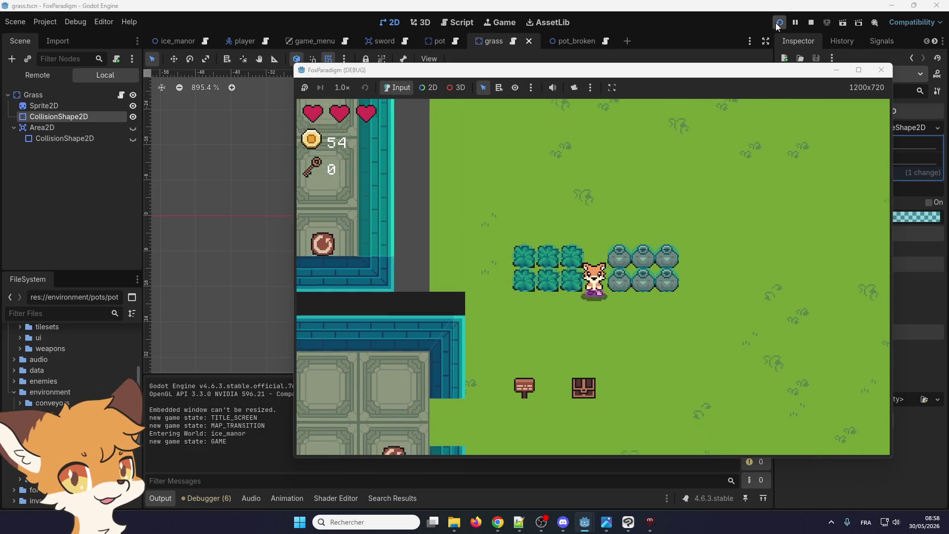
# - Push the fox into the pot group to test collision, then stop the game with F8
pyautogui.press('Up')
pyautogui.press('Right')
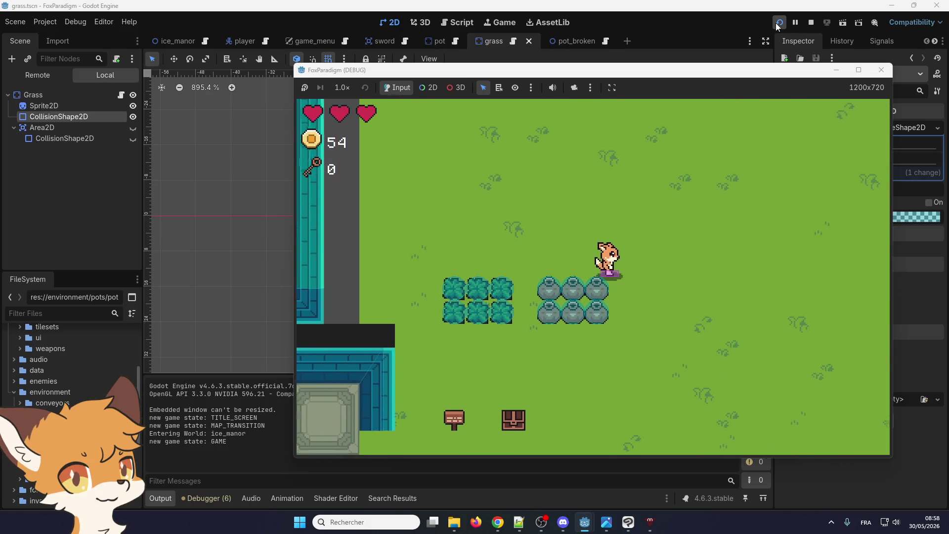
pyautogui.press('Down')
pyautogui.press('Left')
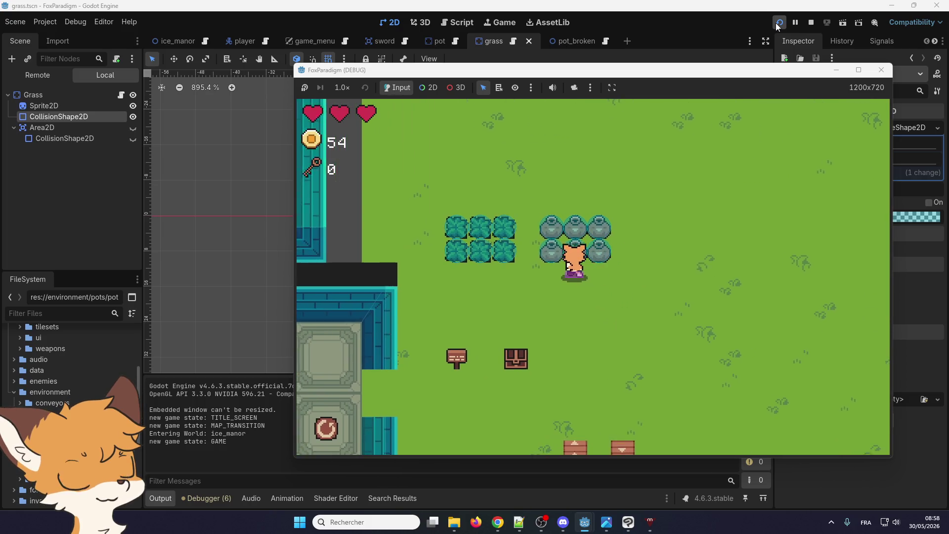
pyautogui.press('Left')
pyautogui.press('Up')
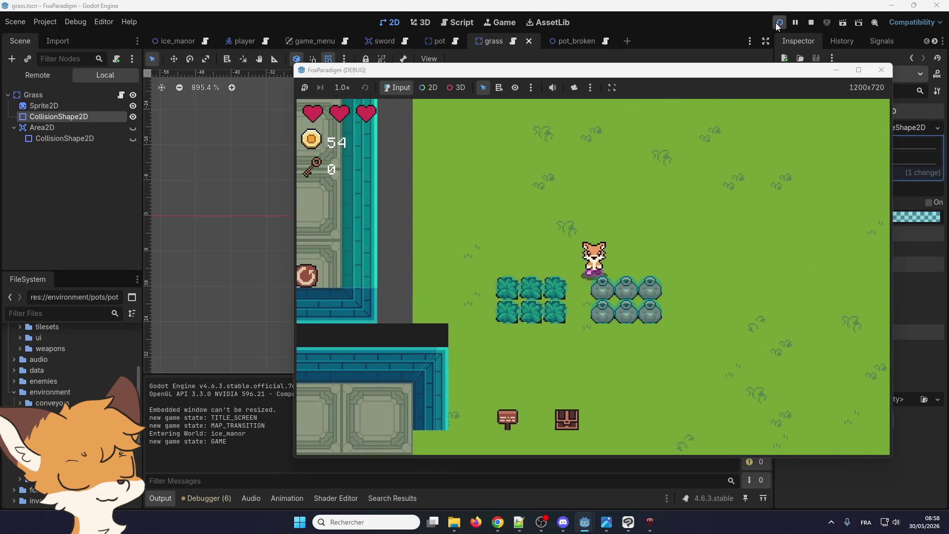
pyautogui.press('Down')
pyautogui.press('Left')
pyautogui.press('Up')
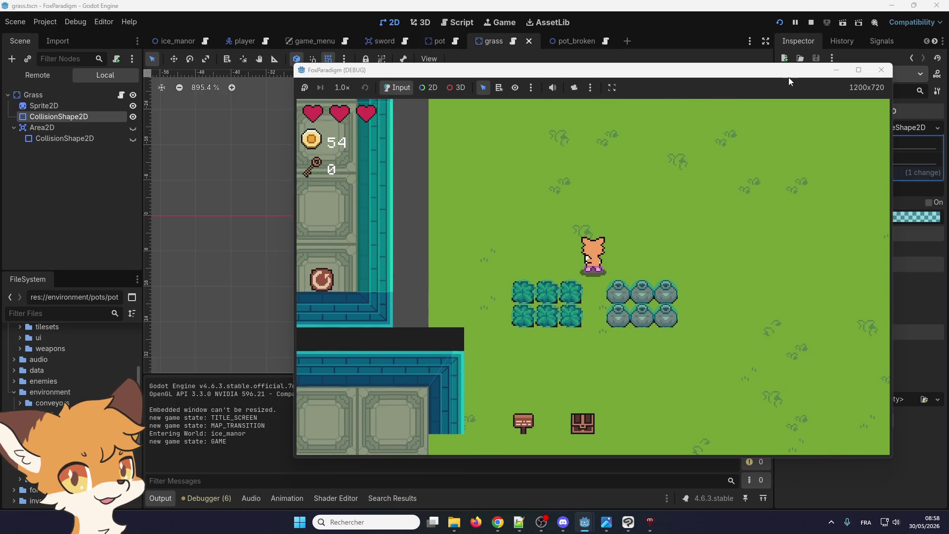
pyautogui.press('F8')
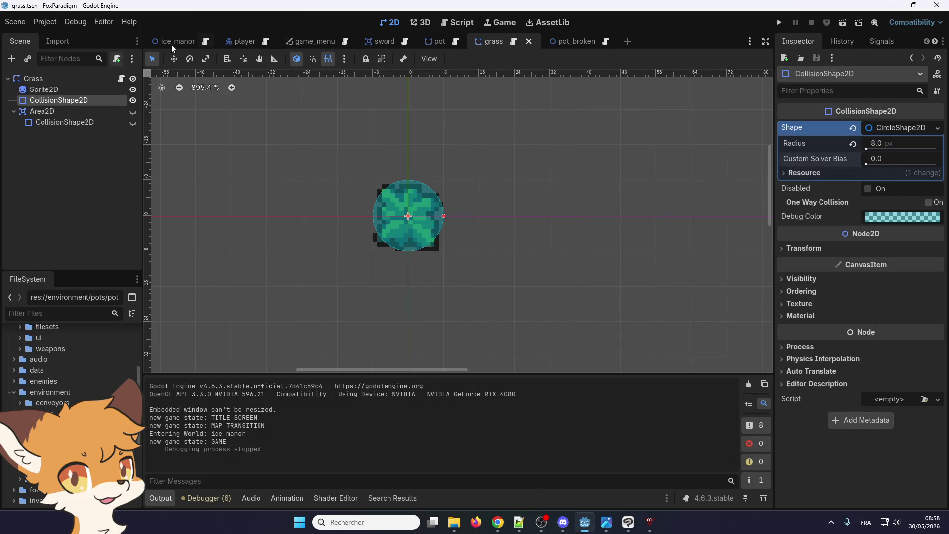
pyautogui.click(921, 129)
# - Replace the grass's 8 px circle collision with a New RectangleShape2D sized 16 × 16
pyautogui.click(891, 130)
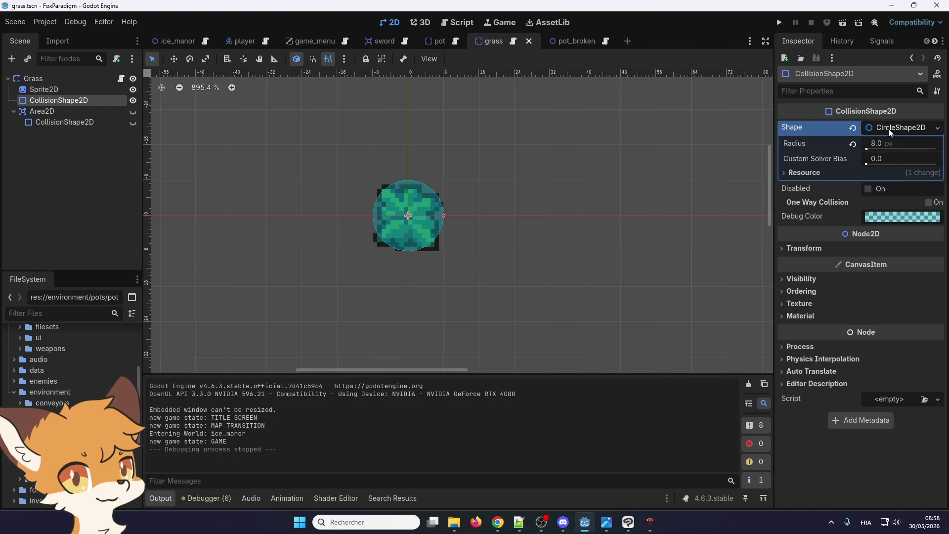
pyautogui.click(938, 128)
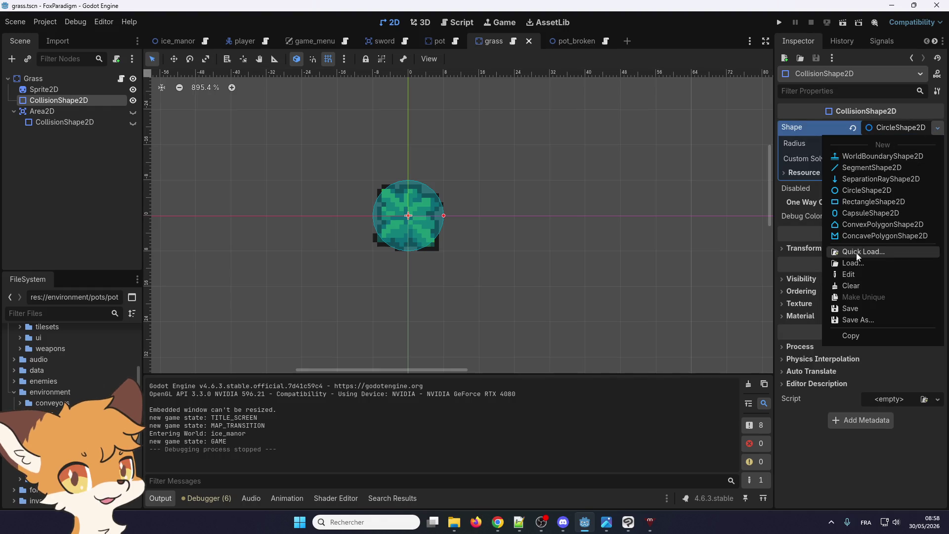
pyautogui.click(873, 202)
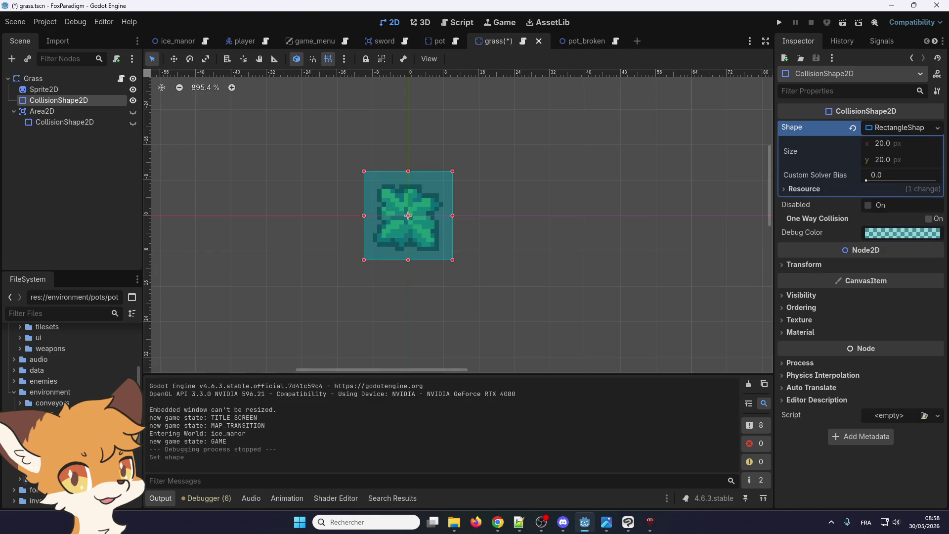
pyautogui.click(897, 143)
pyautogui.write('16')
pyautogui.click(893, 159)
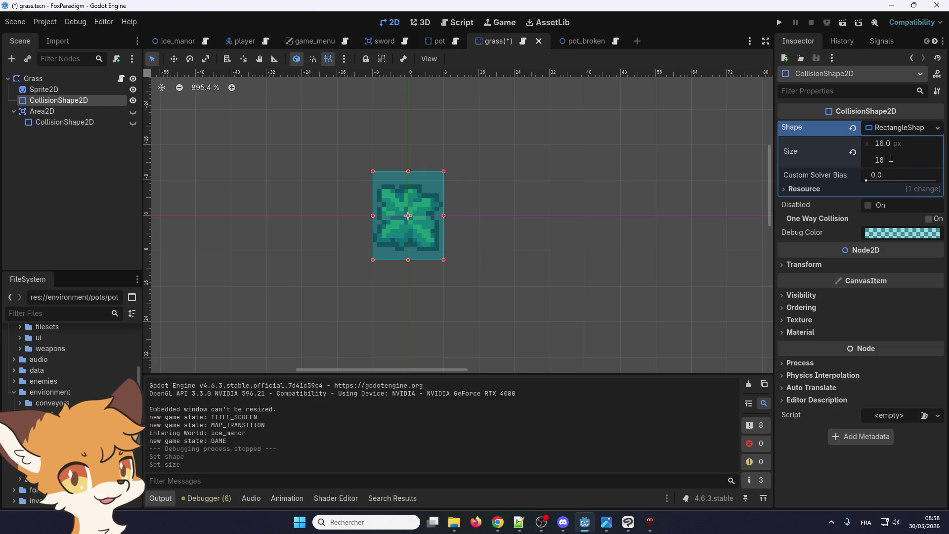
pyautogui.write('16')
pyautogui.press('Return')
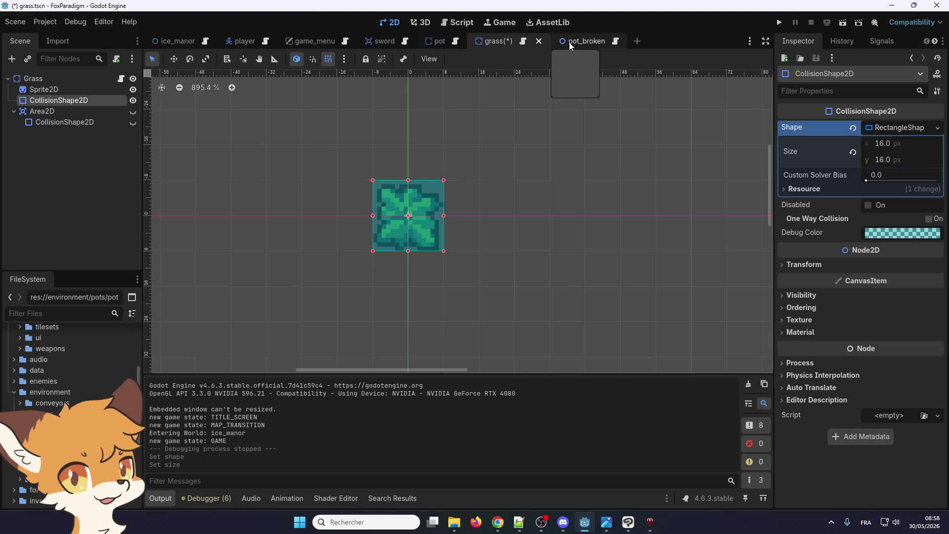
# - Open the pot scene and inspect its circle collision shape settings
pyautogui.click(579, 41)
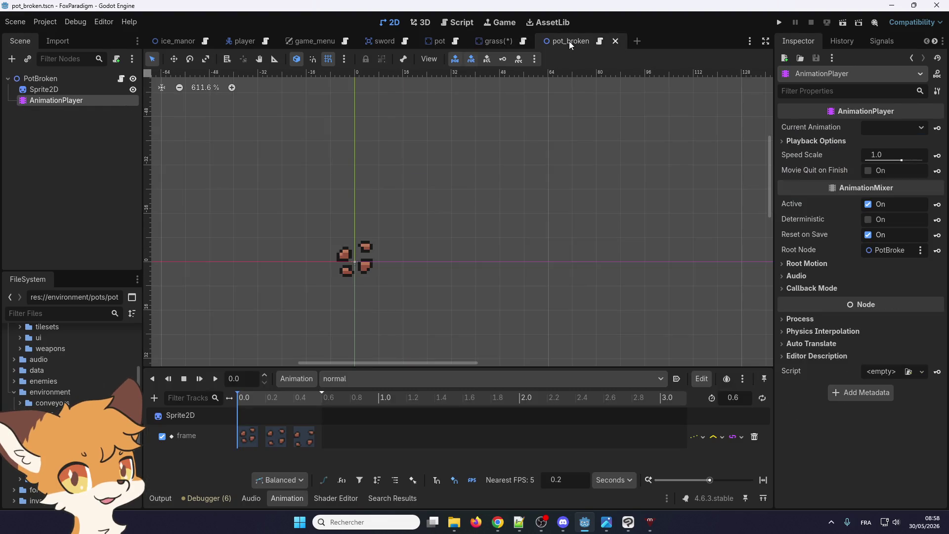
pyautogui.click(425, 41)
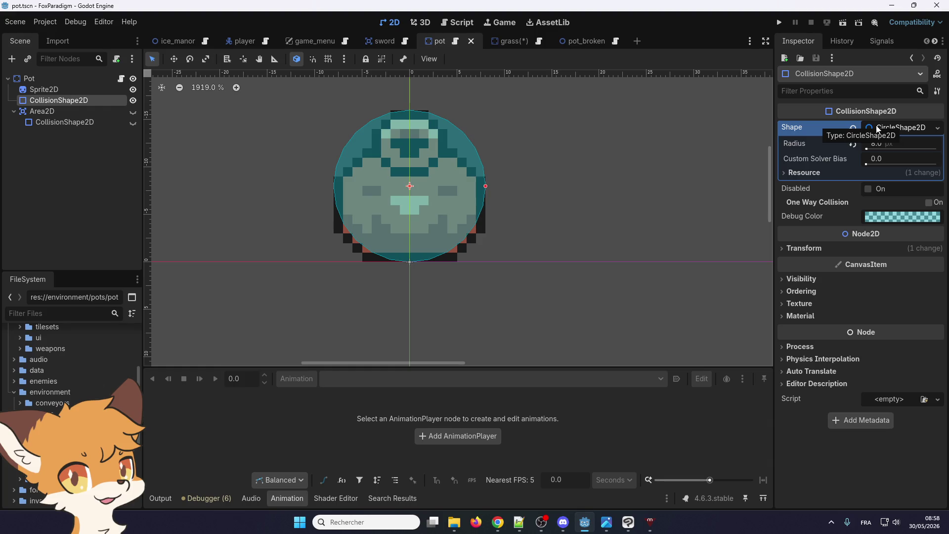
pyautogui.click(913, 127)
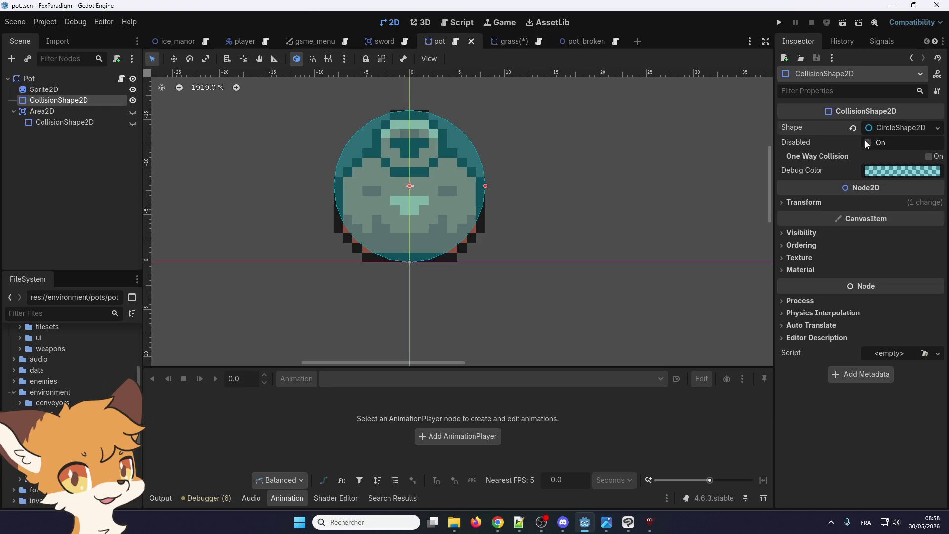
pyautogui.click(897, 126)
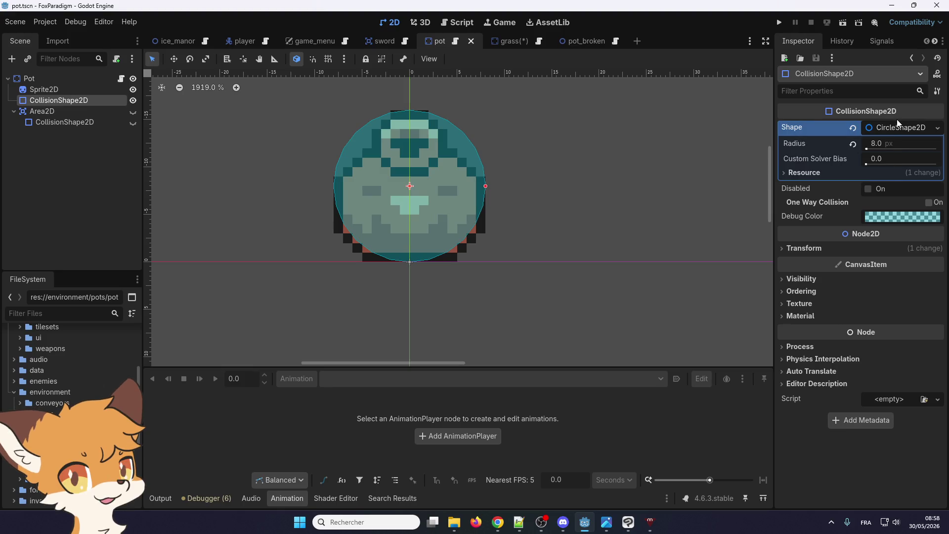
pyautogui.click(897, 129)
pyautogui.click(898, 130)
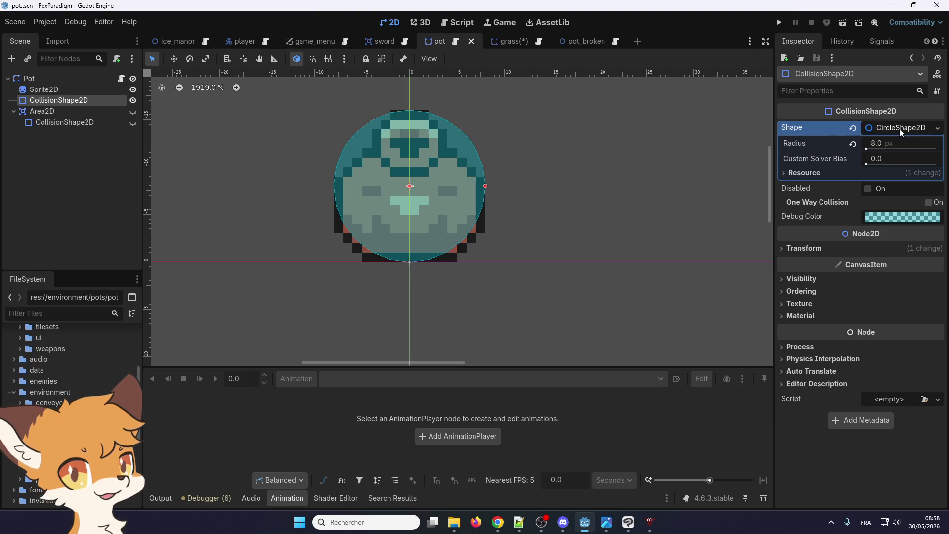
# - Replace the pot's circle collision with a 16 × 16 RectangleShape2D, then save and run the game
pyautogui.rightClick(900, 129)
pyautogui.click(865, 196)
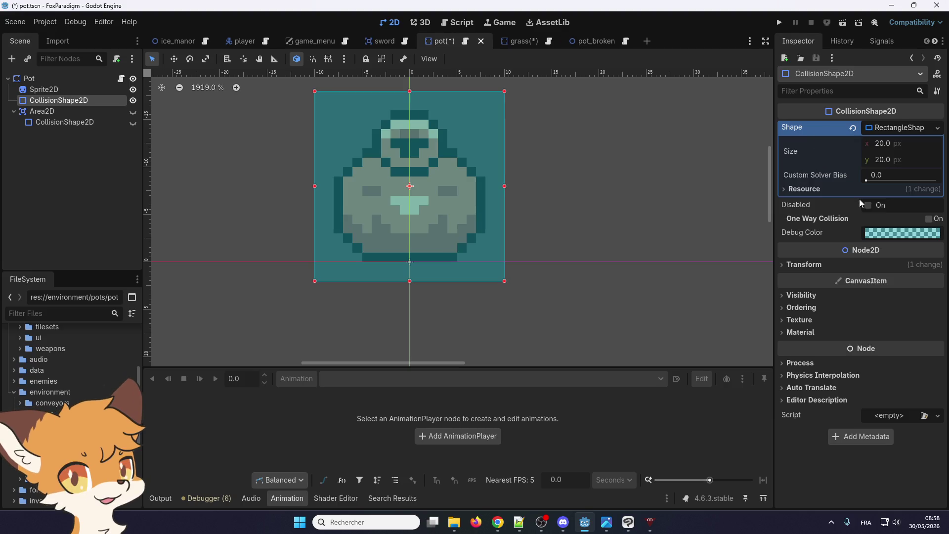
pyautogui.click(889, 144)
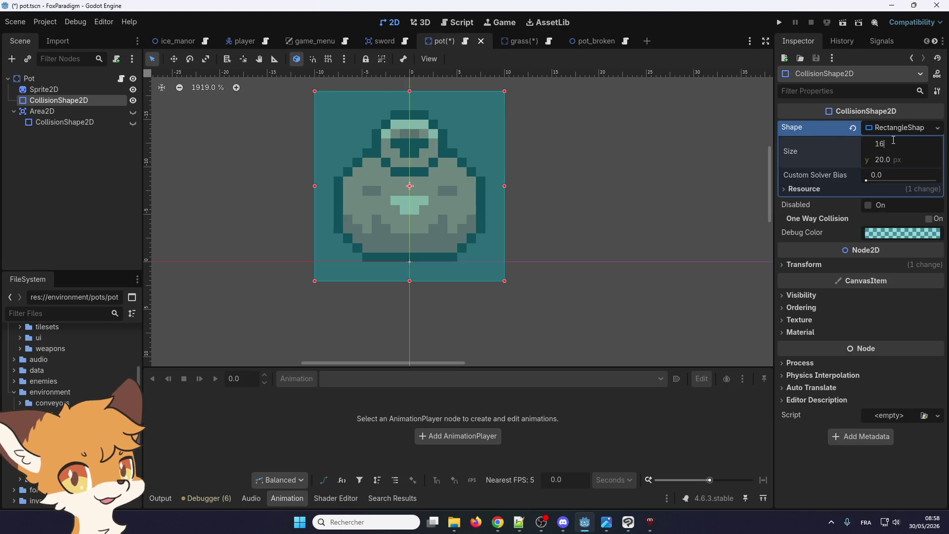
pyautogui.press('Tab')
pyautogui.write('16')
pyautogui.press('Return')
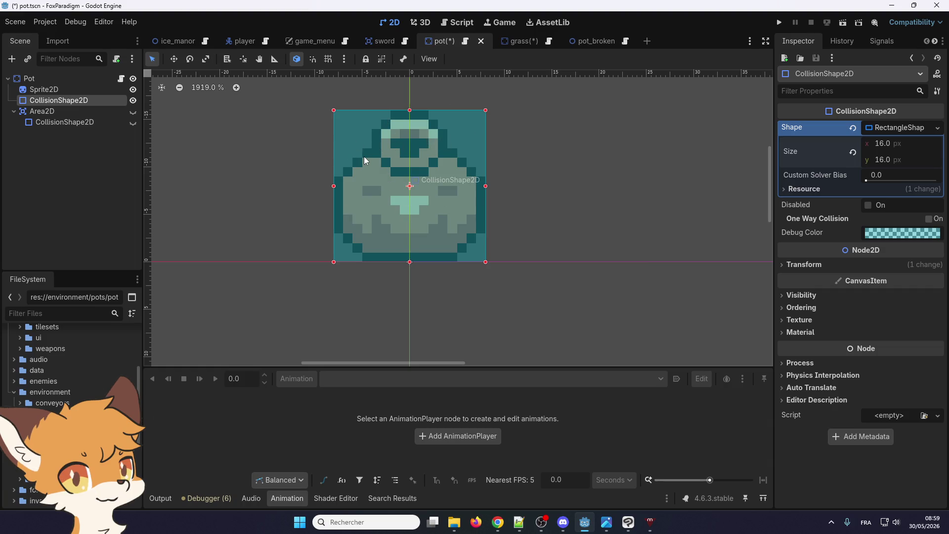
pyautogui.click(778, 22)
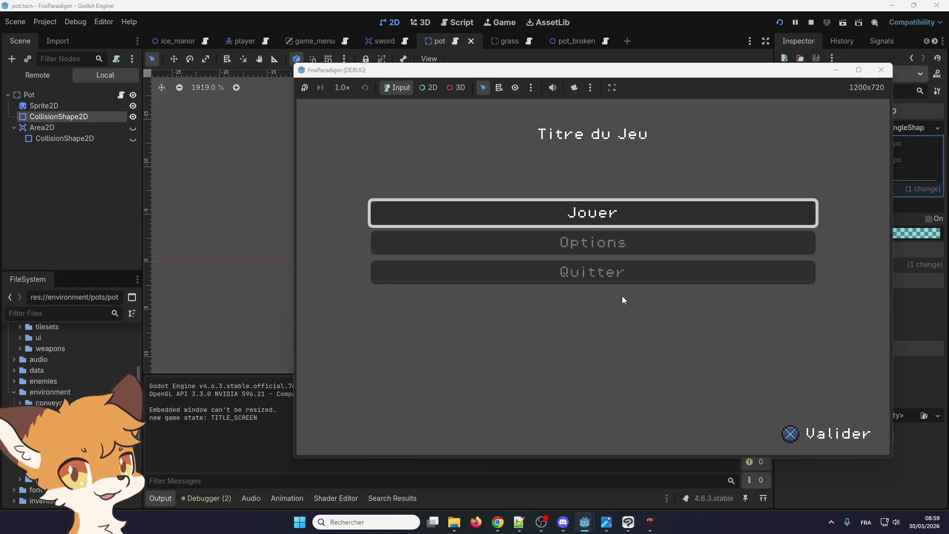
# - Start playing and push the teal gem up to the top row of the room
pyautogui.press('Return')
pyautogui.press('Return')
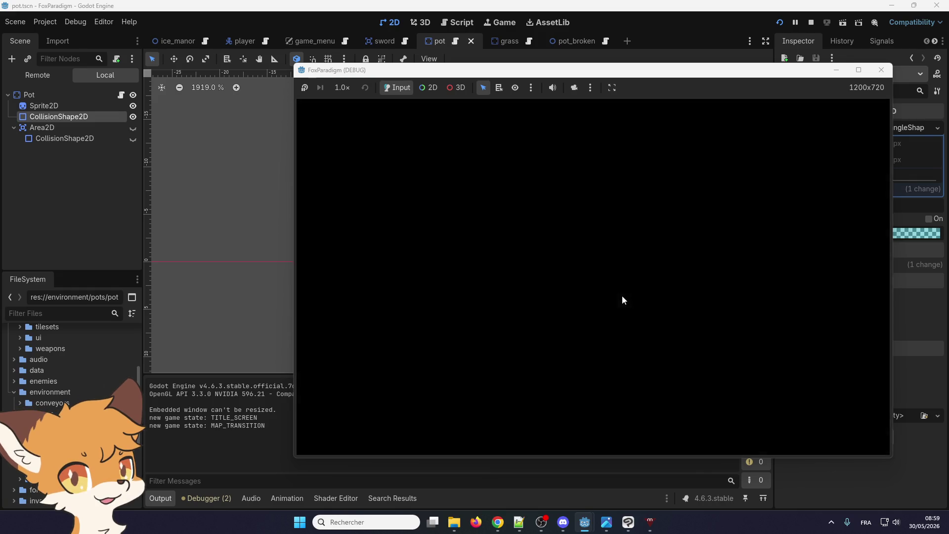
pyautogui.press('Up')
pyautogui.press('Right')
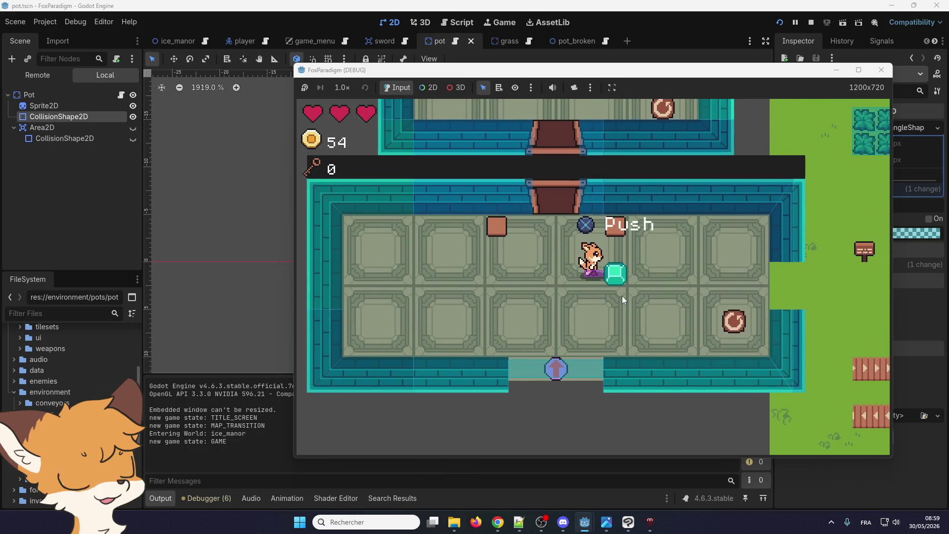
pyautogui.press('Down')
pyautogui.press('Right')
pyautogui.press('Up')
pyautogui.press('Up')
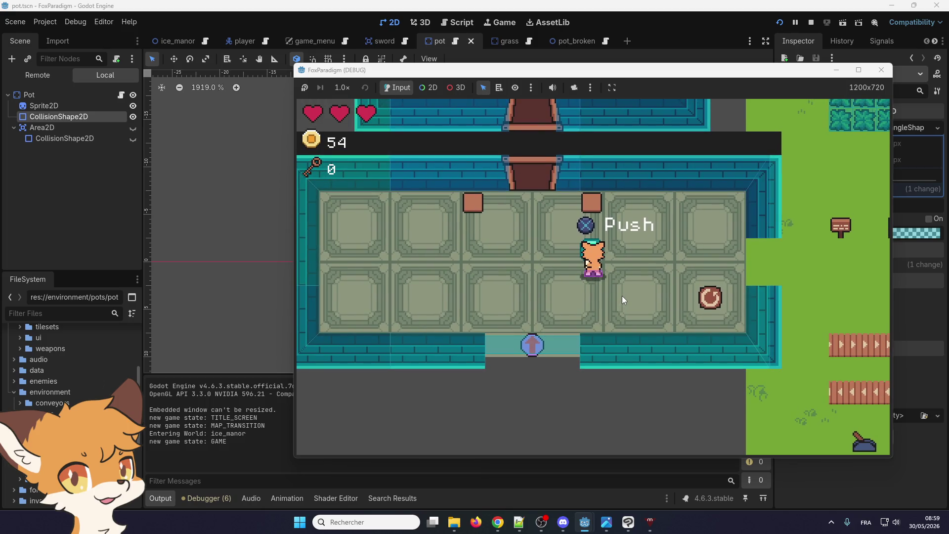
pyautogui.press('Right')
pyautogui.press('Up')
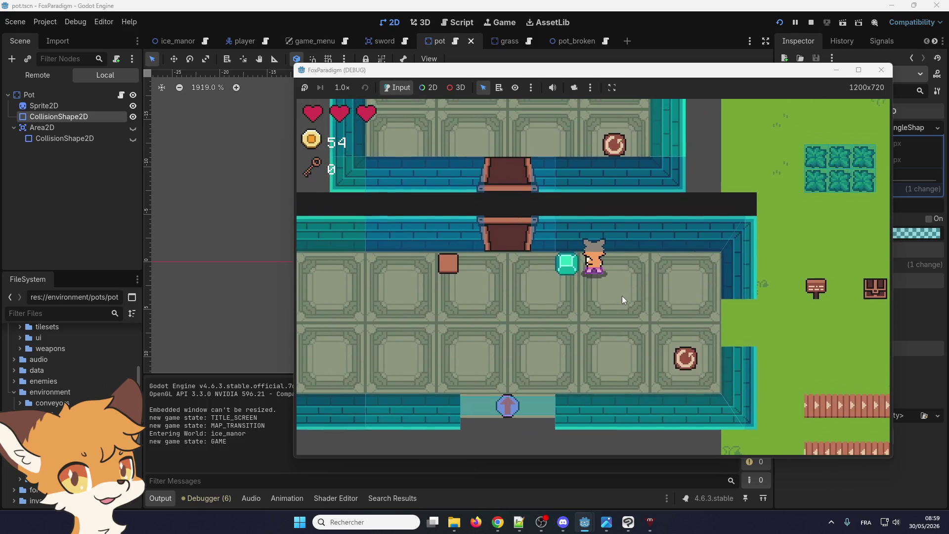
pyautogui.press('Down')
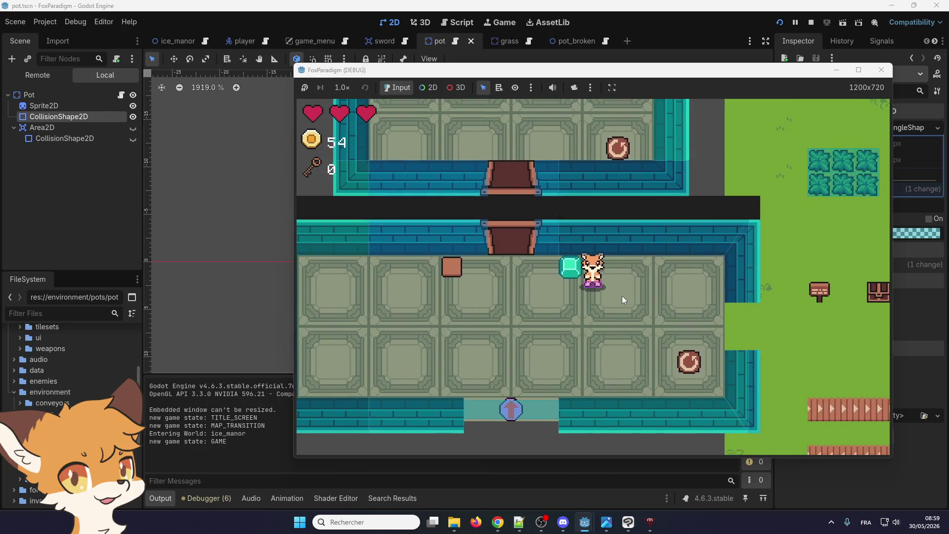
pyautogui.press('Left')
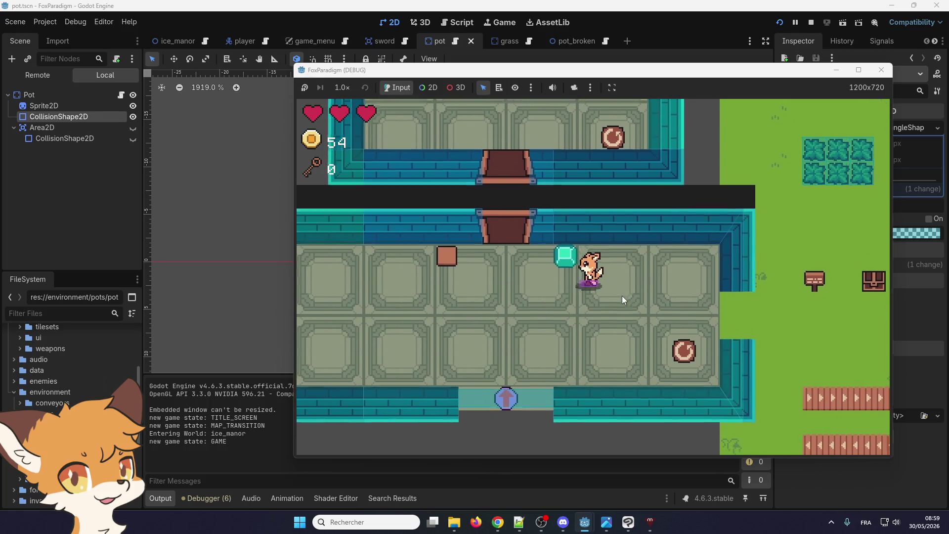
pyautogui.press('Left')
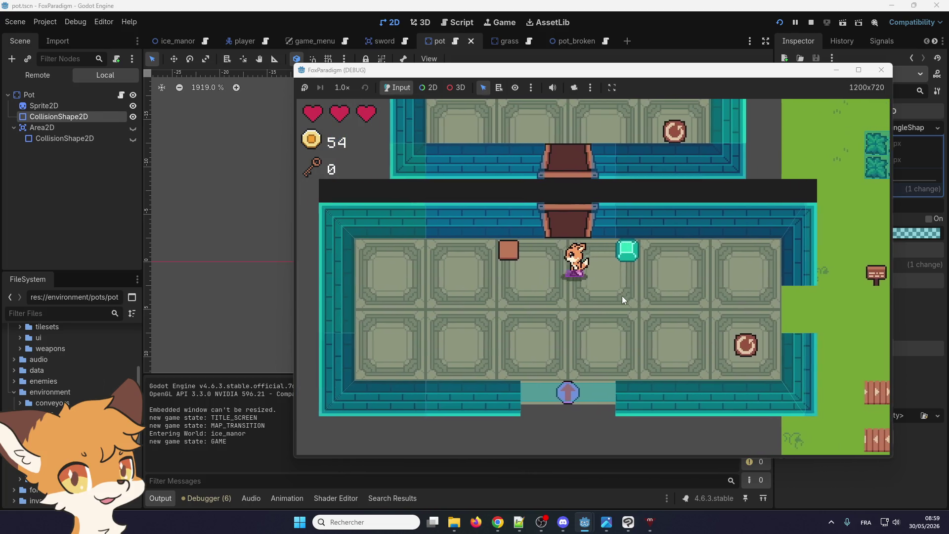
pyautogui.press('Up')
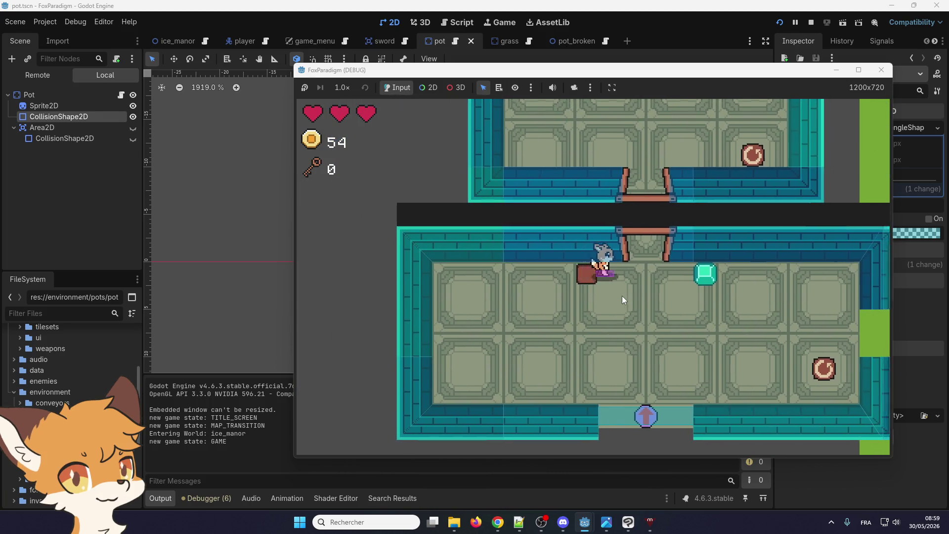
# - Walk upstairs, push a gem upward, wander the room, then stop the game
pyautogui.press('Up')
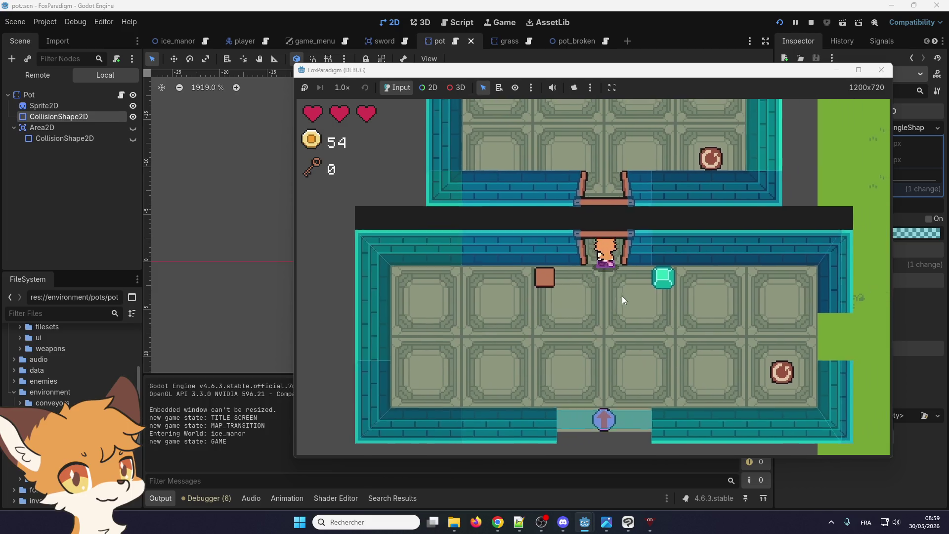
pyautogui.press('Up')
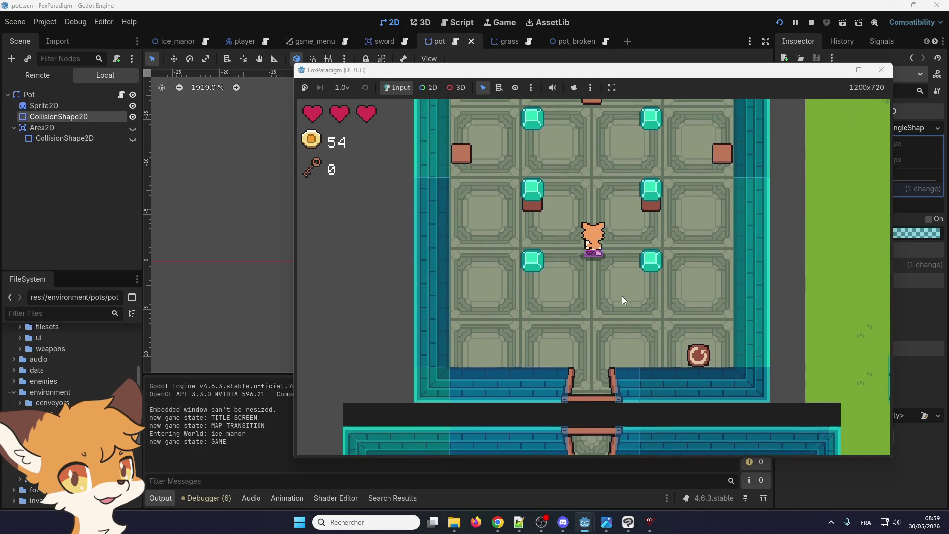
pyautogui.press('Left')
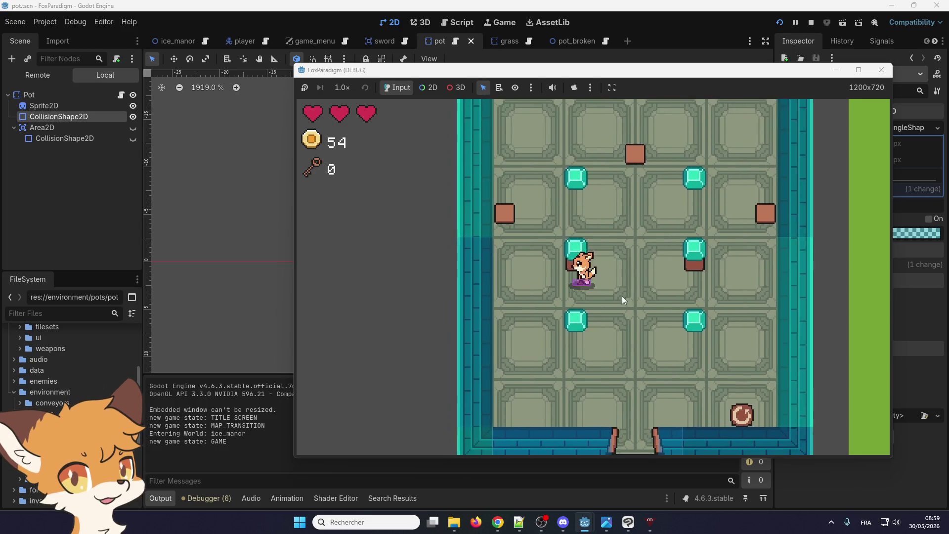
pyautogui.press('Up')
pyautogui.press('Up')
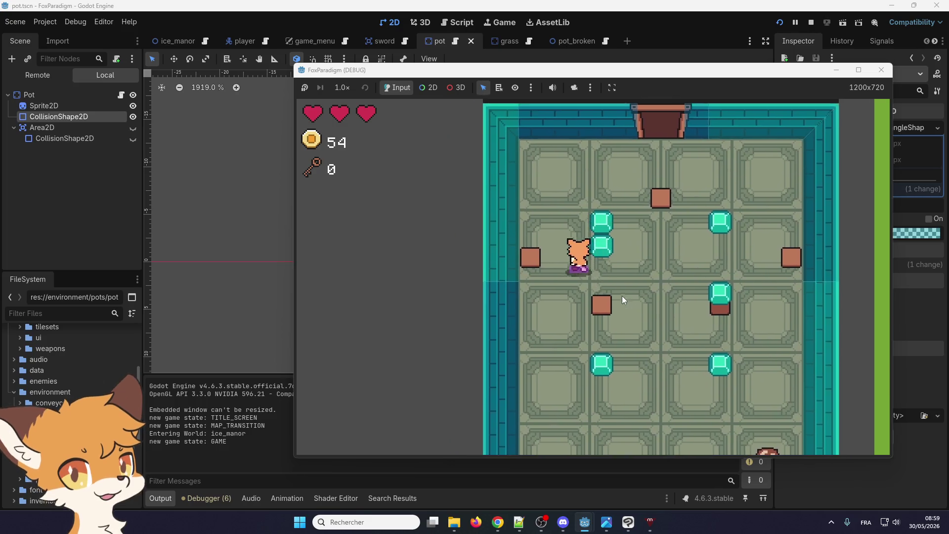
pyautogui.press('Right')
pyautogui.press('Down')
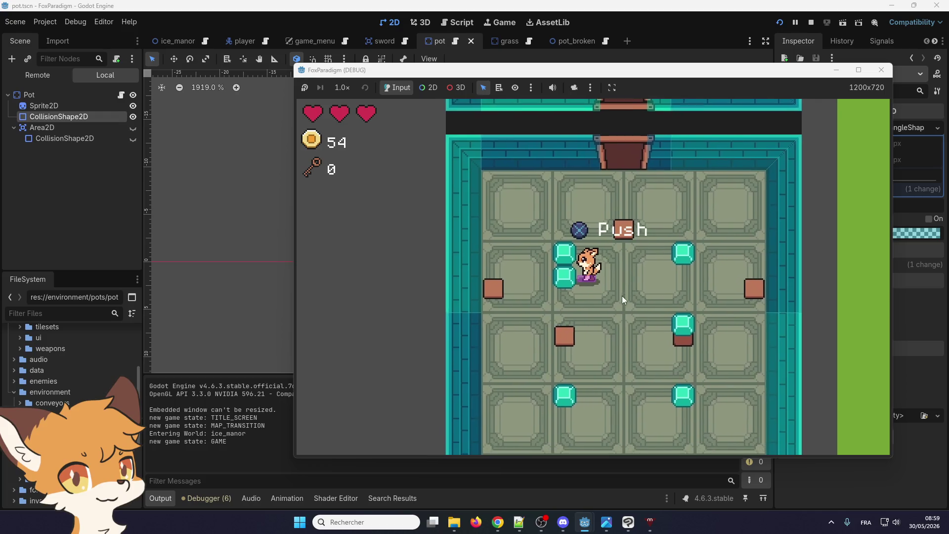
pyautogui.press('Down')
pyautogui.press('Down')
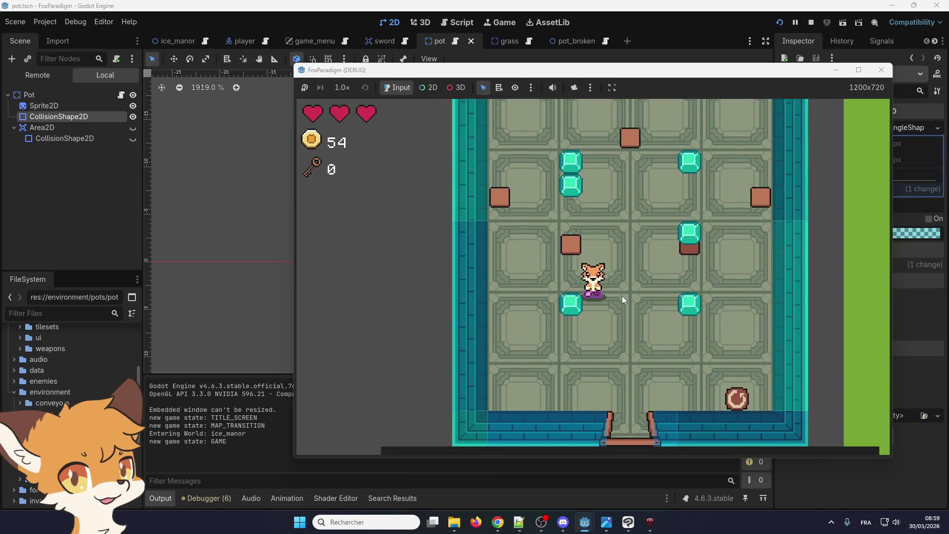
pyautogui.press('Right')
pyautogui.press('Down')
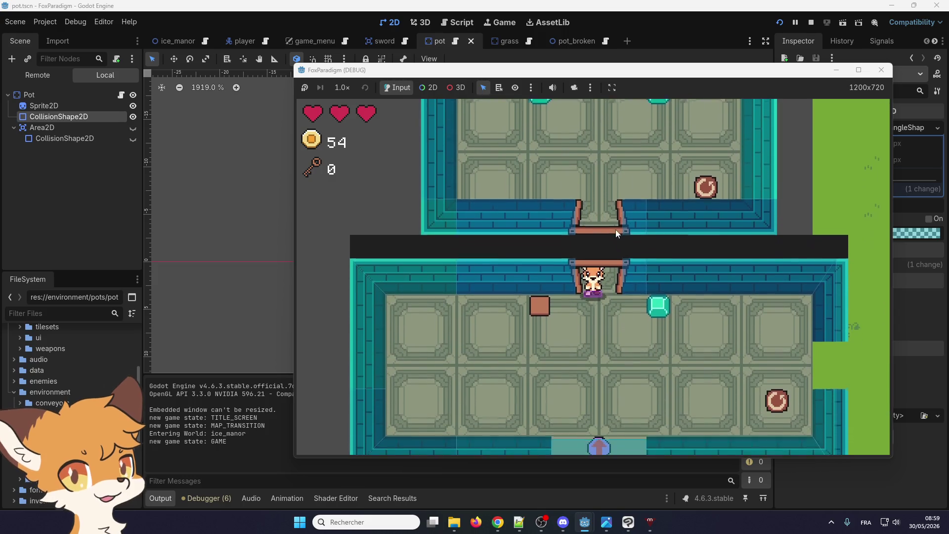
pyautogui.click(881, 69)
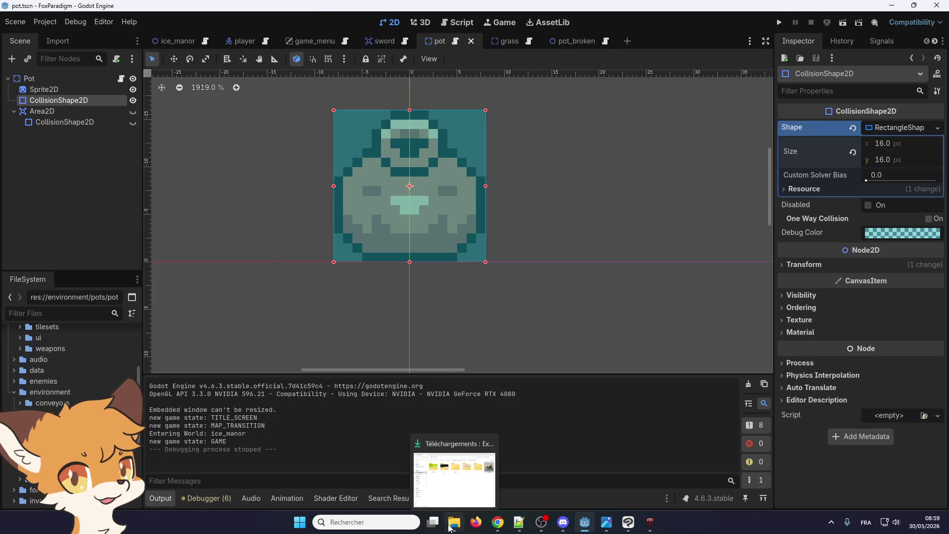
# - Switch from Godot to Clip Studio Paint showing the 16×16 pot2 sprite
pyautogui.click(449, 527)
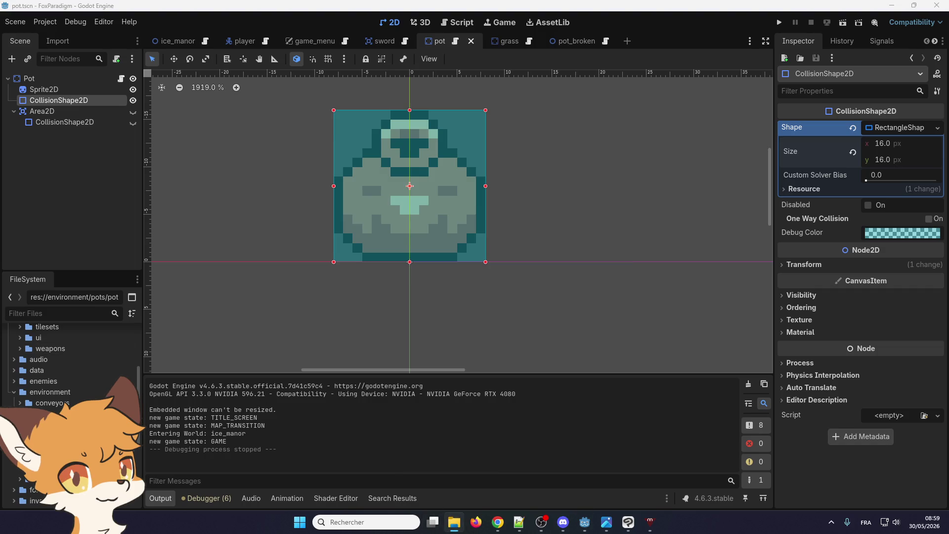
pyautogui.click(279, 159)
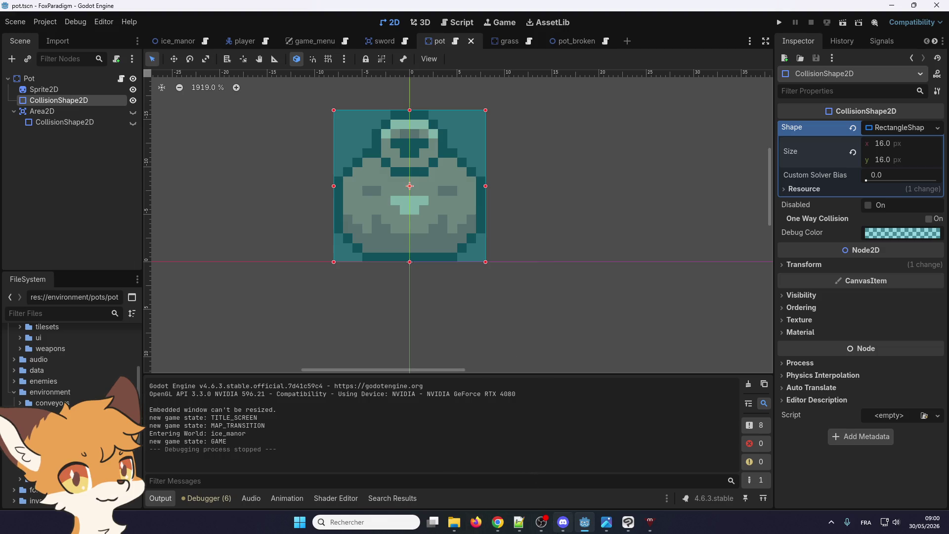
pyautogui.moveTo(533, 531)
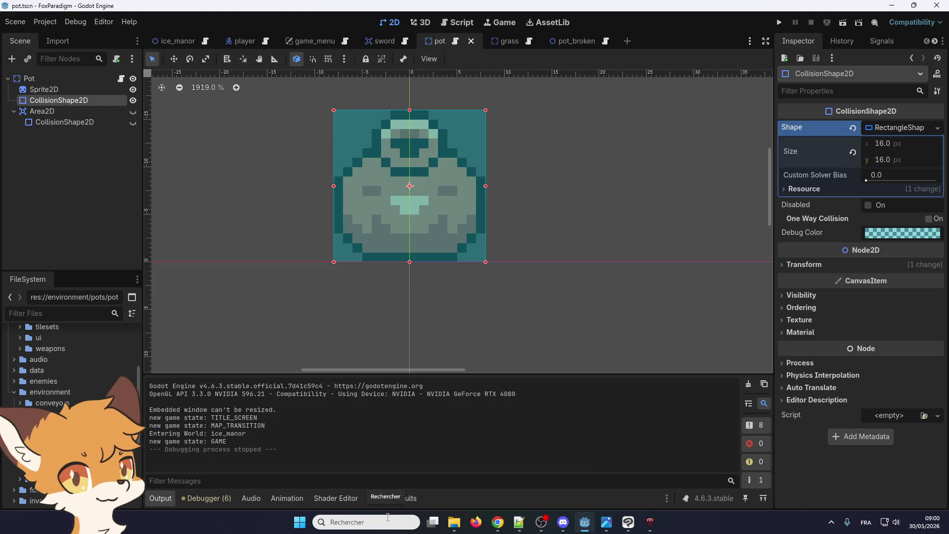
pyautogui.click(628, 523)
pyautogui.press('super+e')
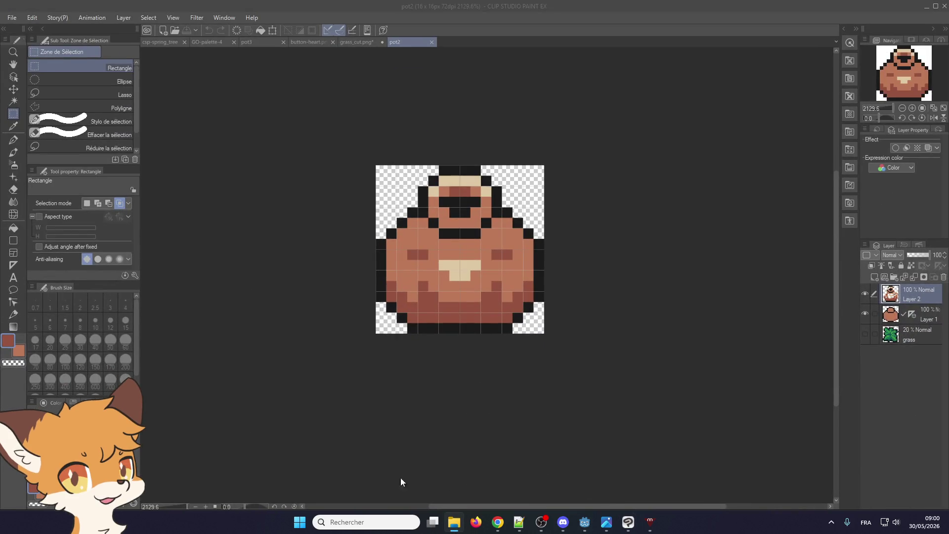
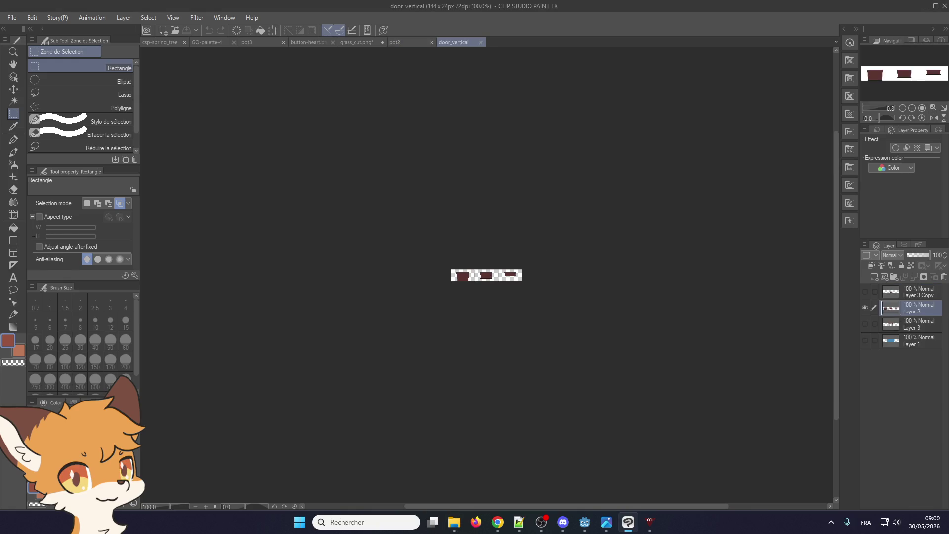
# - Select and copy the whole door_frame_top image
pyautogui.scroll(6, 447, 281)
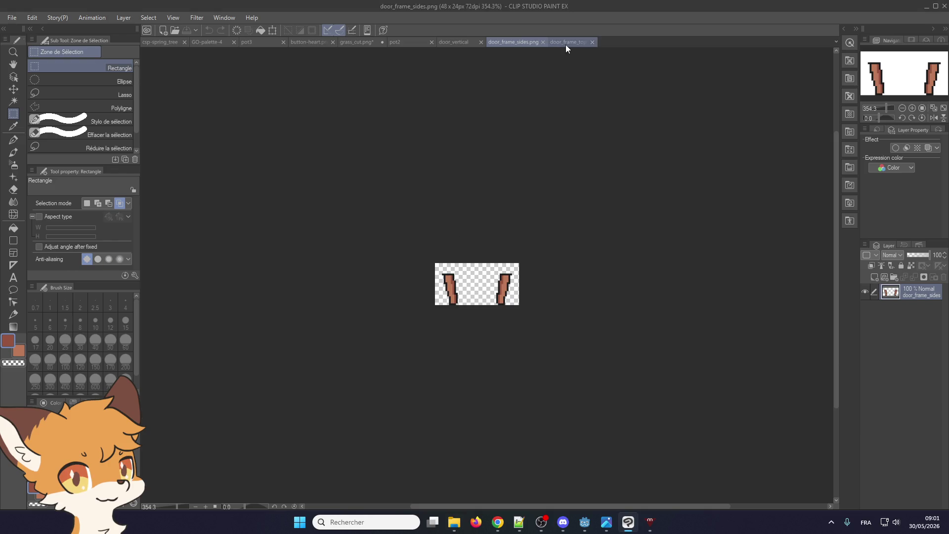
pyautogui.scroll(2, 465, 243)
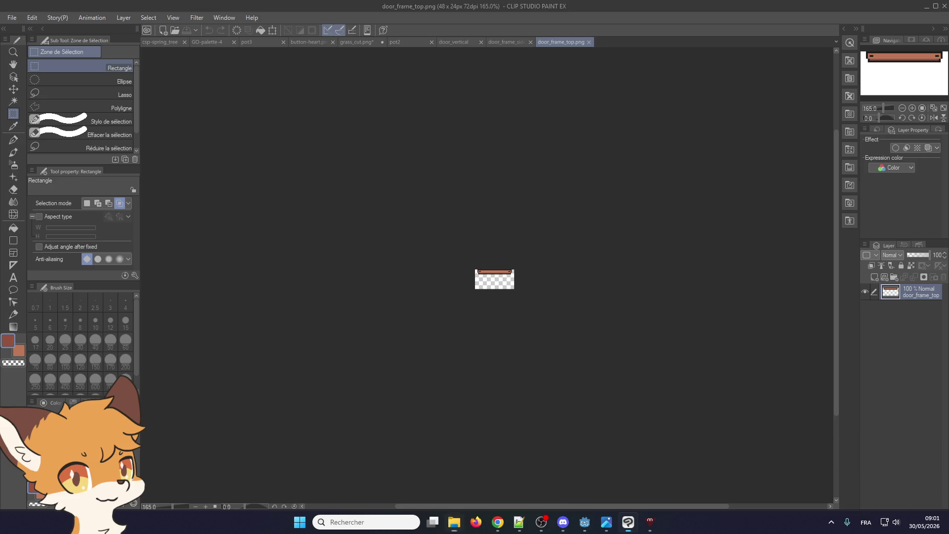
pyautogui.scroll(6, 502, 272)
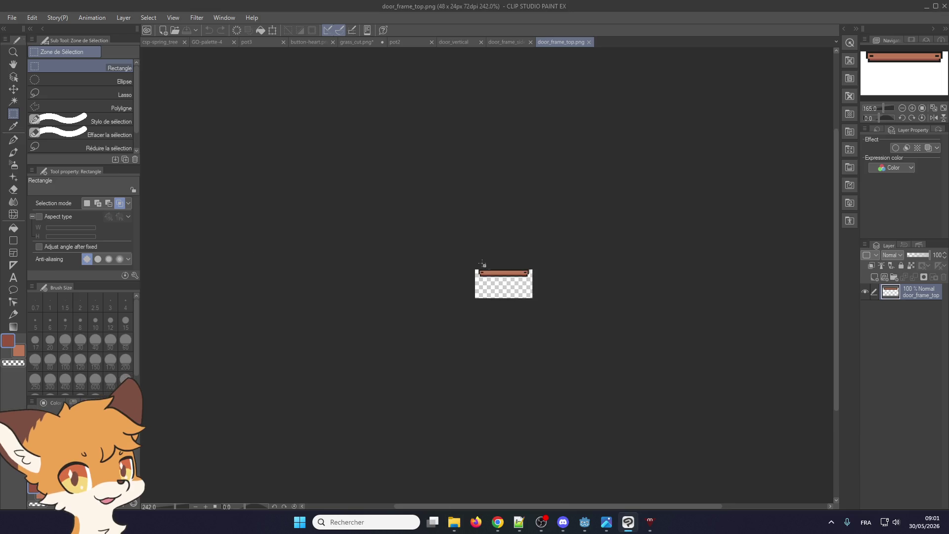
pyautogui.scroll(1, 546, 279)
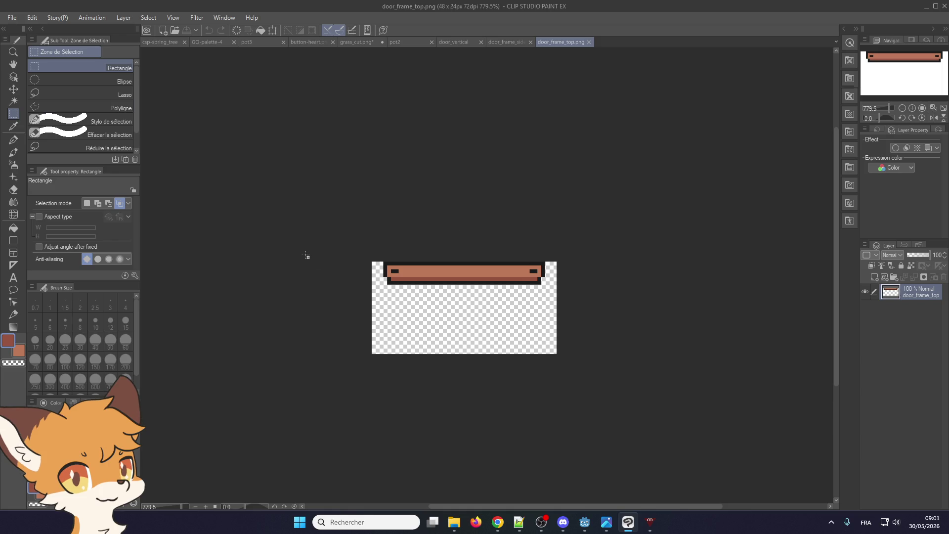
pyautogui.moveTo(306, 256); pyautogui.dragTo(683, 422)
pyautogui.hotkey('ctrl', 'c')
# - Paste the top into door_frame_sides, merge it with the layer below, and copy the whole frame
pyautogui.click(507, 42)
pyautogui.hotkey('ctrl', 'v')
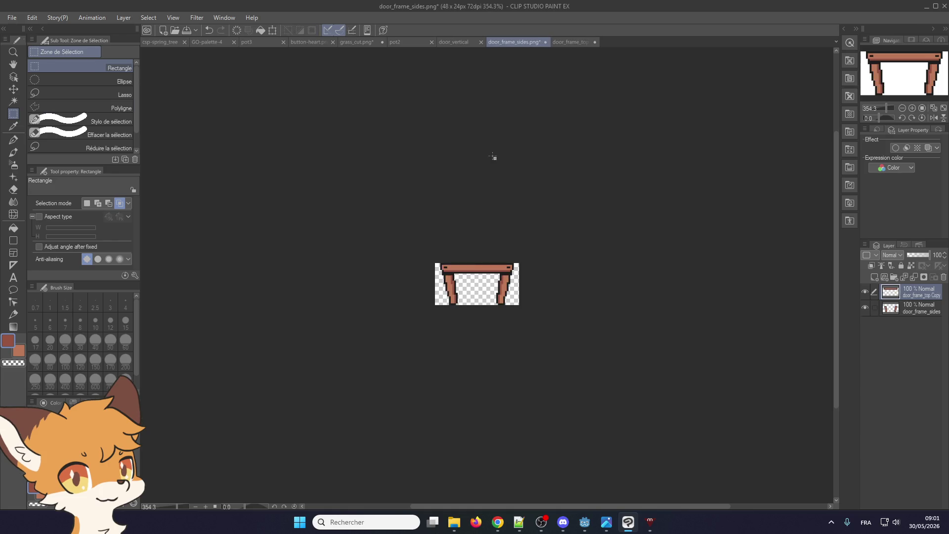
pyautogui.click(913, 277)
pyautogui.hotkey('ctrl', 'a')
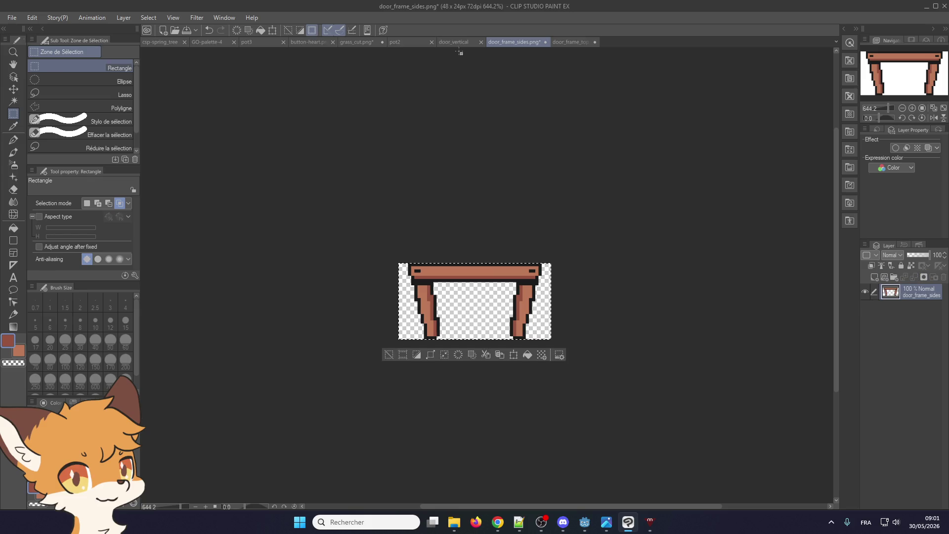
pyautogui.hotkey('ctrl', 'c')
# - Paste the frame over the first door in door_vertical and move a copy onto the second door
pyautogui.click(455, 43)
pyautogui.hotkey('ctrl', 'v')
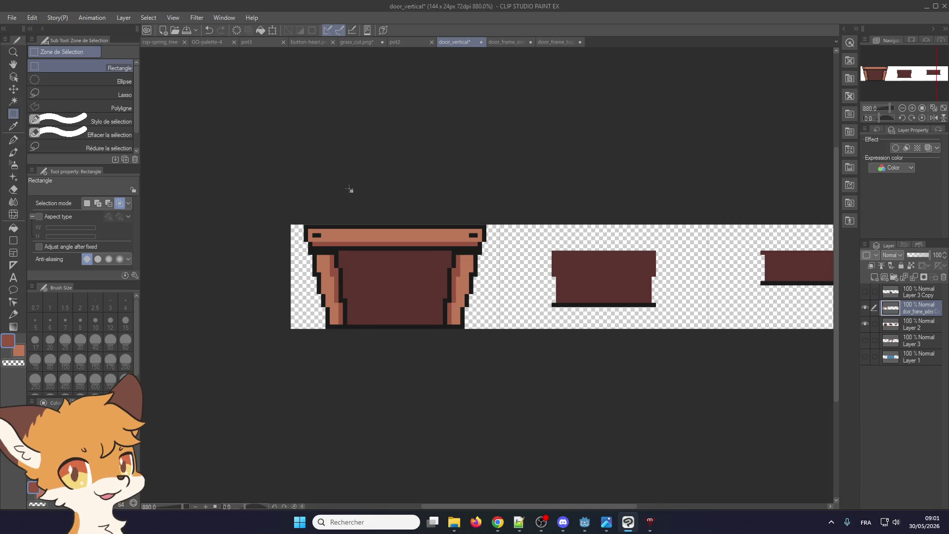
pyautogui.scroll(-1, 524, 225)
pyautogui.hotkey('ctrl', 'v')
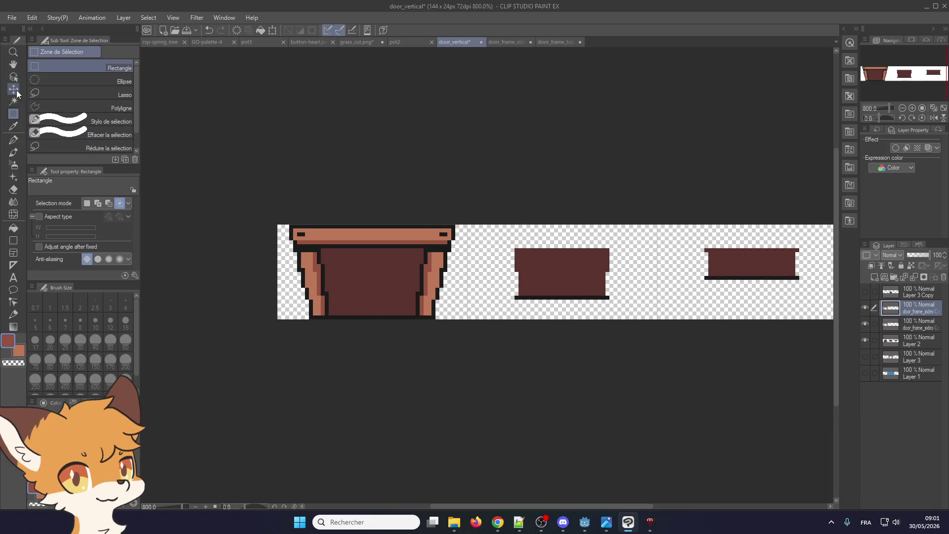
pyautogui.press('k')
pyautogui.moveTo(338, 267); pyautogui.dragTo(529, 266)
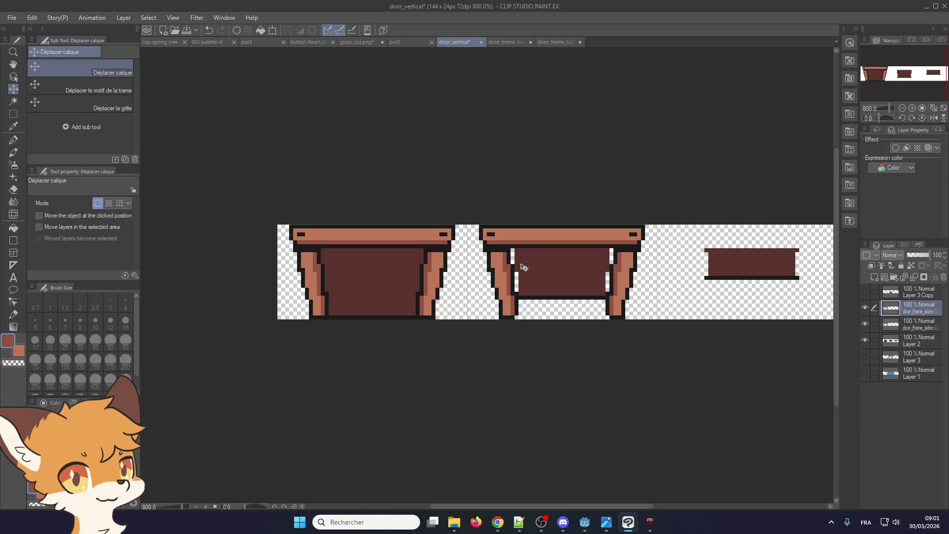
# - Place another frame layer copy over the third door
pyautogui.scroll(-1, 765, 236)
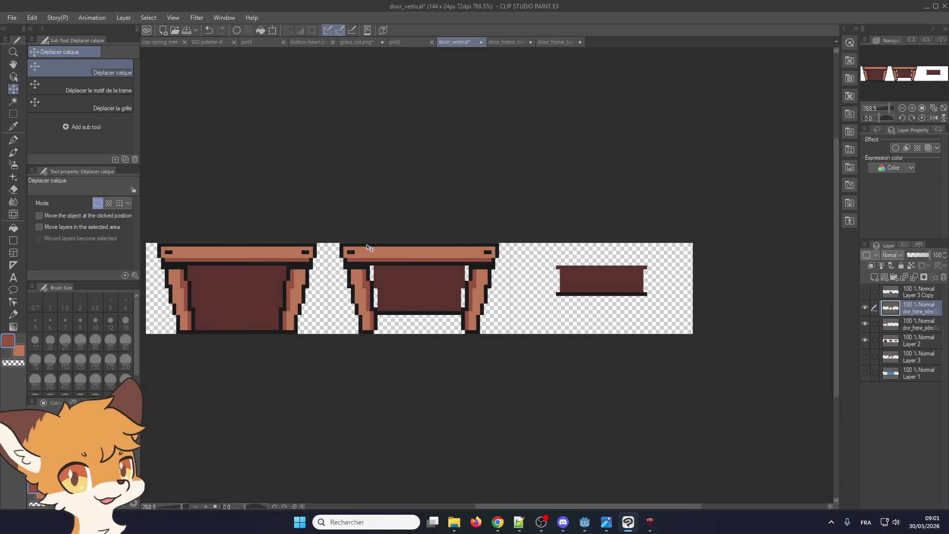
pyautogui.hotkey('ctrl', 'v')
pyautogui.moveTo(377, 239); pyautogui.dragTo(693, 297)
pyautogui.scroll(1, 693, 297)
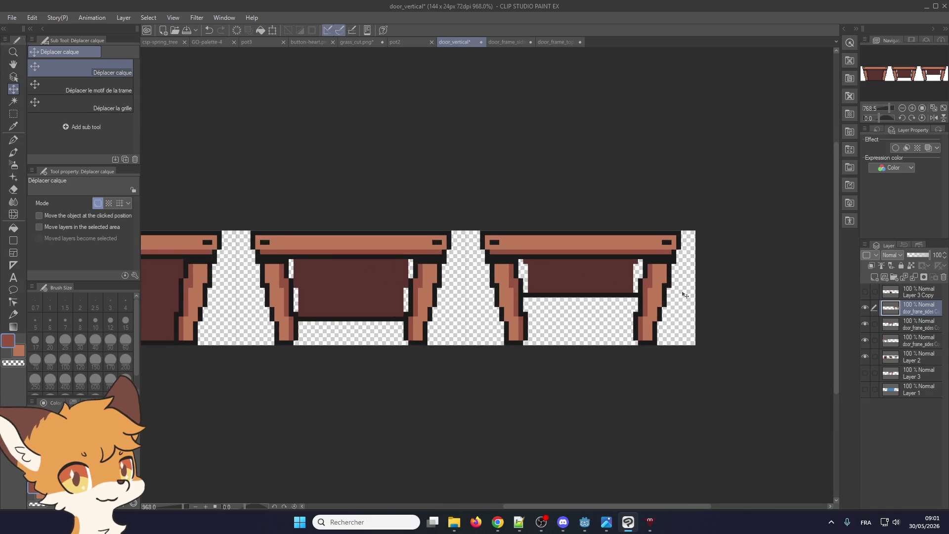
# - Make Layer 2 with the door panels active and switch to the Pen
pyautogui.click(13, 114)
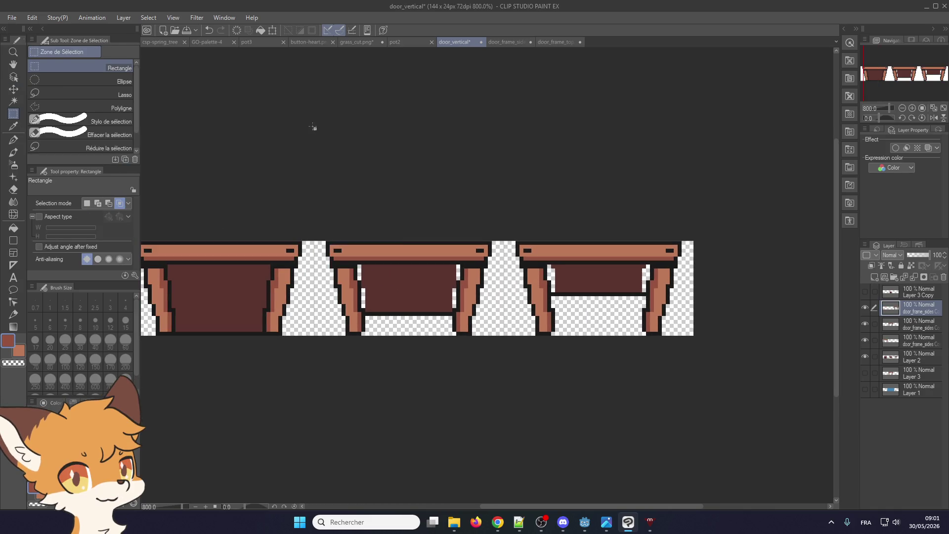
pyautogui.click(897, 356)
pyautogui.scroll(5, 364, 282)
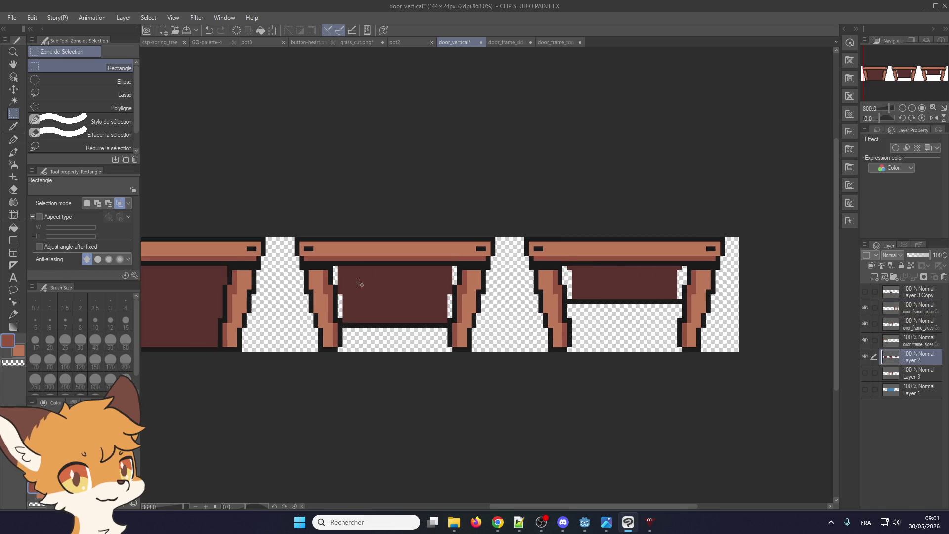
pyautogui.click(13, 140)
# - Paint dark brown into the upper and lower gaps beside both legs of the first frame
pyautogui.scroll(2, 303, 271)
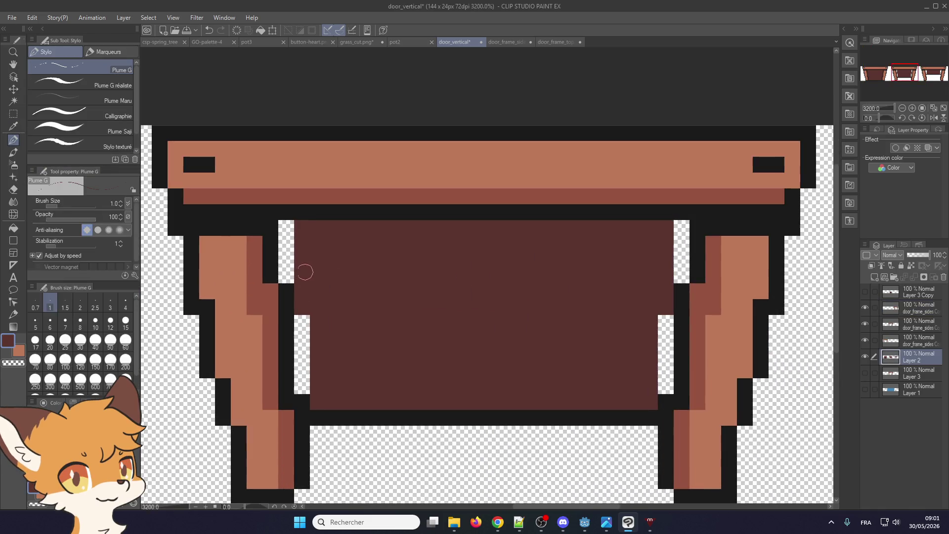
pyautogui.moveTo(284, 230); pyautogui.dragTo(287, 281)
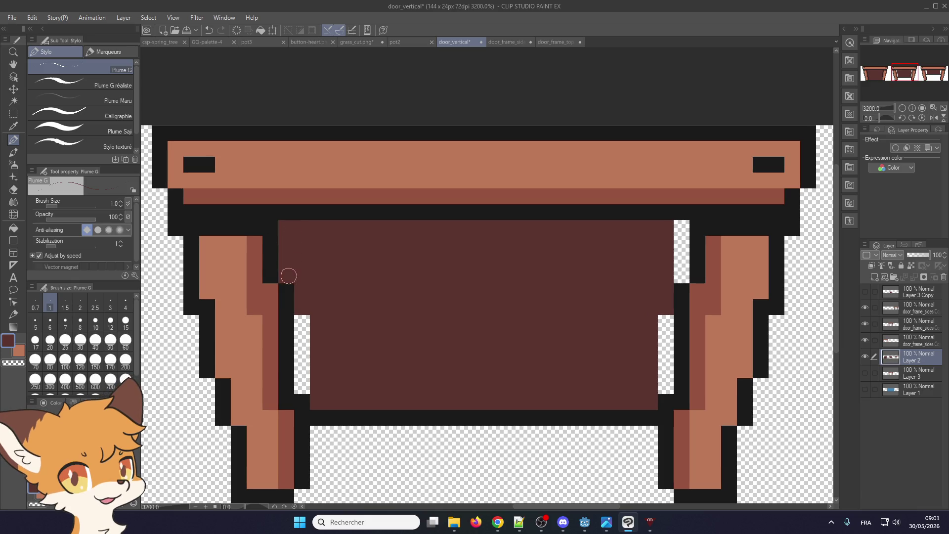
pyautogui.moveTo(303, 323); pyautogui.dragTo(308, 394)
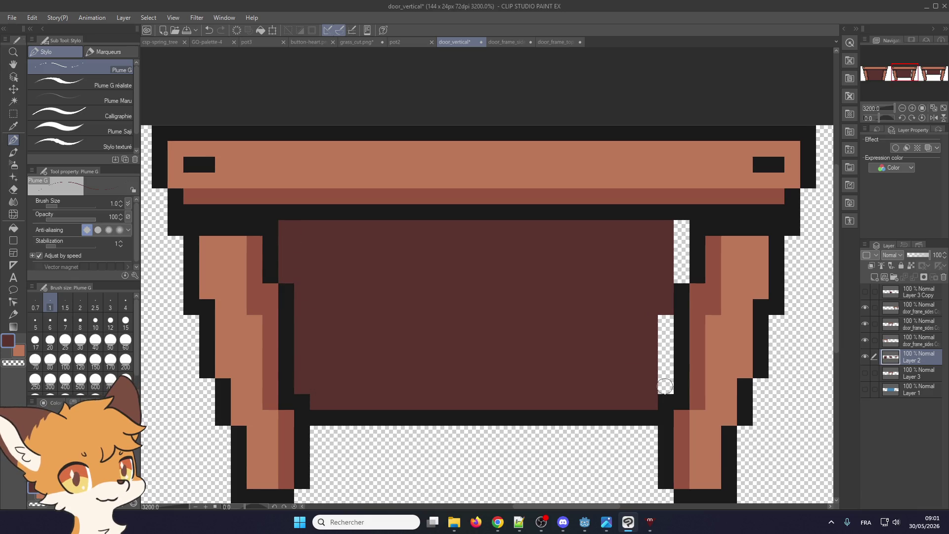
pyautogui.moveTo(665, 386); pyautogui.dragTo(664, 312)
pyautogui.moveTo(681, 279); pyautogui.dragTo(681, 230)
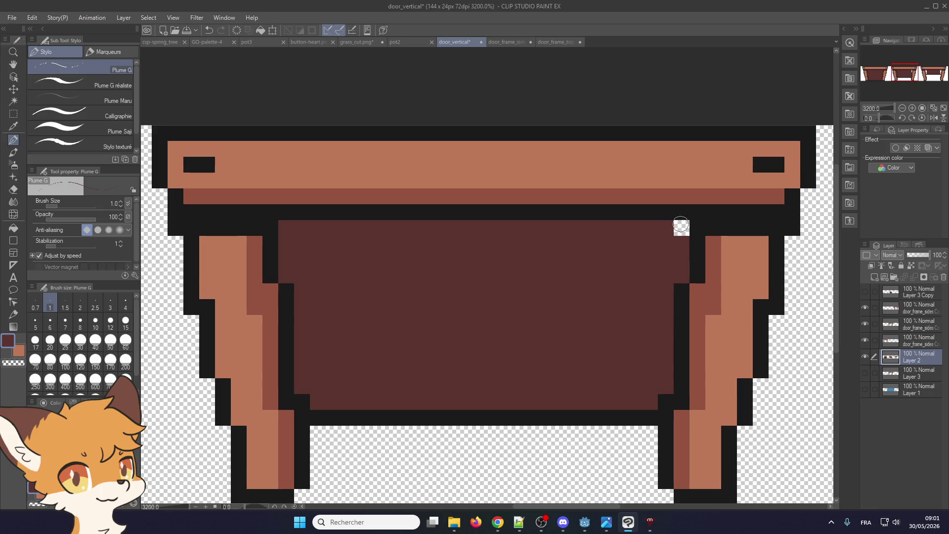
# - Fill the transparent strip and last pixel left of the next door panel with dark brown
pyautogui.scroll(-5, 373, 322)
pyautogui.scroll(3, 657, 310)
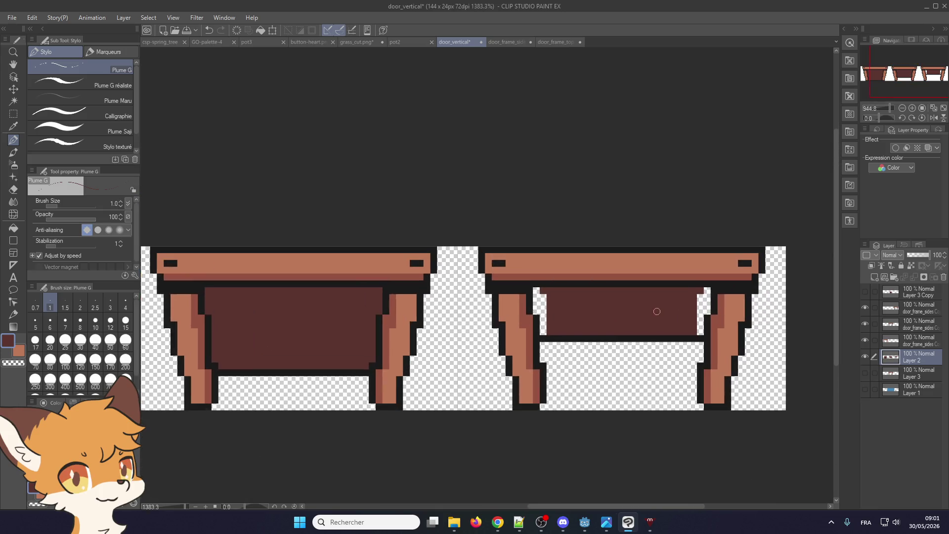
pyautogui.scroll(1, 363, 307)
pyautogui.scroll(2, 420, 327)
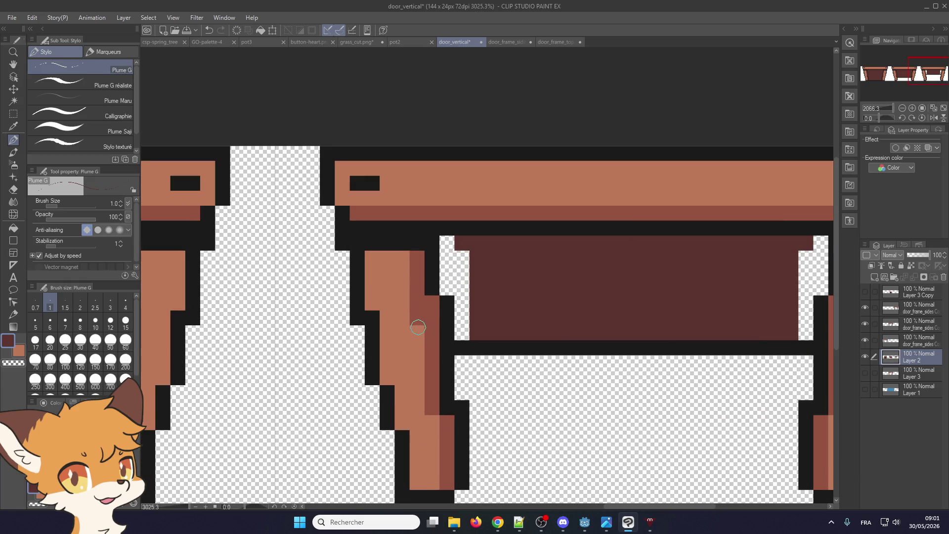
pyautogui.scroll(1, 431, 313)
pyautogui.moveTo(466, 326)
pyautogui.mouseDown()
pyautogui.moveTo(470, 244)
pyautogui.moveTo(453, 249)
pyautogui.moveTo(466, 252)
pyautogui.mouseUp()
pyautogui.click(450, 280)
# - Fill the column and remaining gap beside that door's frame leg with dark brown
pyautogui.scroll(-5, 449, 282)
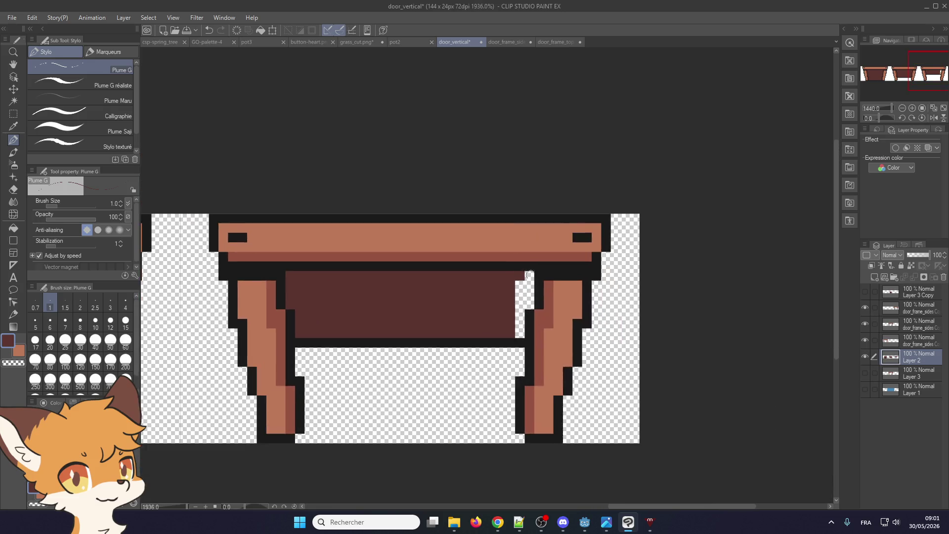
pyautogui.scroll(4, 494, 287)
pyautogui.moveTo(514, 371)
pyautogui.mouseDown()
pyautogui.moveTo(514, 285)
pyautogui.moveTo(529, 318)
pyautogui.mouseUp()
pyautogui.click(528, 324)
pyautogui.scroll(-4, 509, 314)
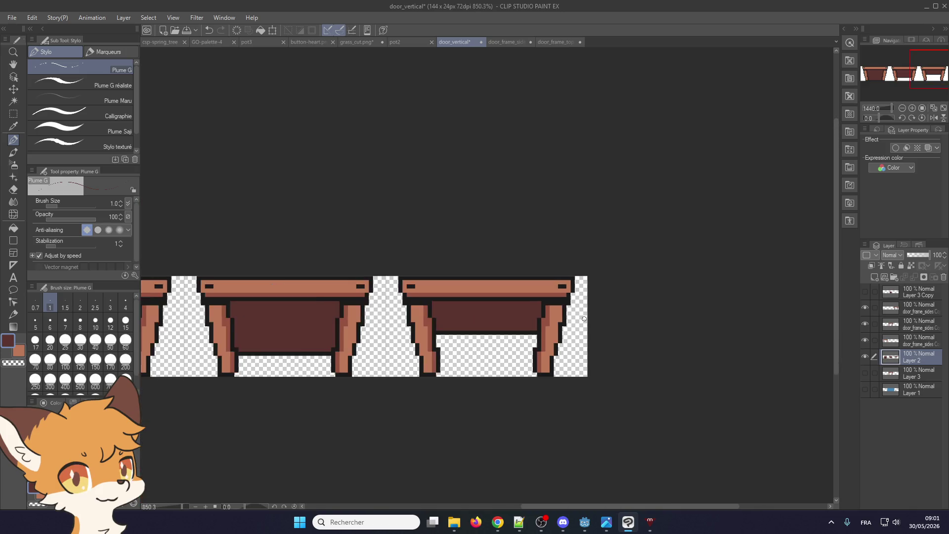
pyautogui.scroll(-1, 584, 319)
# - Hide the three door frame layers and save door_vertical
pyautogui.click(865, 307)
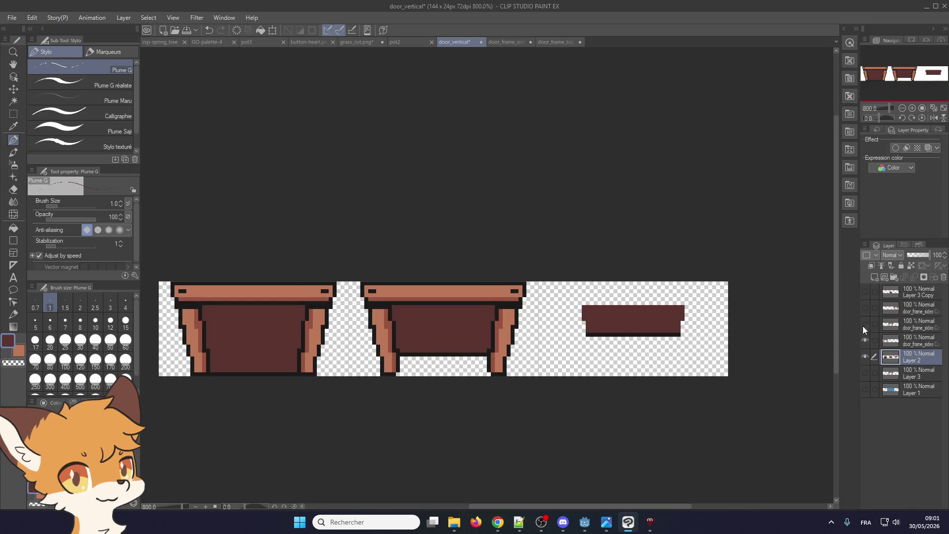
pyautogui.click(864, 324)
pyautogui.click(865, 340)
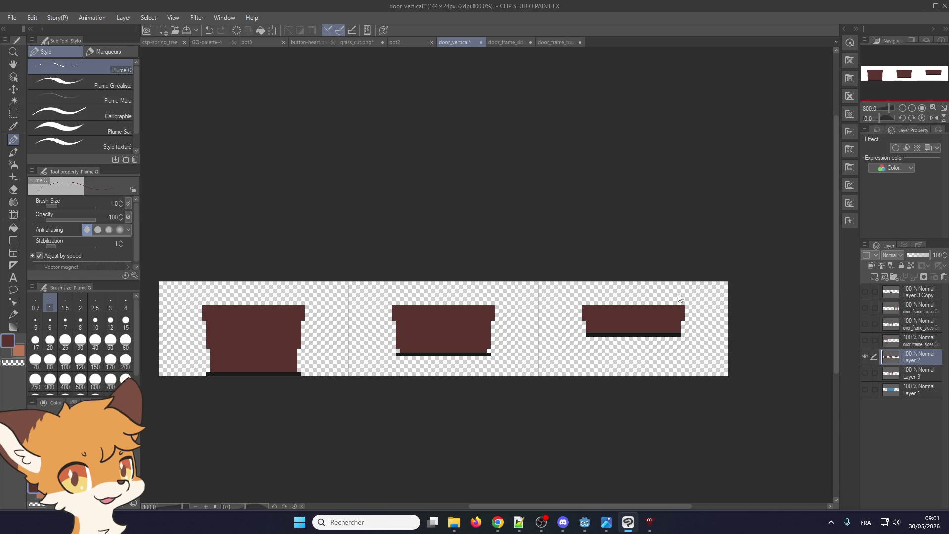
pyautogui.hotkey('ctrl', 's')
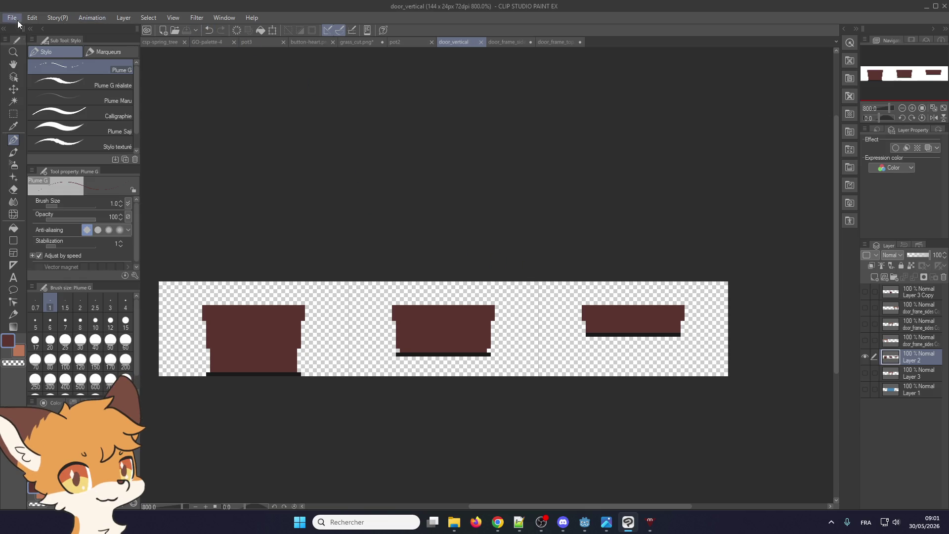
# - Export door_vertical as a PNG with the default settings
pyautogui.click(18, 22)
pyautogui.moveTo(48, 140)
pyautogui.click(223, 169)
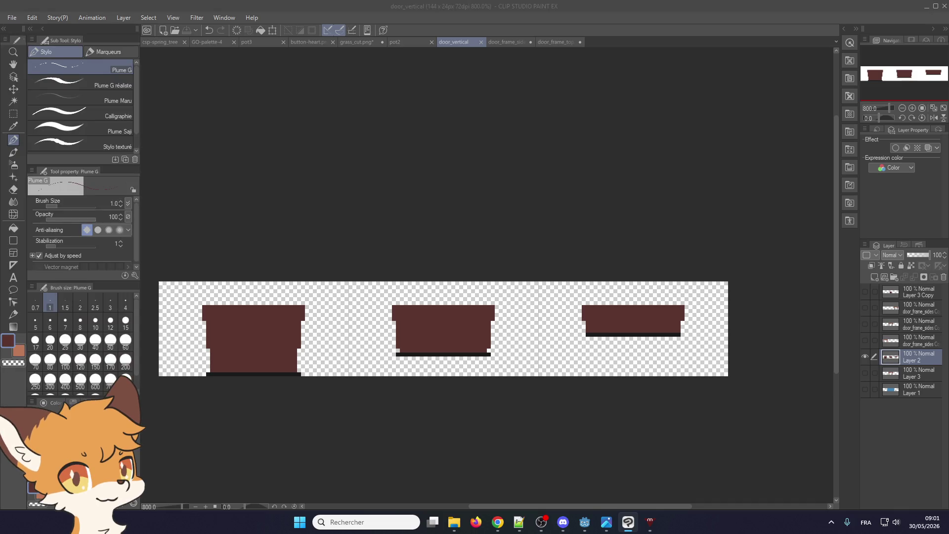
pyautogui.click(446, 179)
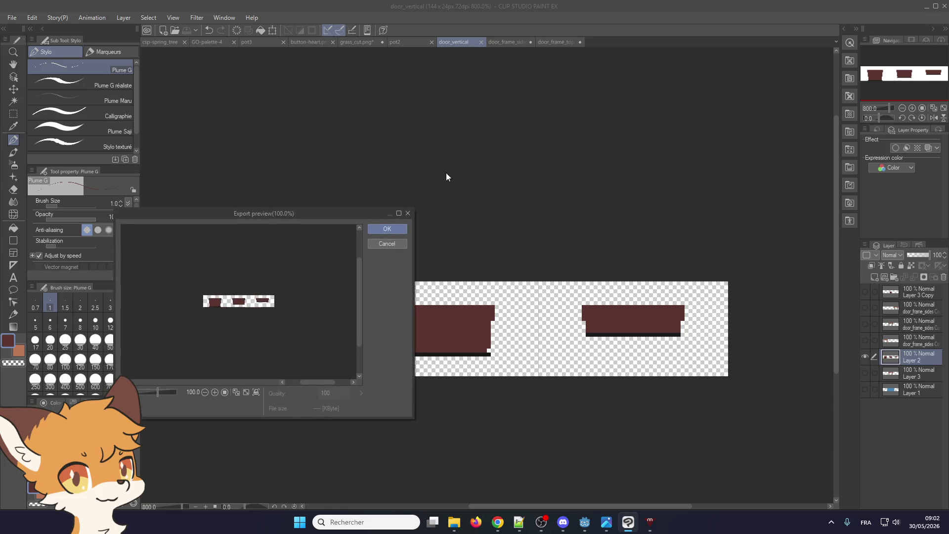
pyautogui.click(387, 230)
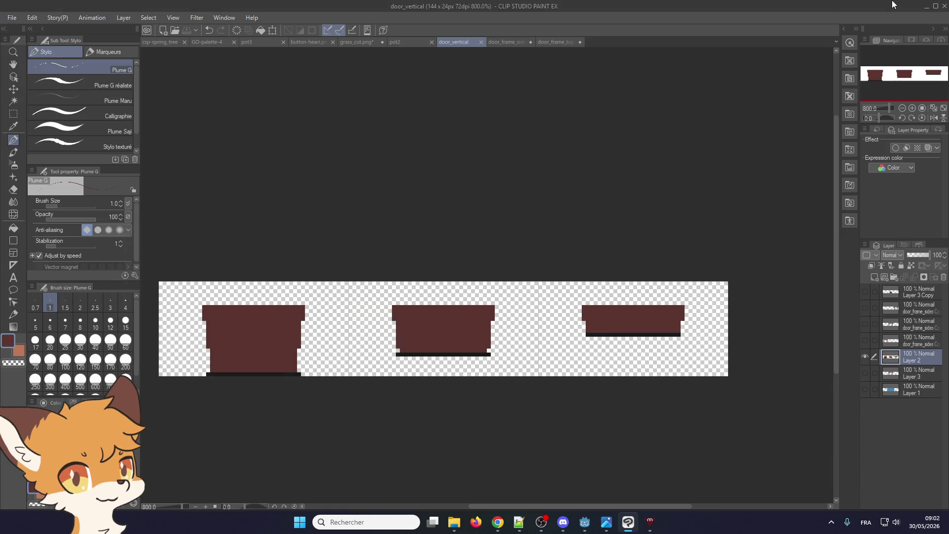
# - Close door_vertical, door_frame_sides and door_frame_top, discarding unsaved changes
pyautogui.click(481, 42)
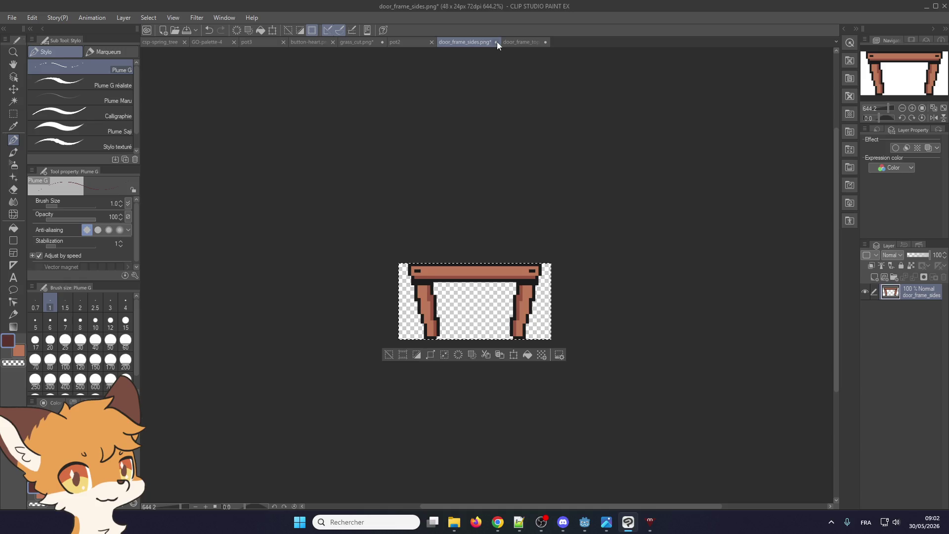
pyautogui.click(496, 42)
pyautogui.click(492, 194)
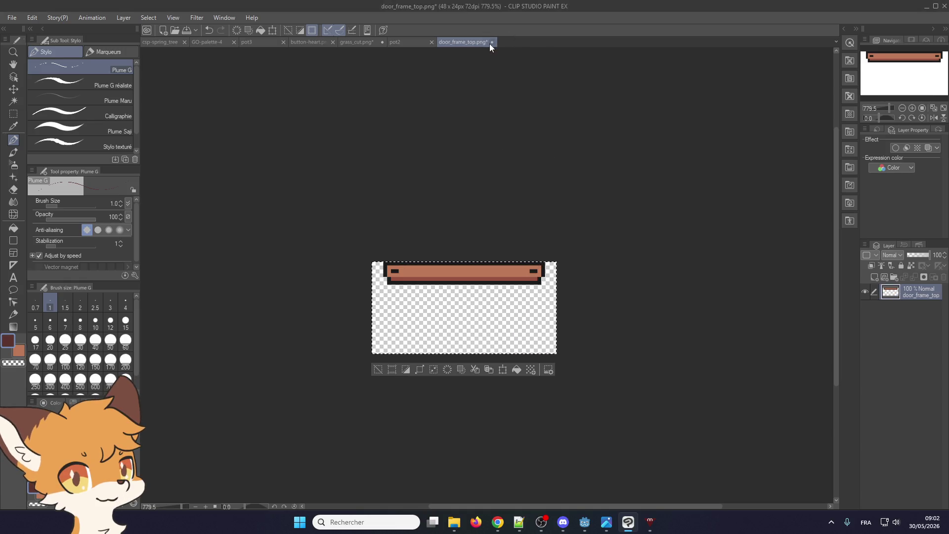
pyautogui.click(495, 43)
pyautogui.click(492, 193)
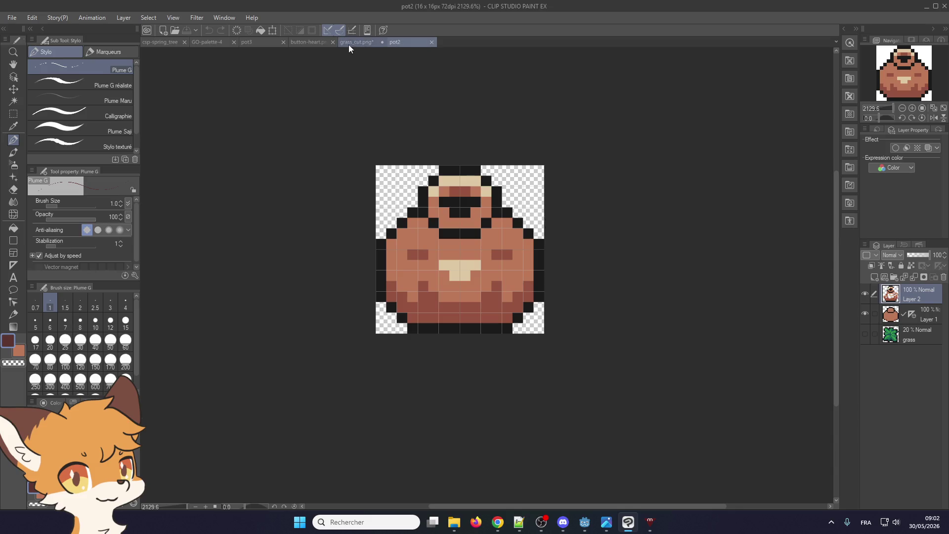
# - Close the grass_cut canvas without saving, then close button_heart
pyautogui.click(349, 45)
pyautogui.click(382, 42)
pyautogui.click(492, 193)
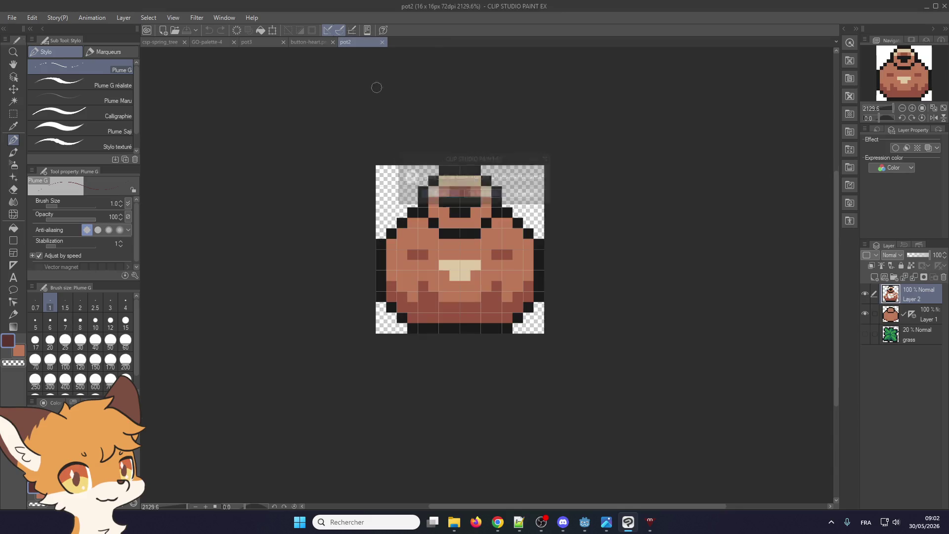
pyautogui.click(307, 41)
pyautogui.click(333, 42)
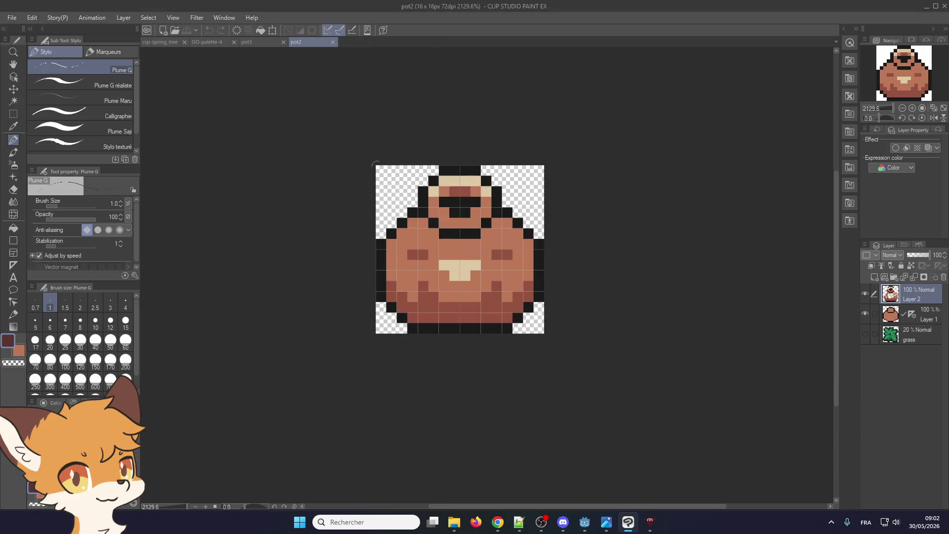
# - Switch to pot3, close csp-spring_tree, and minimize Clip Studio Paint
pyautogui.click(259, 42)
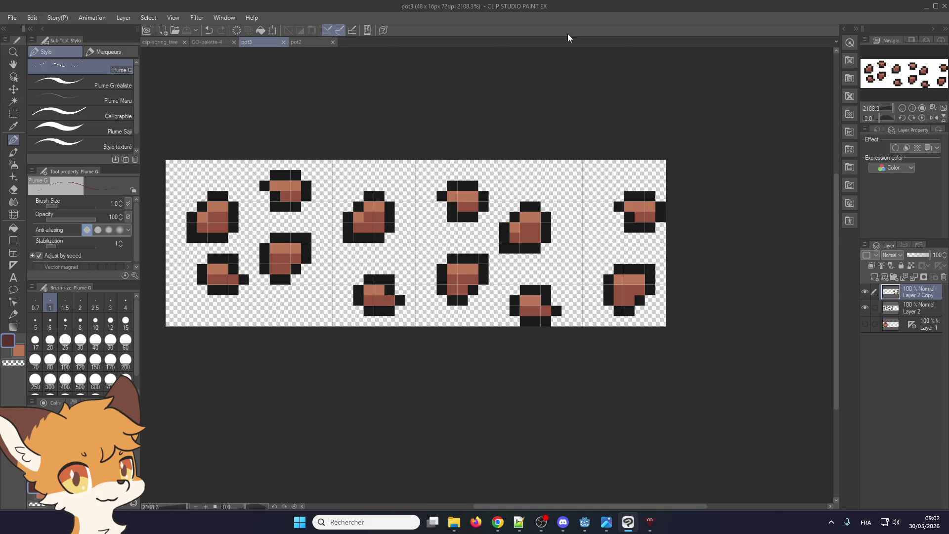
pyautogui.click(184, 42)
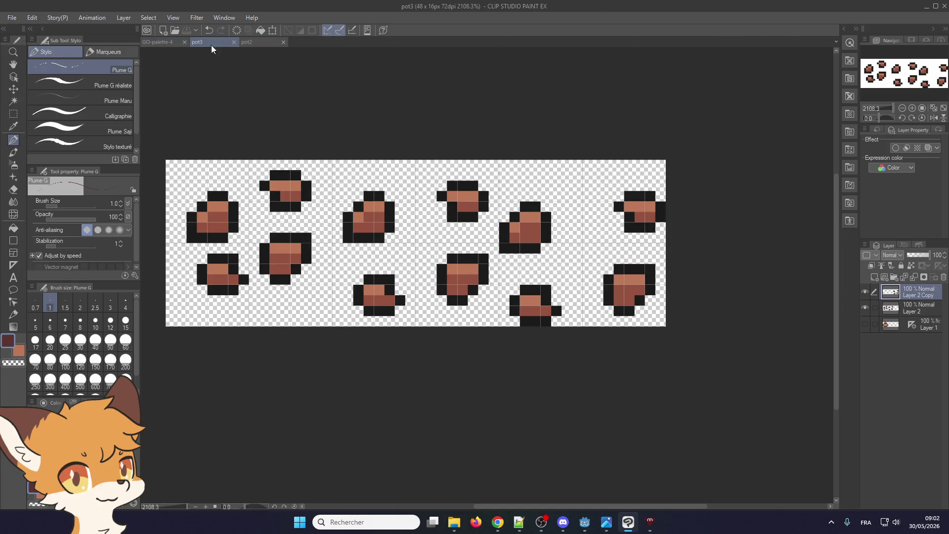
pyautogui.click(928, 6)
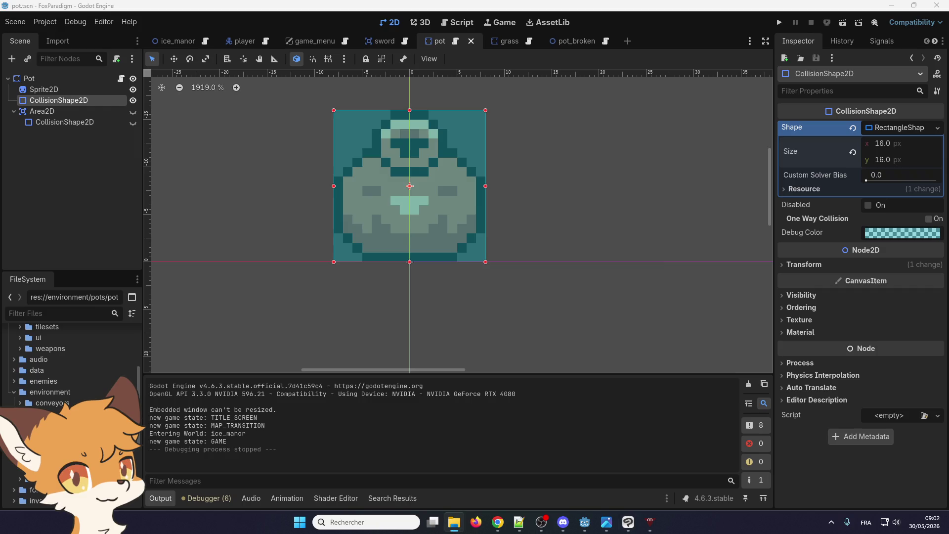
# - Expand art/environment in the FileSystem dock to reveal its chests subfolder
pyautogui.scroll(-3, 72, 366)
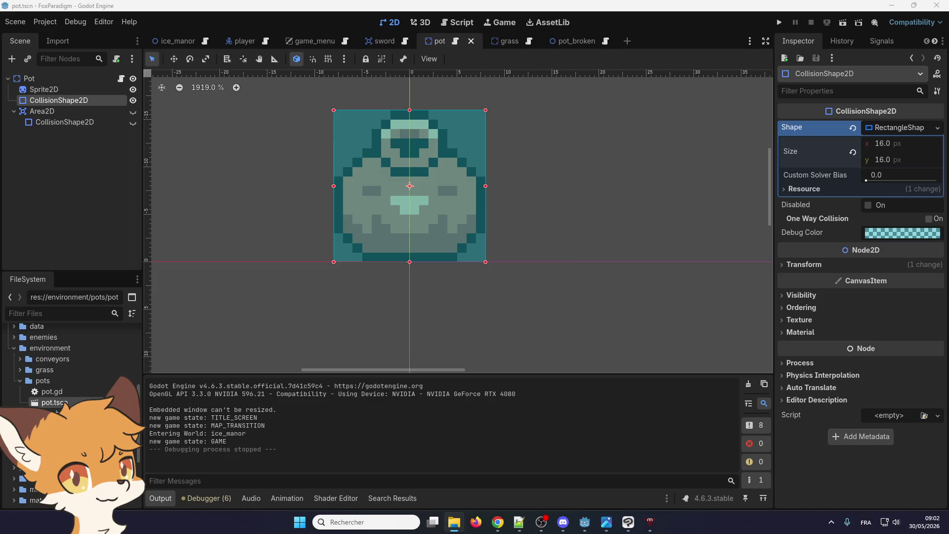
pyautogui.scroll(5, 18, 391)
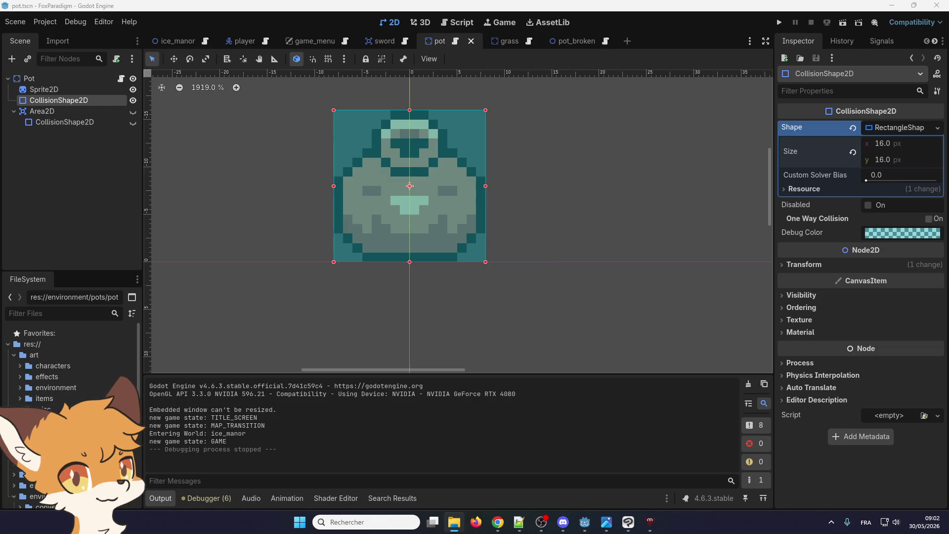
pyautogui.click(20, 388)
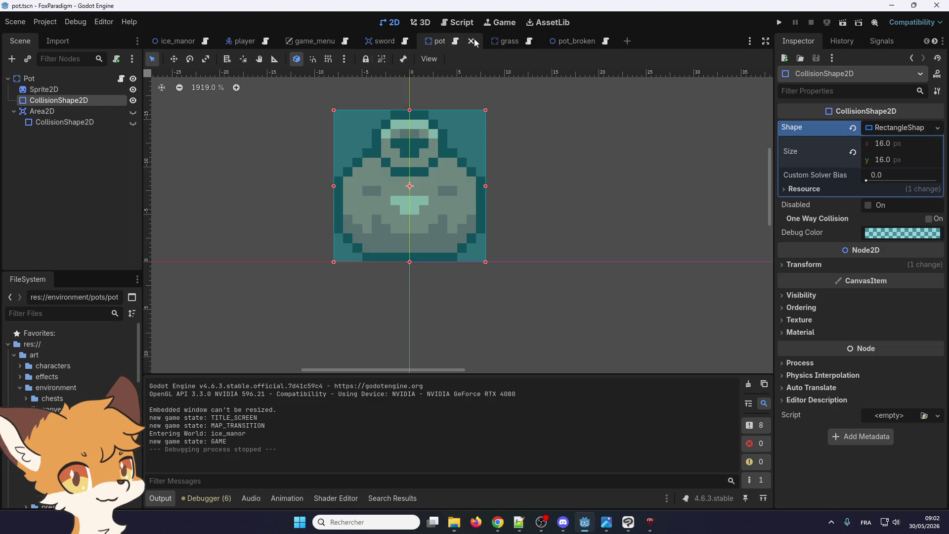
# - Test-run the game, walk the fox up and left, then stop it
pyautogui.click(781, 23)
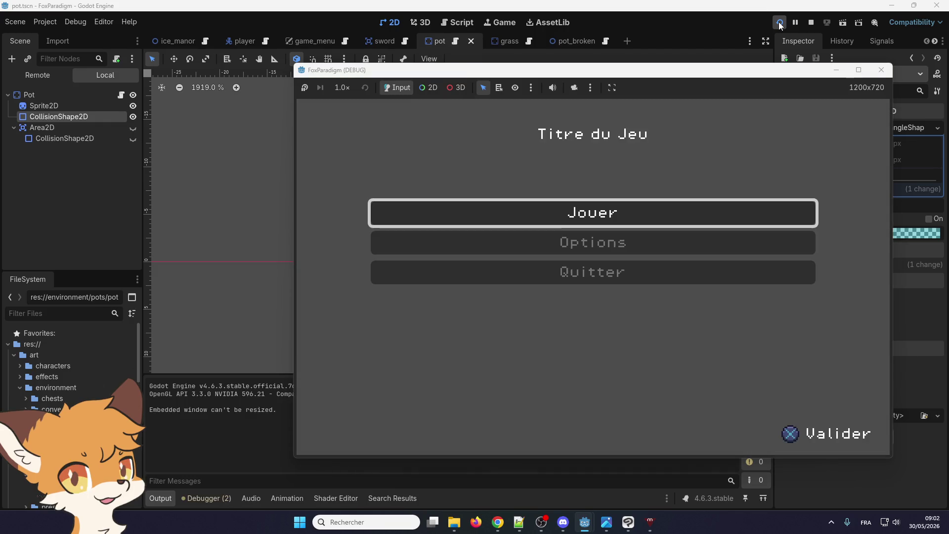
pyautogui.press('Return')
pyautogui.press('Return')
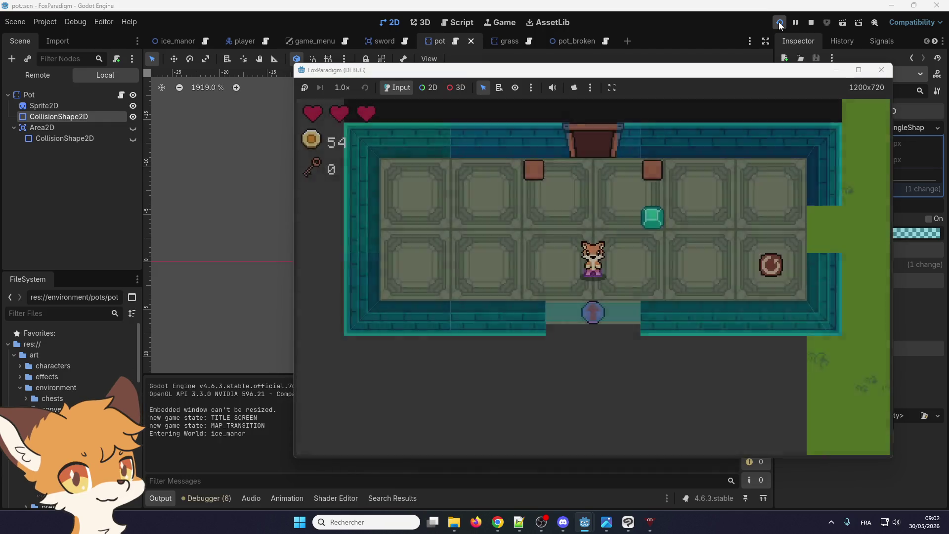
pyautogui.press('Up')
pyautogui.press('Left')
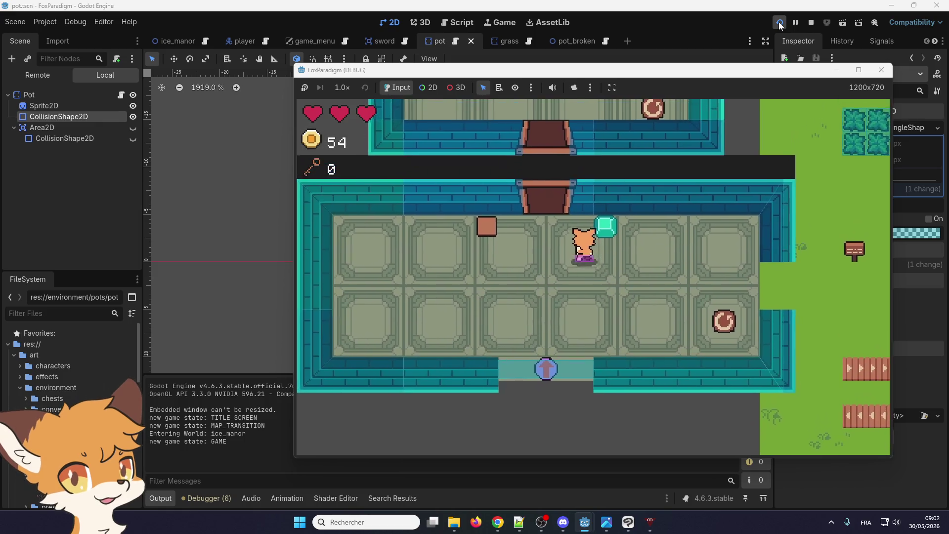
pyautogui.press('Up')
pyautogui.press('Left')
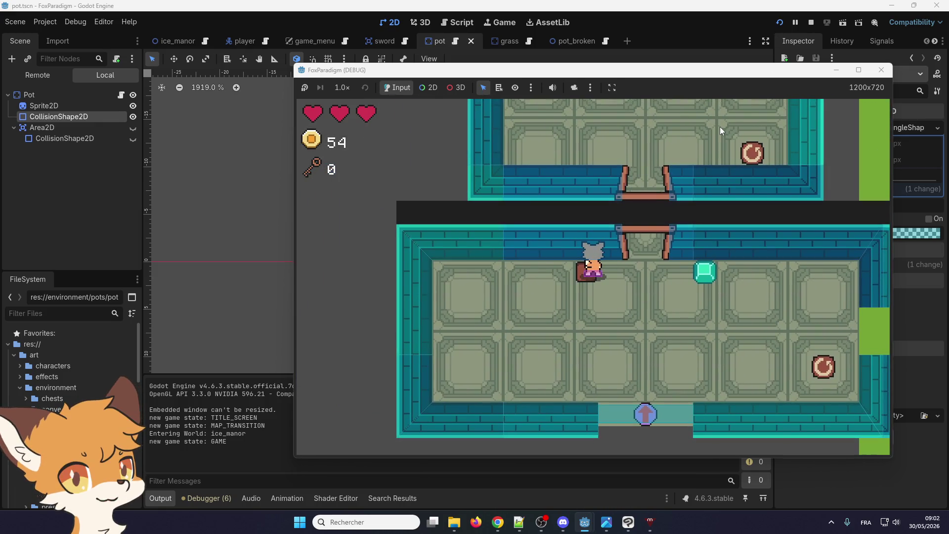
pyautogui.click(882, 70)
# - Look over the Debug menu without changes, then open the pot scene's pot.gd script
pyautogui.click(72, 23)
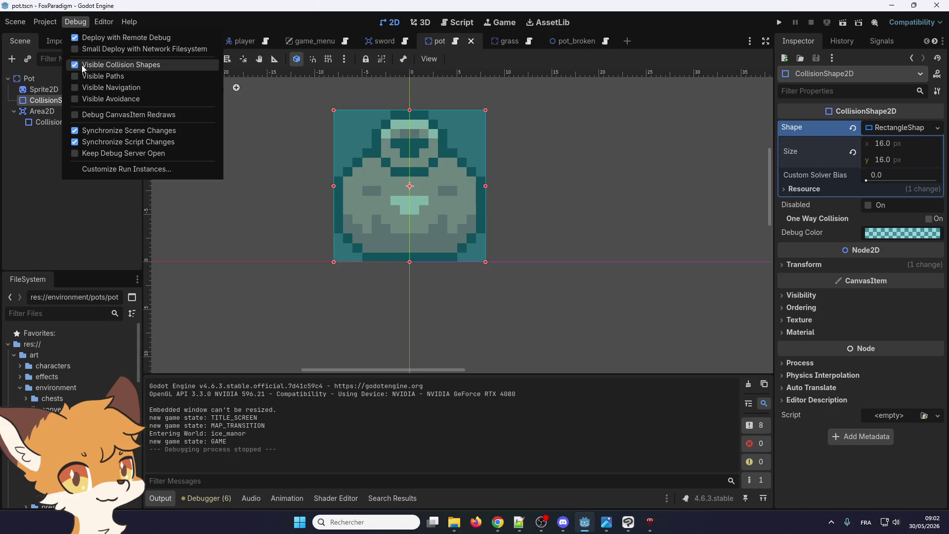
pyautogui.click(330, 24)
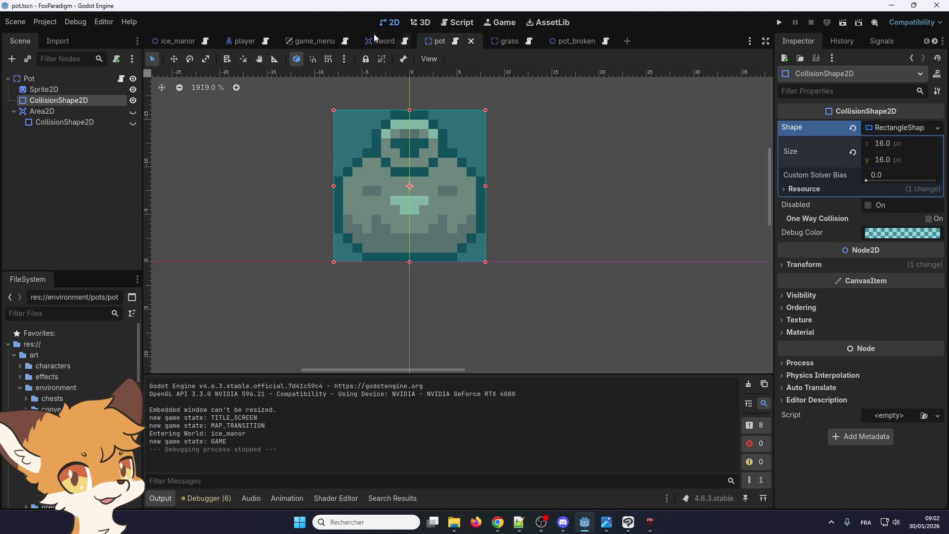
pyautogui.click(455, 41)
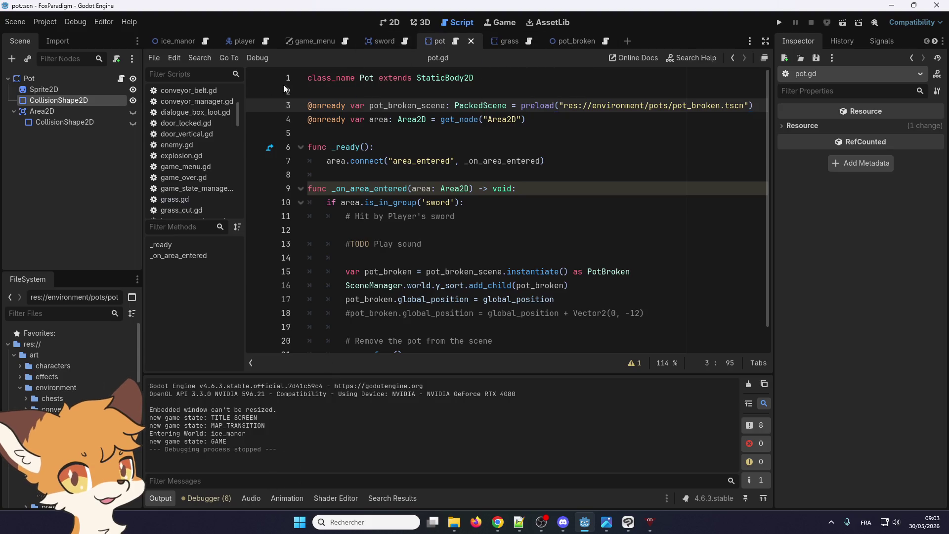
# - Filter the script list with 'enemy'
pyautogui.scroll(1, 203, 95)
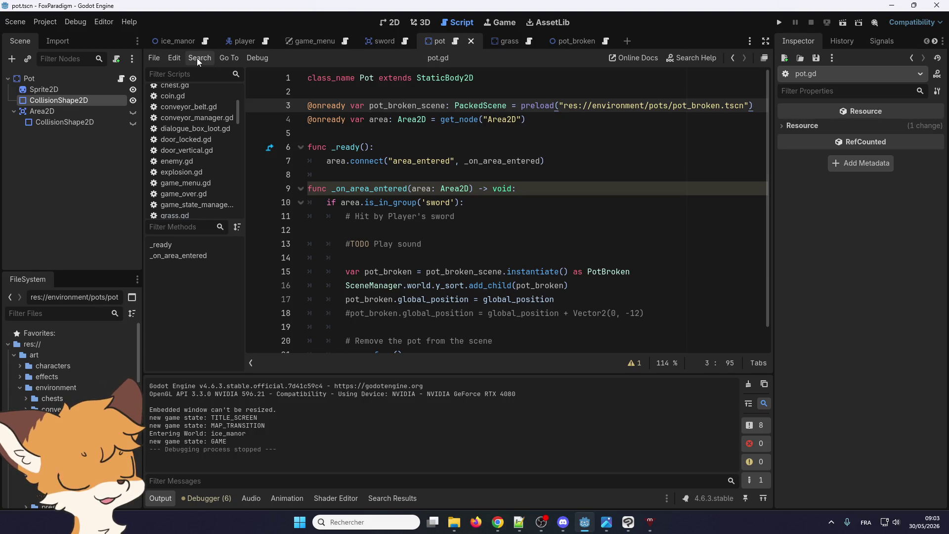
pyautogui.write('enemy')
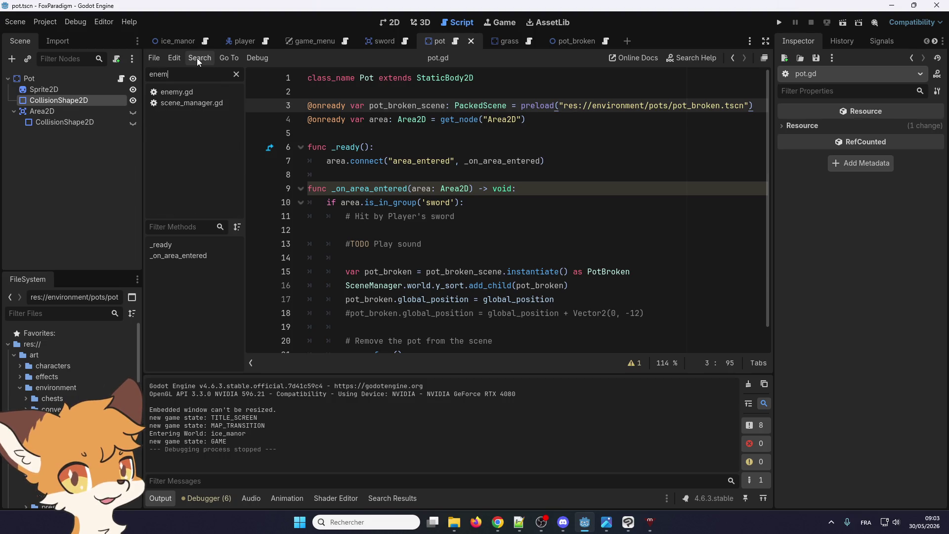
pyautogui.click(168, 94)
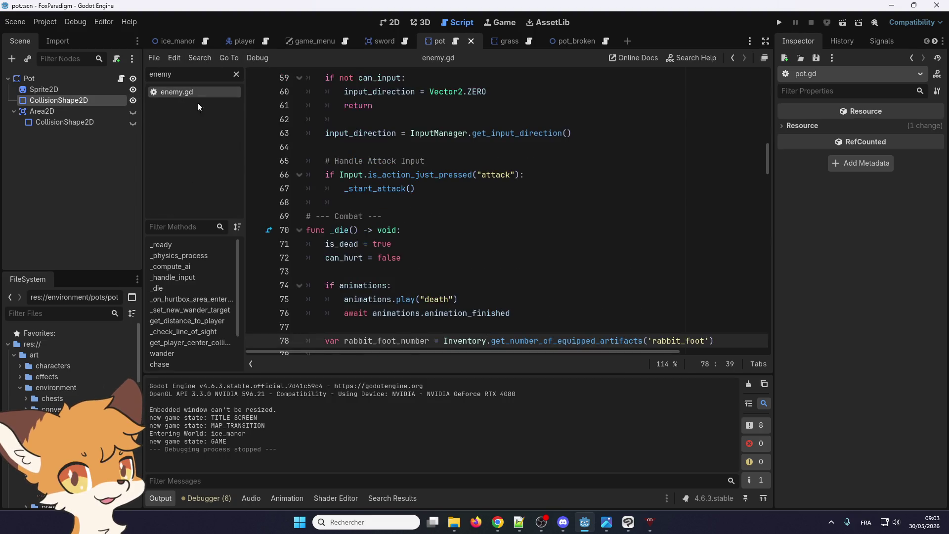
pyautogui.scroll(18, 446, 264)
pyautogui.scroll(2, 445, 263)
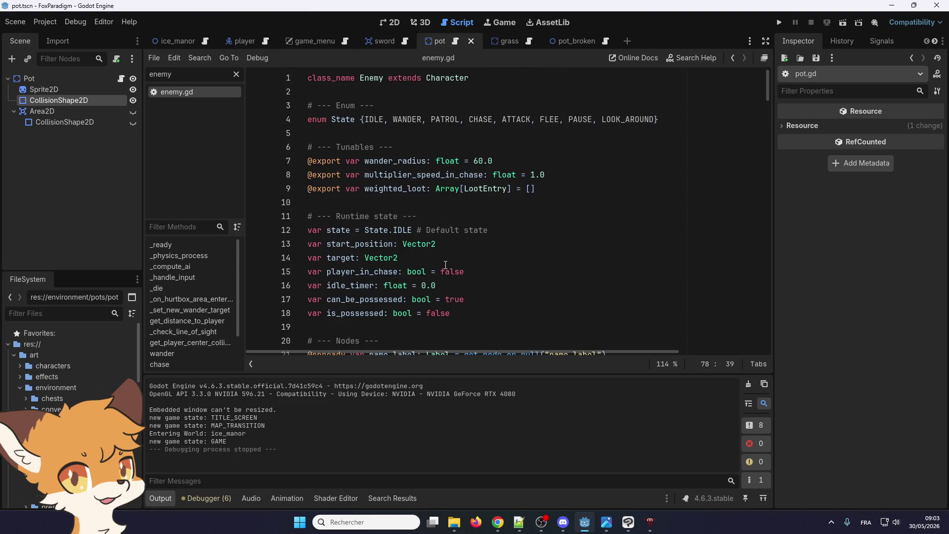
pyautogui.scroll(-20, 450, 263)
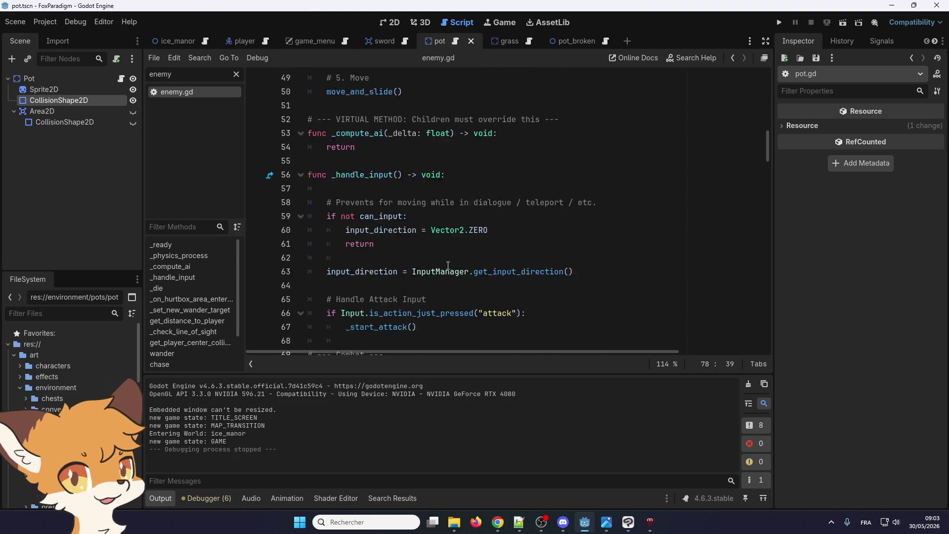
pyautogui.scroll(-9, 448, 266)
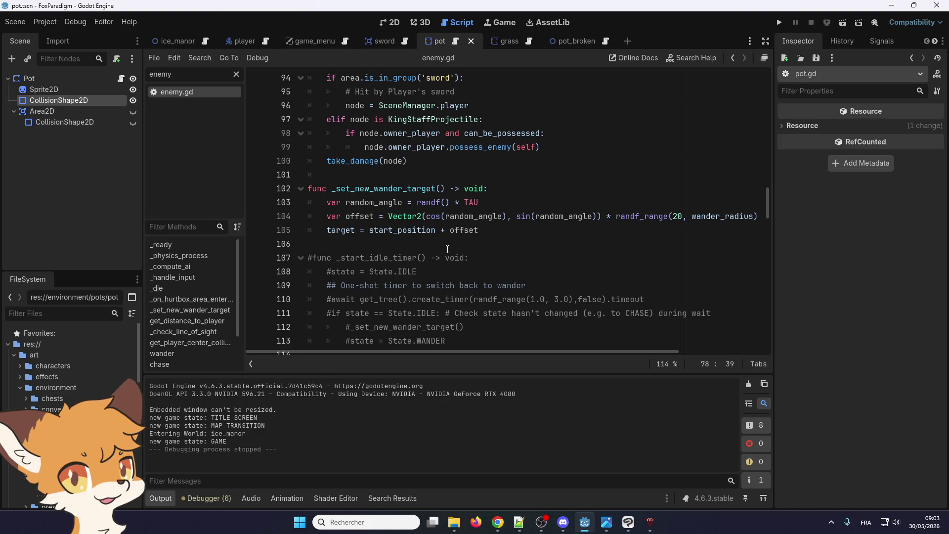
pyautogui.scroll(-4, 447, 249)
pyautogui.scroll(-8, 446, 252)
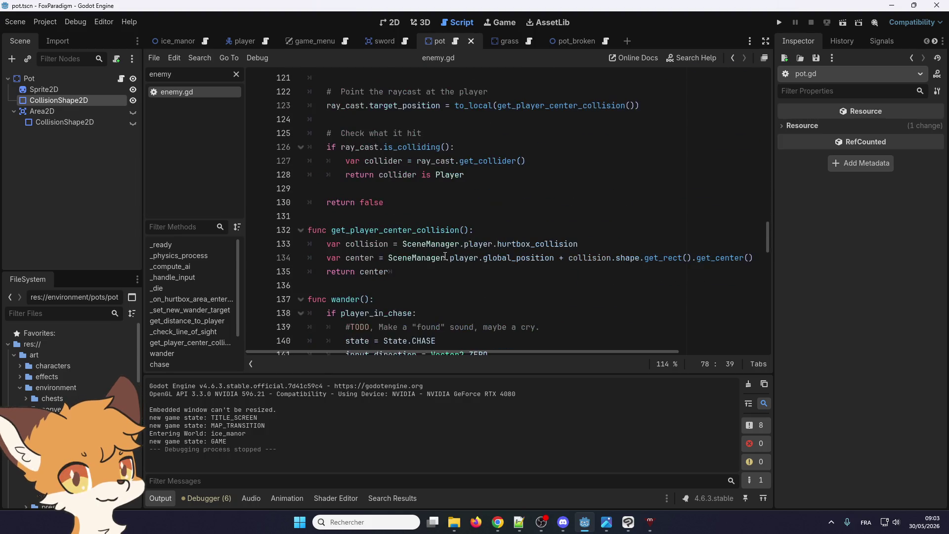
pyautogui.scroll(-9, 446, 255)
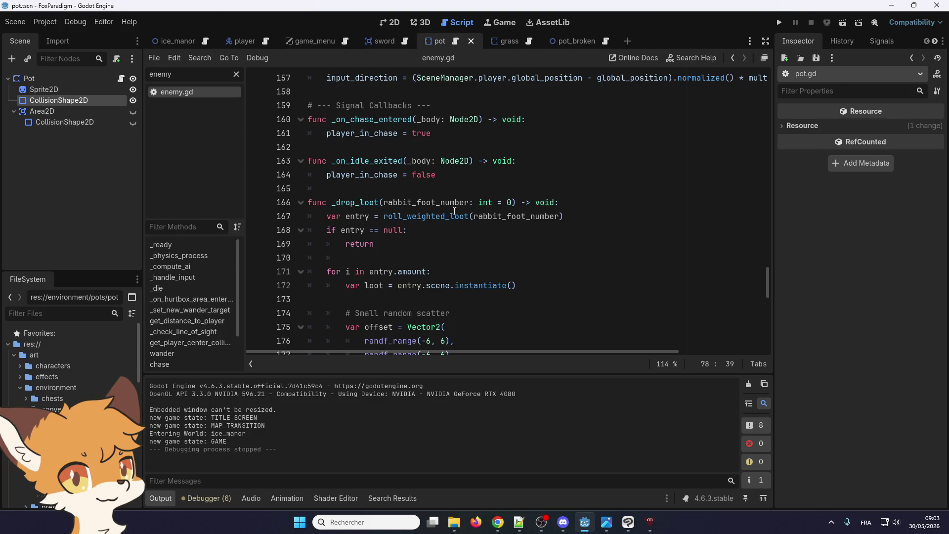
pyautogui.scroll(-3, 433, 257)
pyautogui.scroll(-1, 433, 257)
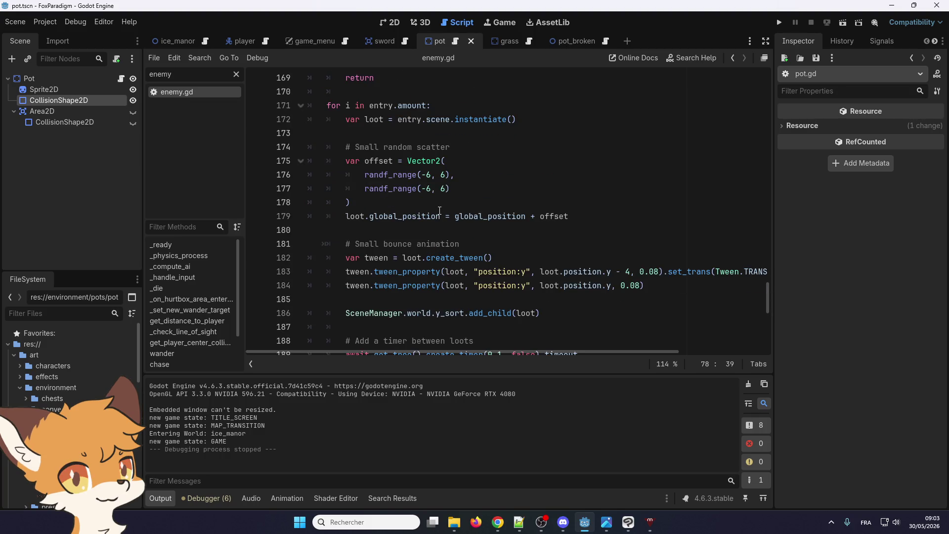
pyautogui.scroll(-2, 439, 210)
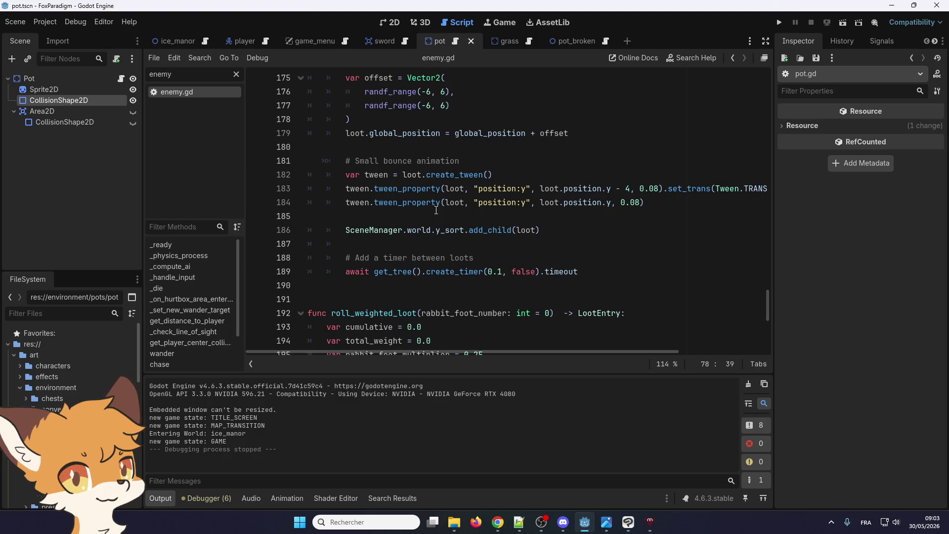
pyautogui.scroll(-2, 437, 210)
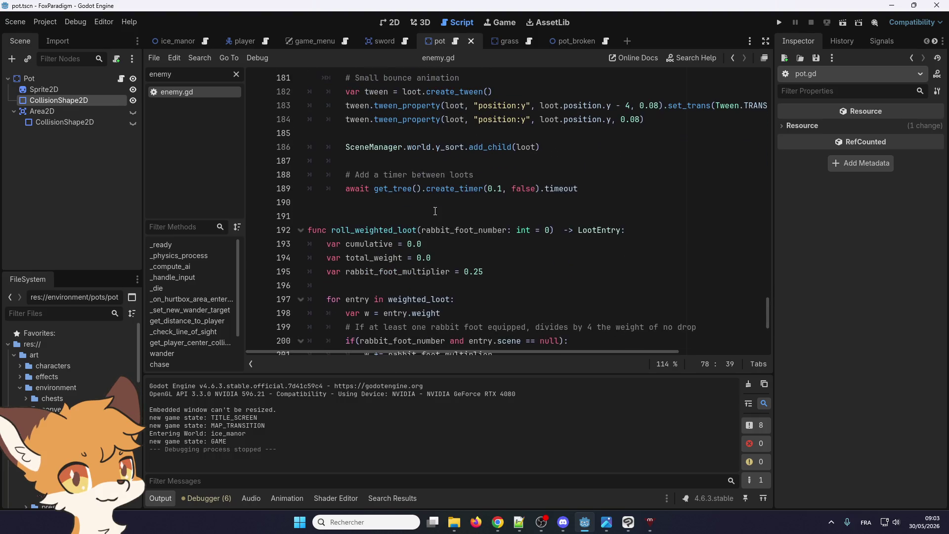
pyautogui.scroll(-3, 435, 211)
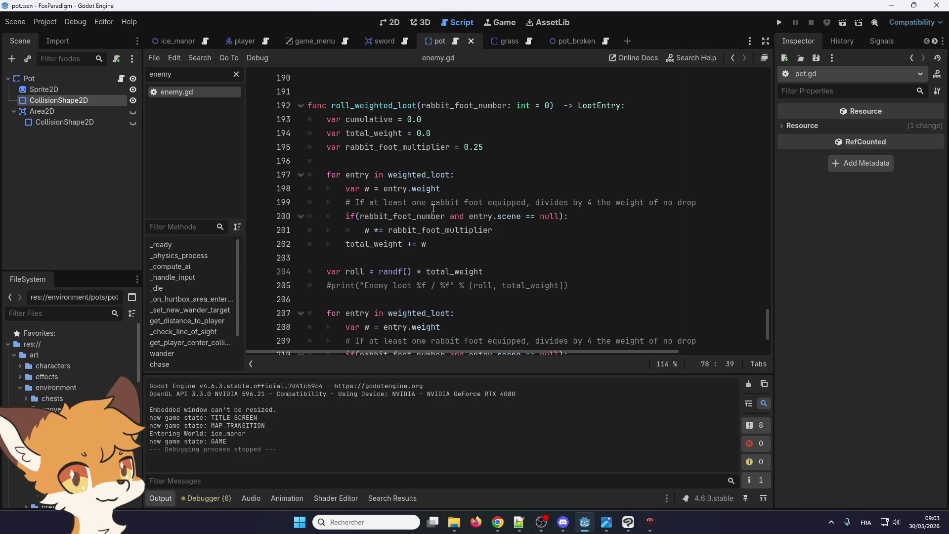
pyautogui.click(417, 106)
pyautogui.scroll(-2, 418, 168)
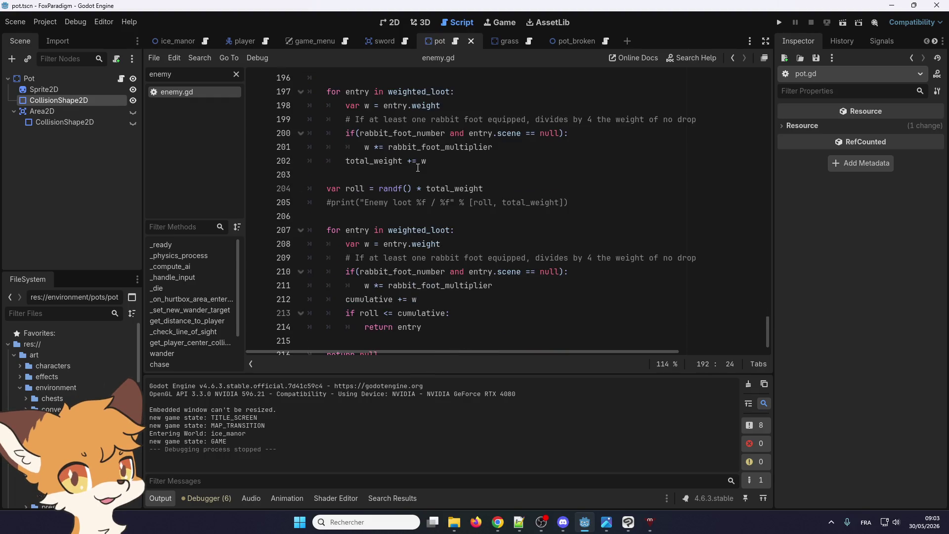
pyautogui.scroll(2, 414, 191)
pyautogui.scroll(-3, 414, 207)
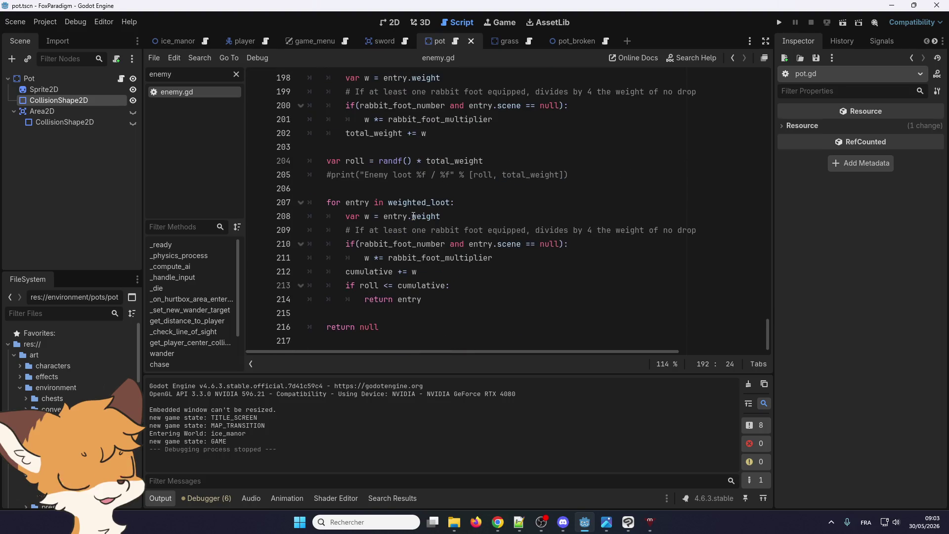
pyautogui.scroll(4, 414, 220)
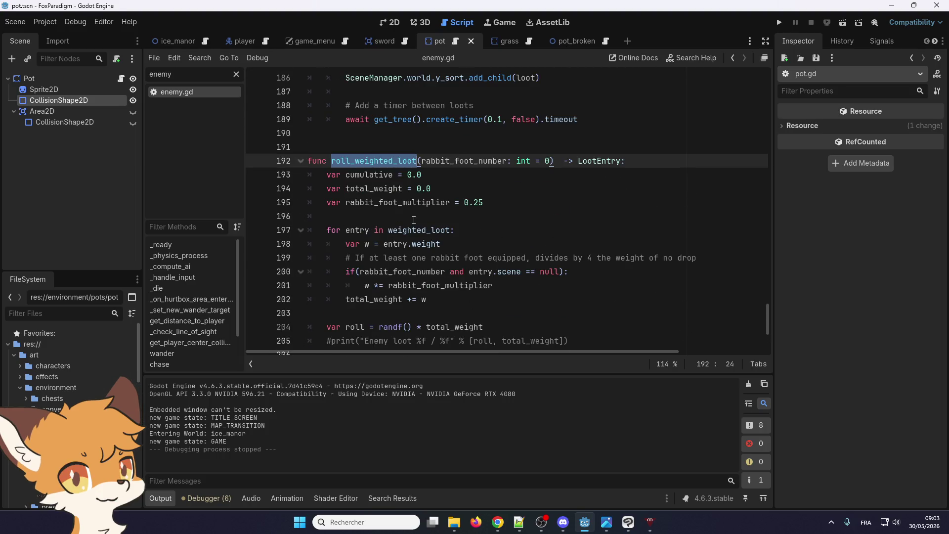
pyautogui.scroll(2, 414, 220)
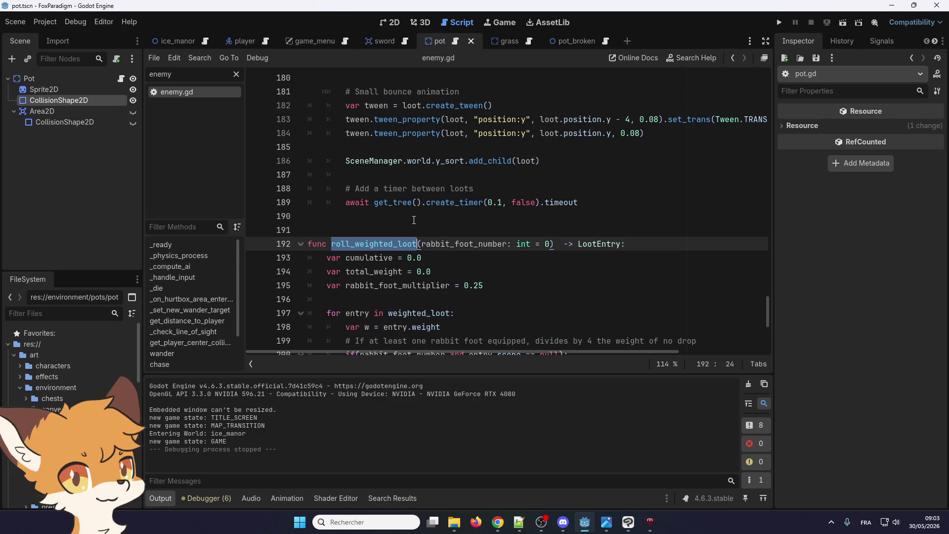
pyautogui.scroll(3, 415, 223)
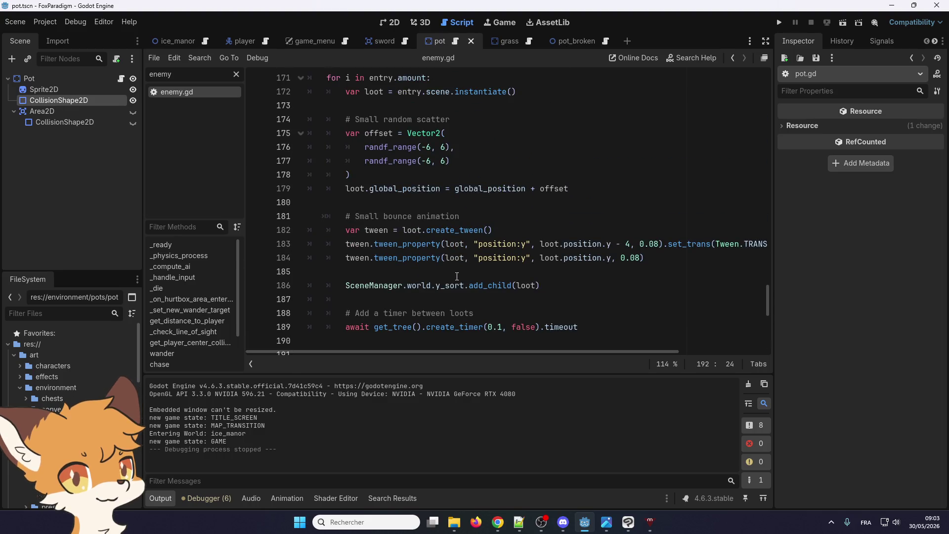
pyautogui.scroll(-2, 456, 269)
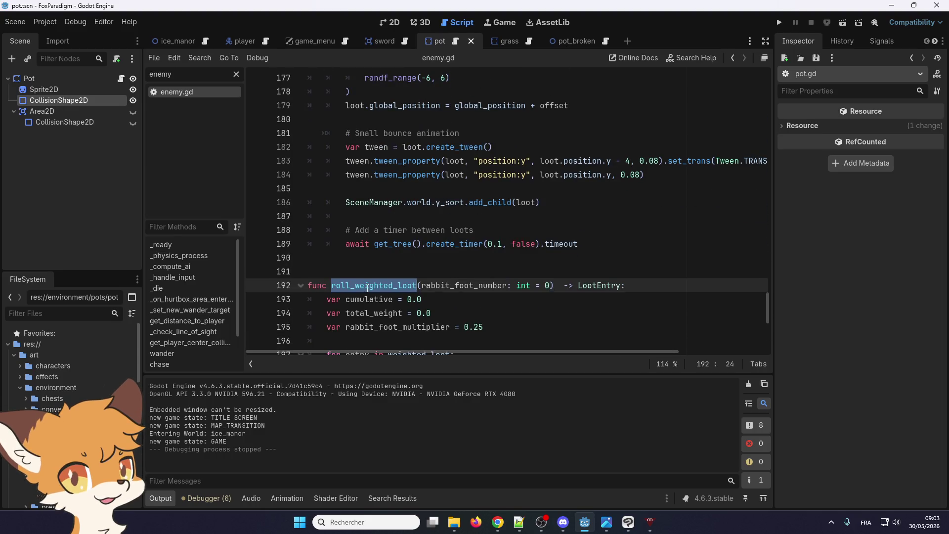
pyautogui.scroll(2, 368, 287)
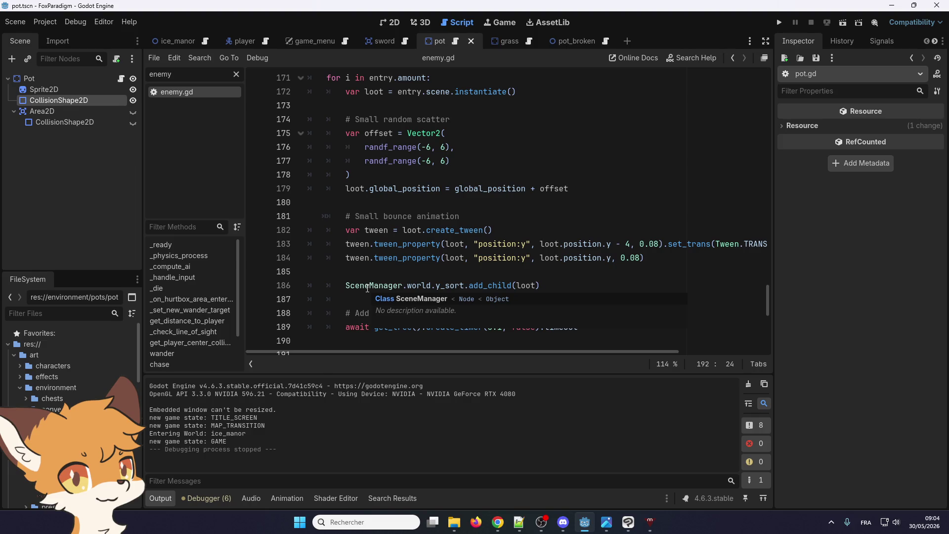
pyautogui.scroll(2, 367, 287)
pyautogui.scroll(-1, 369, 287)
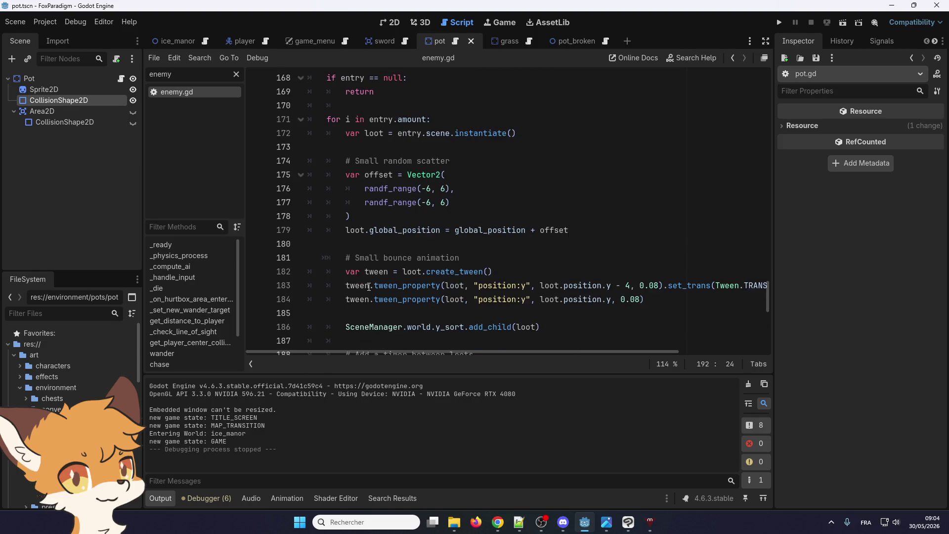
pyautogui.scroll(1, 369, 287)
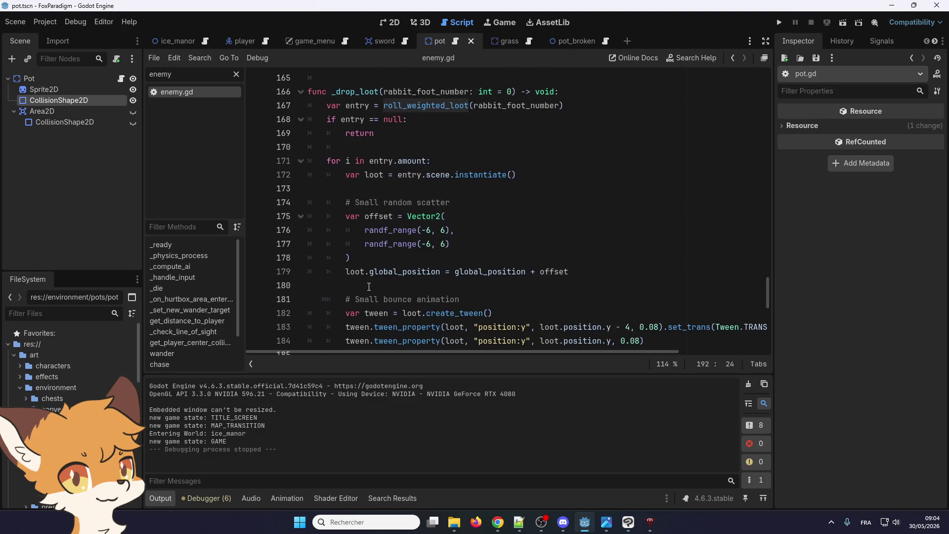
pyautogui.scroll(1, 369, 287)
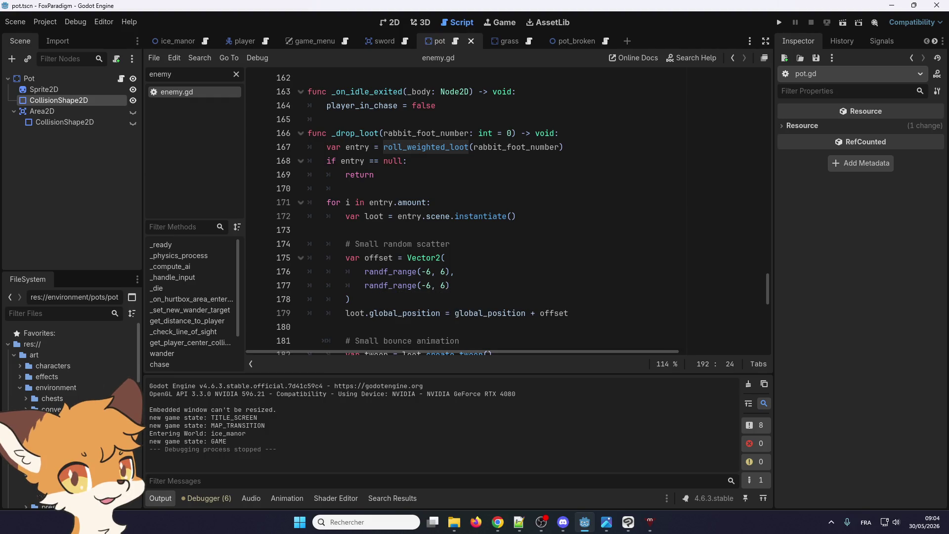
pyautogui.hotkey('alt', 'Tab')
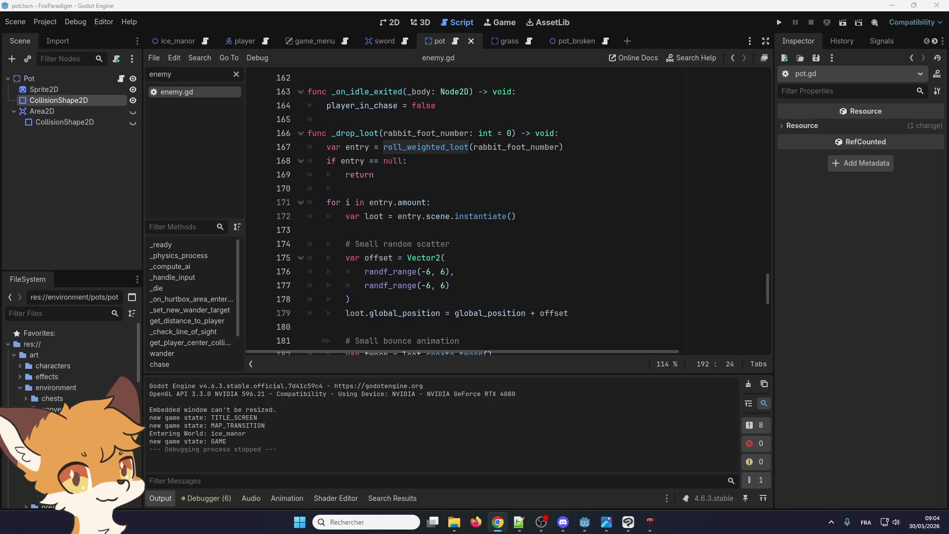
pyautogui.hotkey('alt', 'Tab')
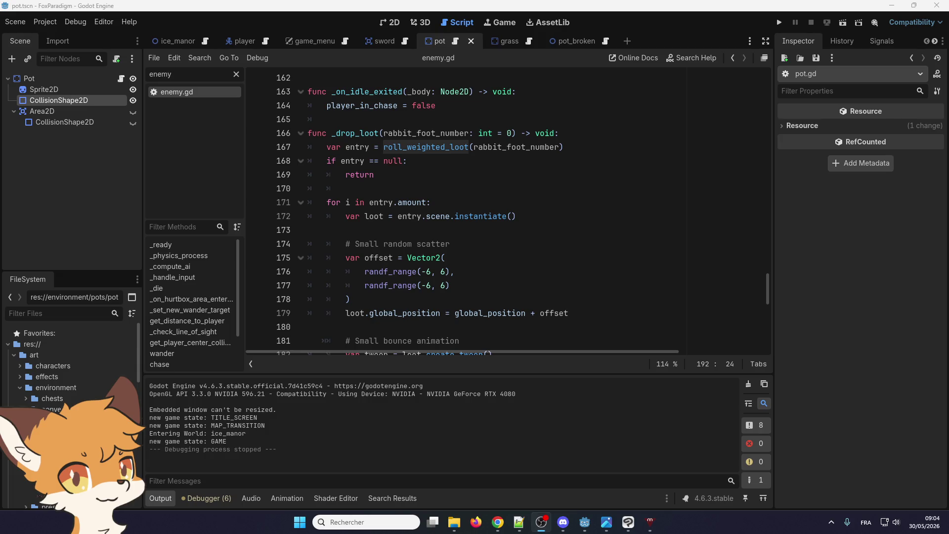
pyautogui.hotkey('alt', 'Tab')
# - Scroll up and down through enemy.gd to review its code
pyautogui.scroll(3, 385, 198)
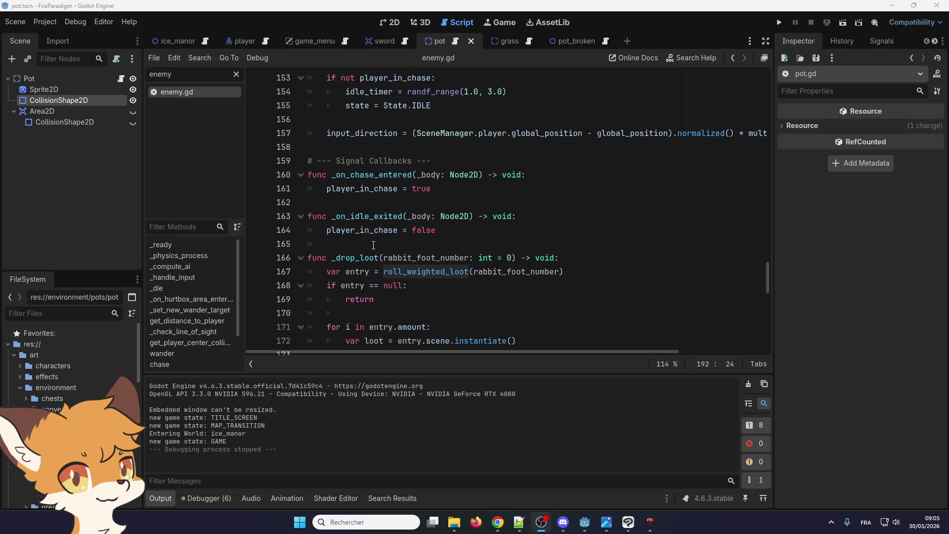
pyautogui.scroll(2, 373, 246)
pyautogui.scroll(-2, 373, 245)
pyautogui.scroll(7, 372, 244)
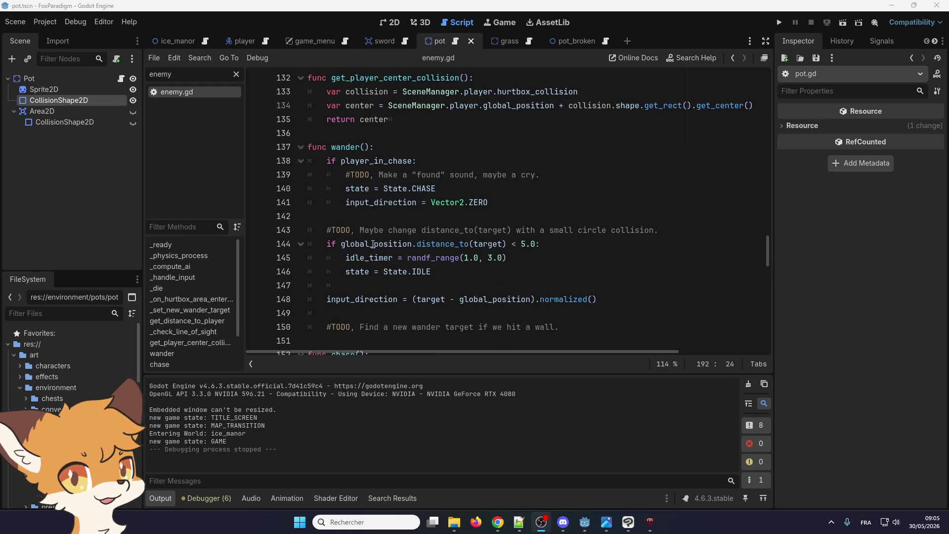
pyautogui.scroll(15, 373, 244)
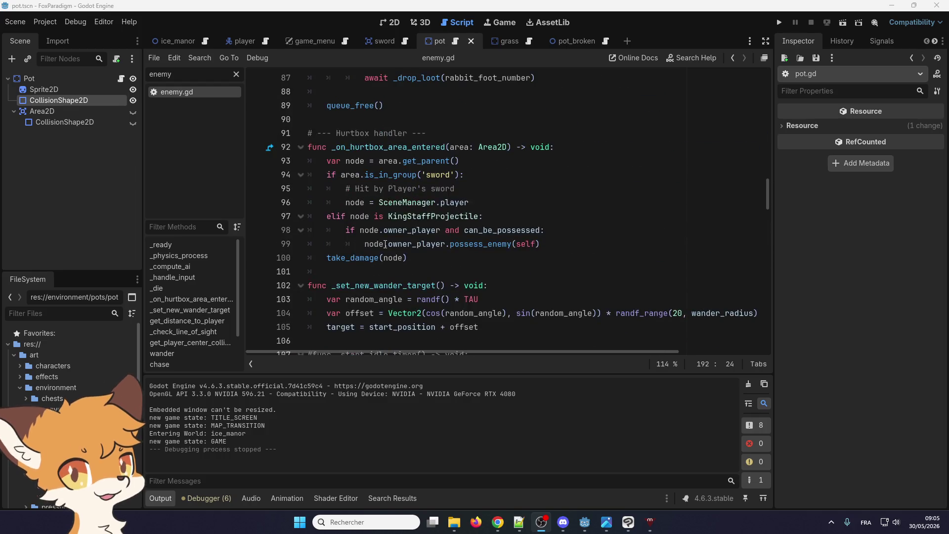
pyautogui.scroll(-12, 386, 245)
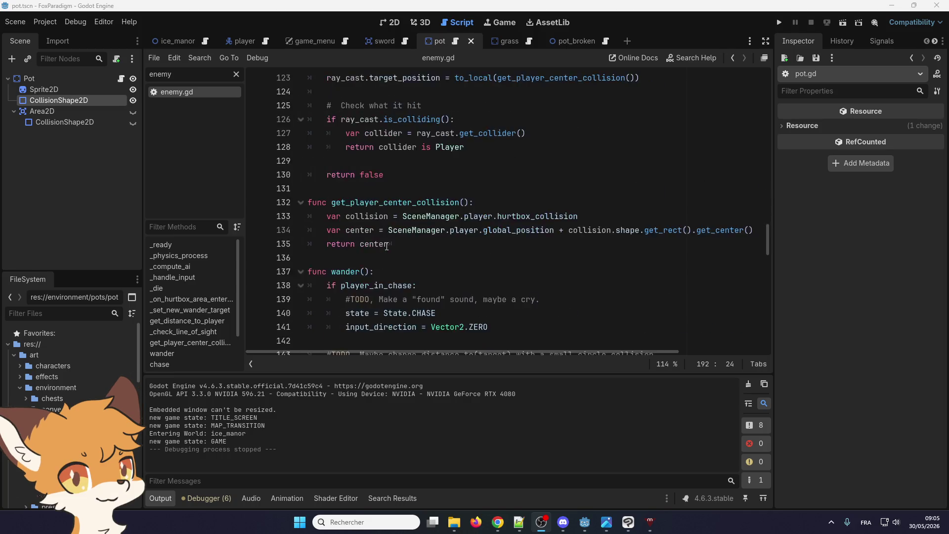
pyautogui.scroll(-12, 387, 246)
pyautogui.scroll(-1, 387, 246)
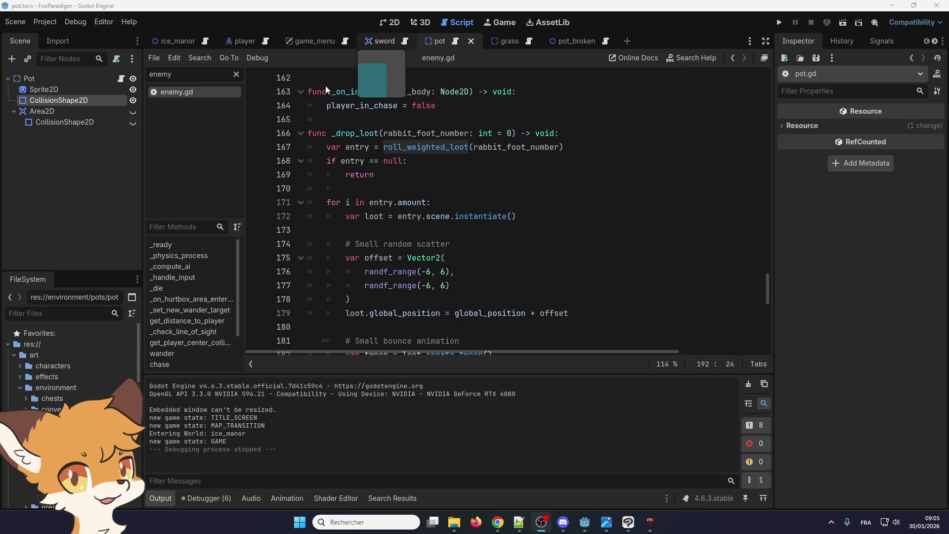
pyautogui.scroll(-5, 83, 388)
pyautogui.scroll(-5, 74, 390)
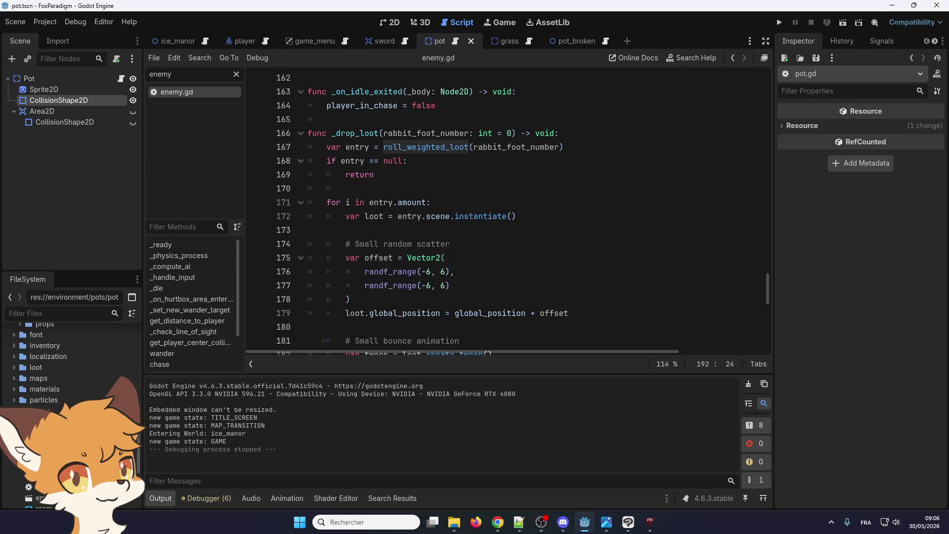
pyautogui.scroll(-5, 74, 389)
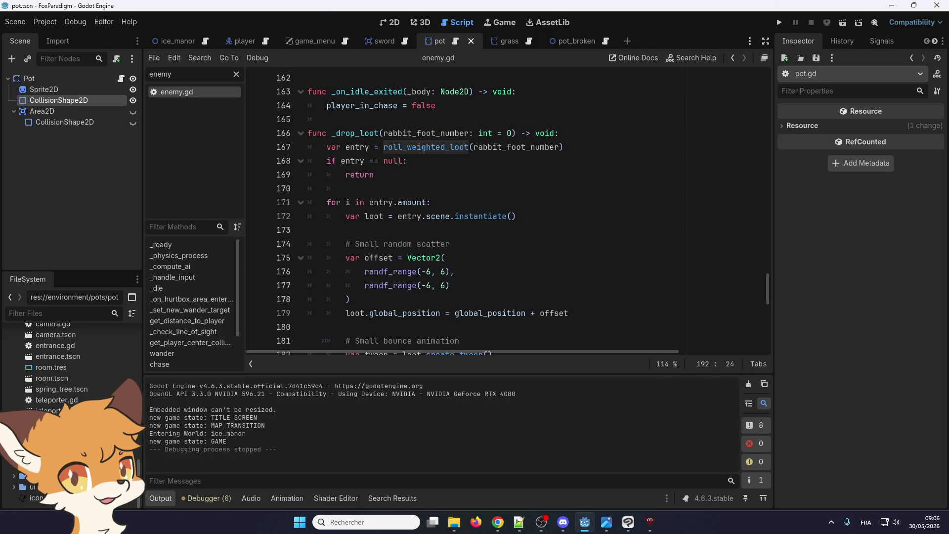
pyautogui.scroll(3, 34, 379)
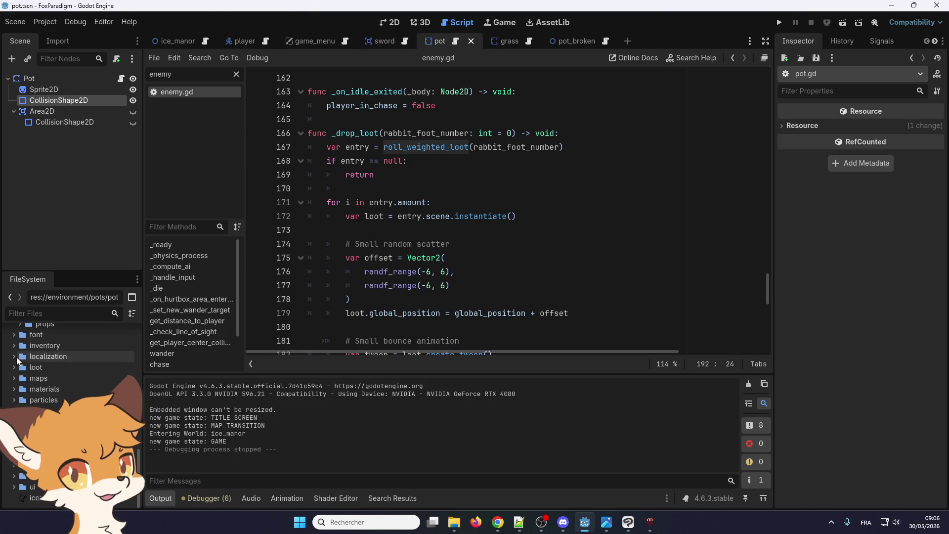
# - Collapse the scenes folder in the FileSystem dock and bring the enemies files into view
pyautogui.click(16, 357)
pyautogui.scroll(5, 16, 357)
pyautogui.scroll(1, 74, 364)
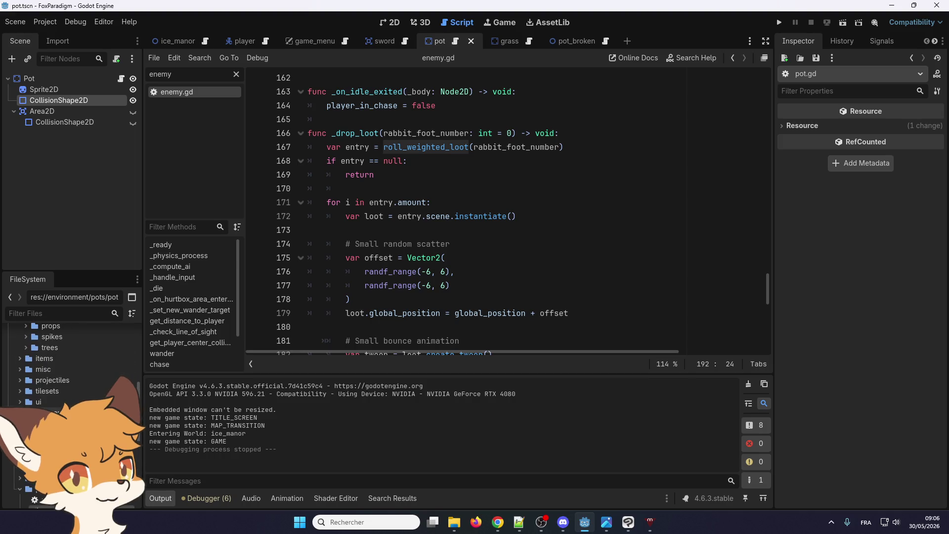
pyautogui.scroll(-5, 55, 369)
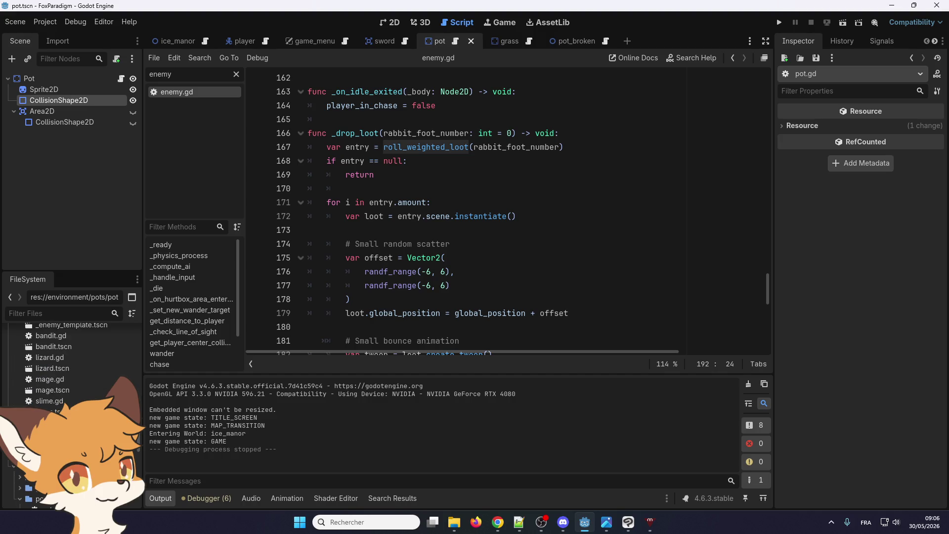
# - Open lizard.tscn from the FileSystem, then show the player scene
pyautogui.doubleClick(56, 370)
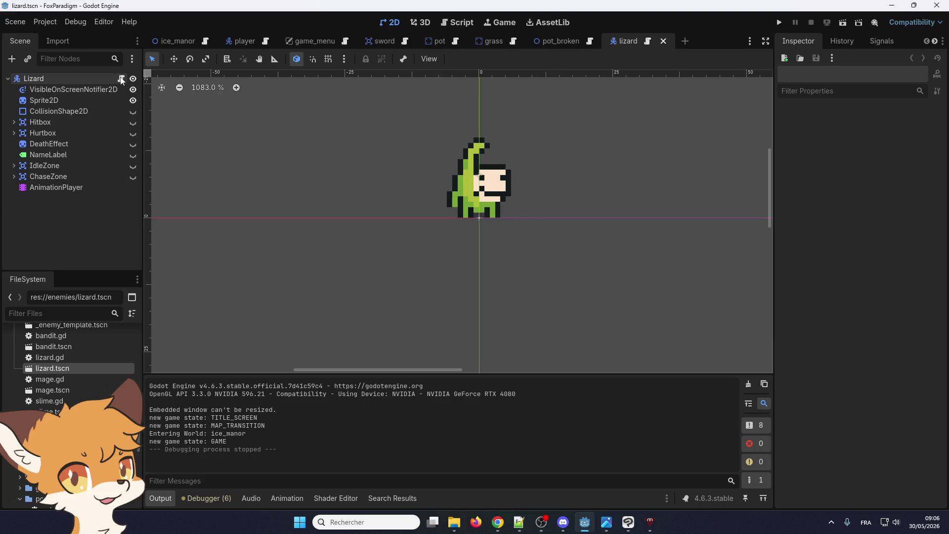
pyautogui.click(230, 46)
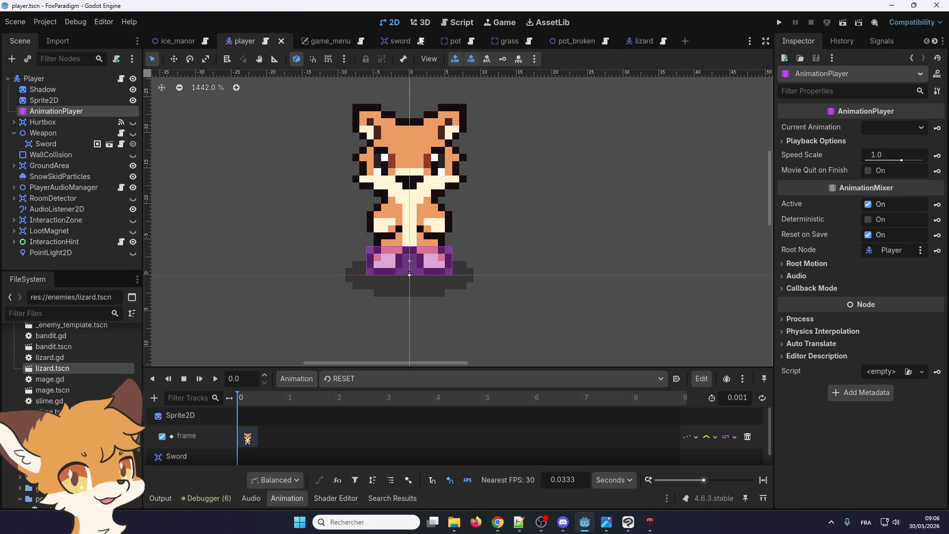
# - Open interaction_hint.gd from the InteractionHint node's script icon
pyautogui.click(121, 241)
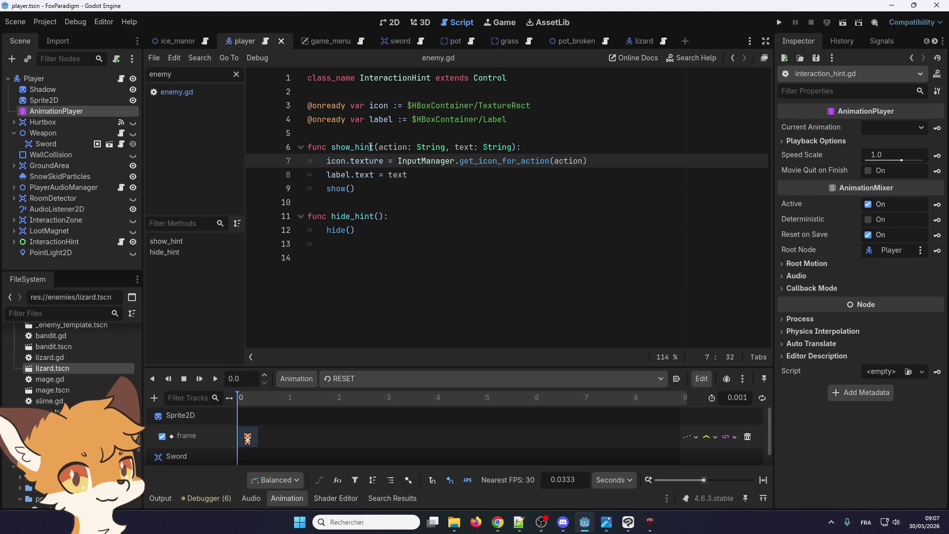
# - Search the whole project for show_hint and inspect its hint.show_hint call in player.gd
pyautogui.doubleClick(333, 147)
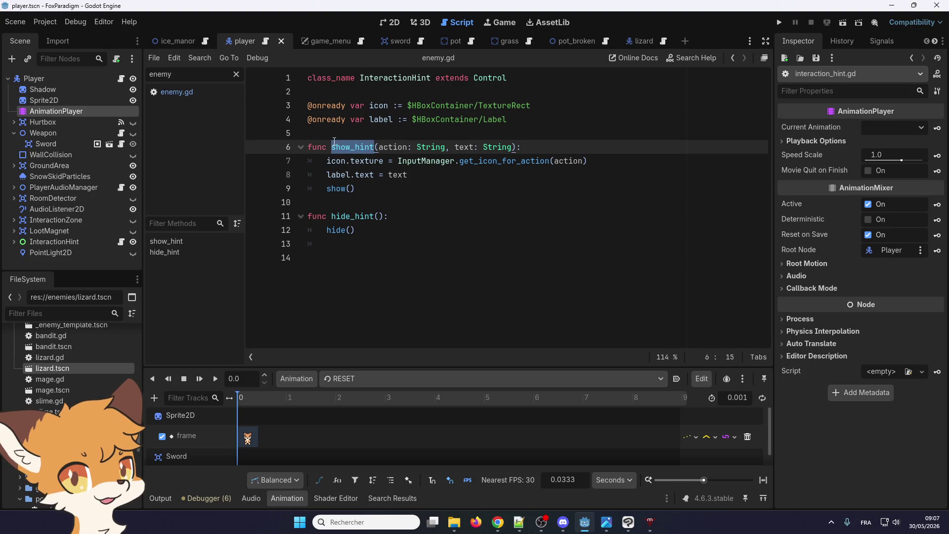
pyautogui.hotkey('ctrl', 'shift', 'f')
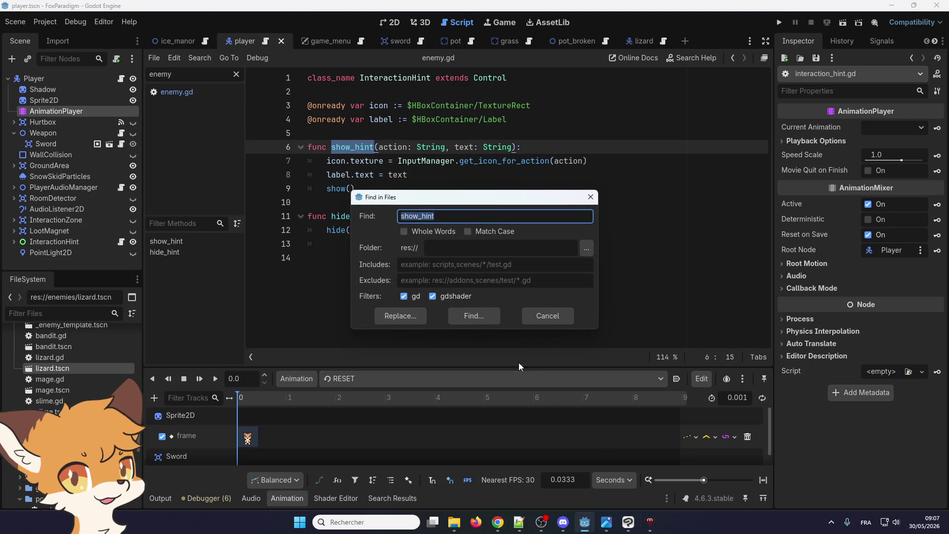
pyautogui.click(476, 317)
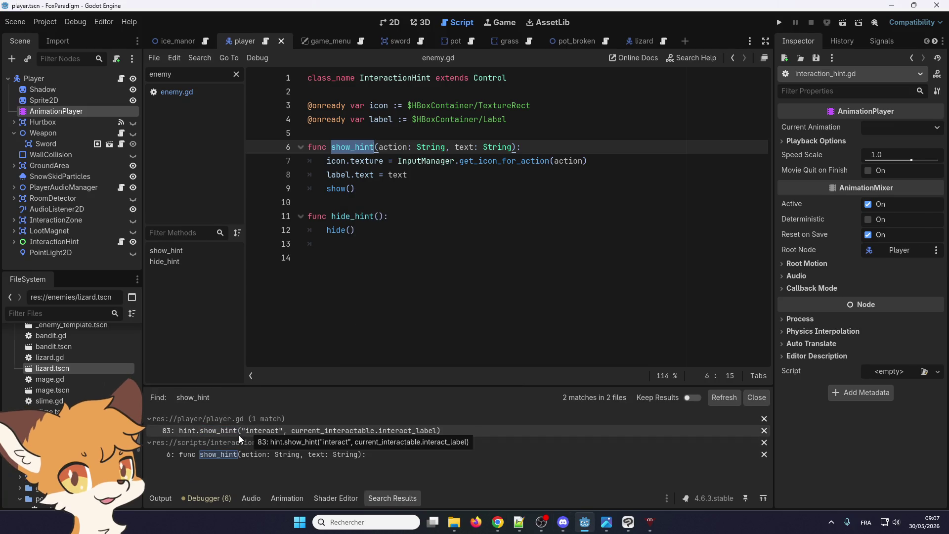
pyautogui.click(222, 433)
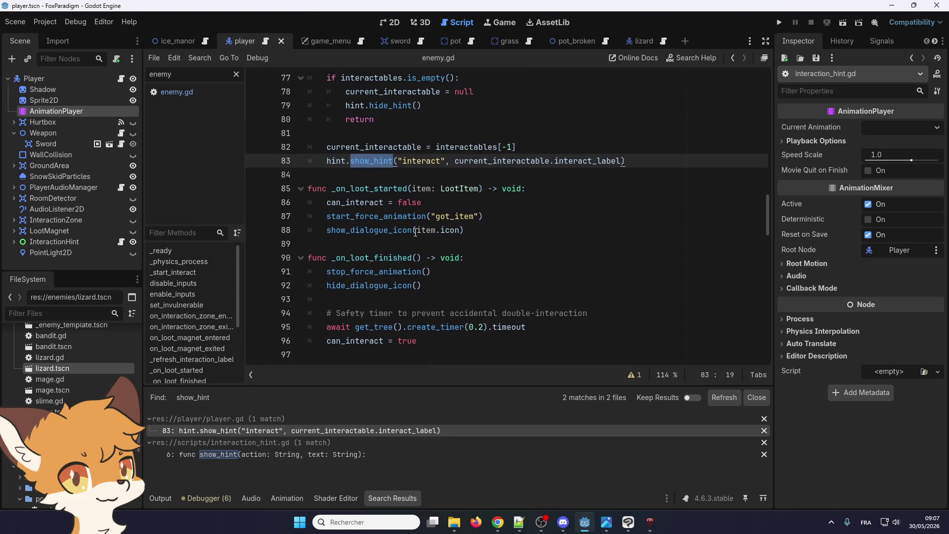
pyautogui.scroll(2, 393, 163)
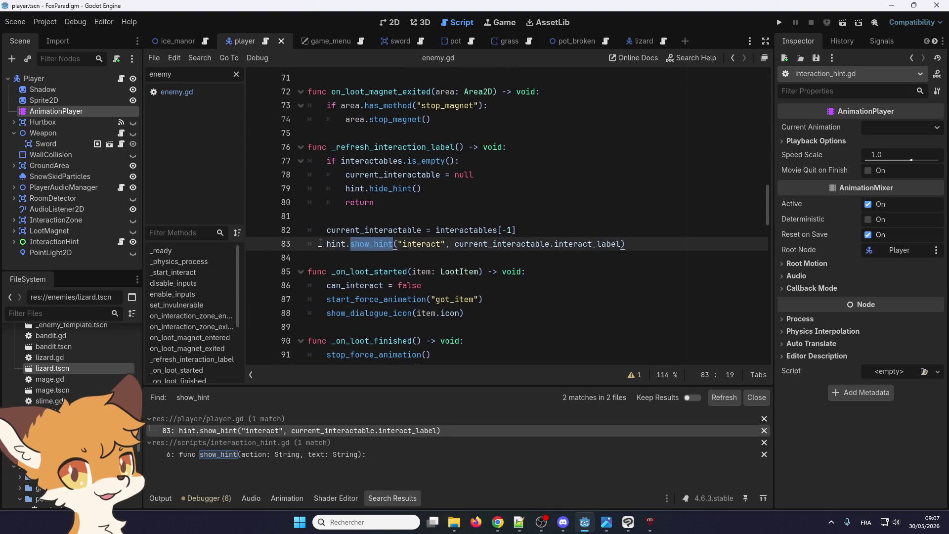
pyautogui.click(357, 241)
pyautogui.doubleClick(333, 242)
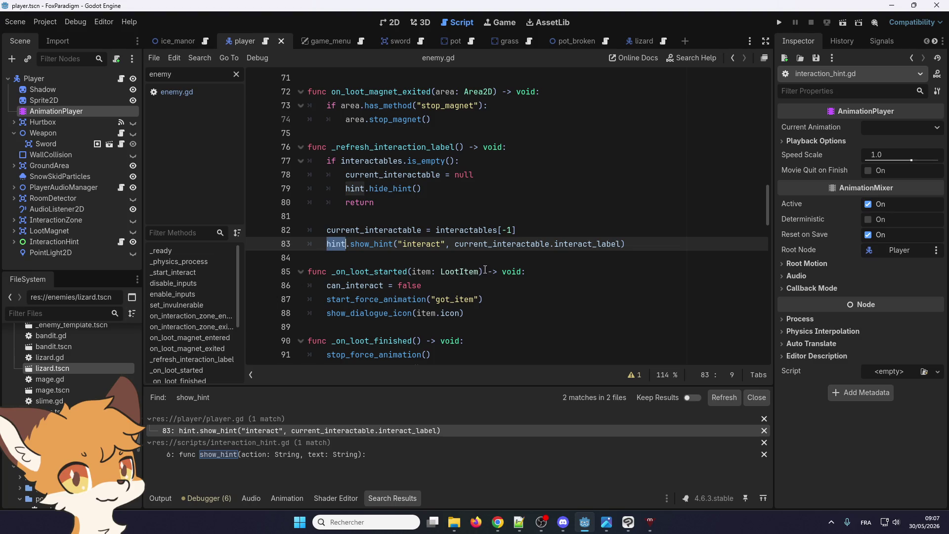
pyautogui.scroll(1, 378, 276)
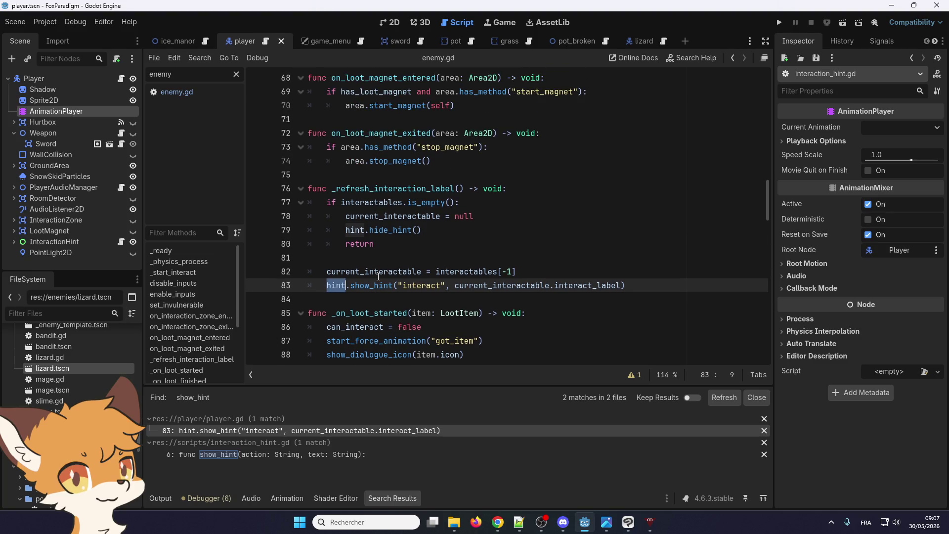
pyautogui.moveTo(378, 276)
pyautogui.scroll(-2, 378, 276)
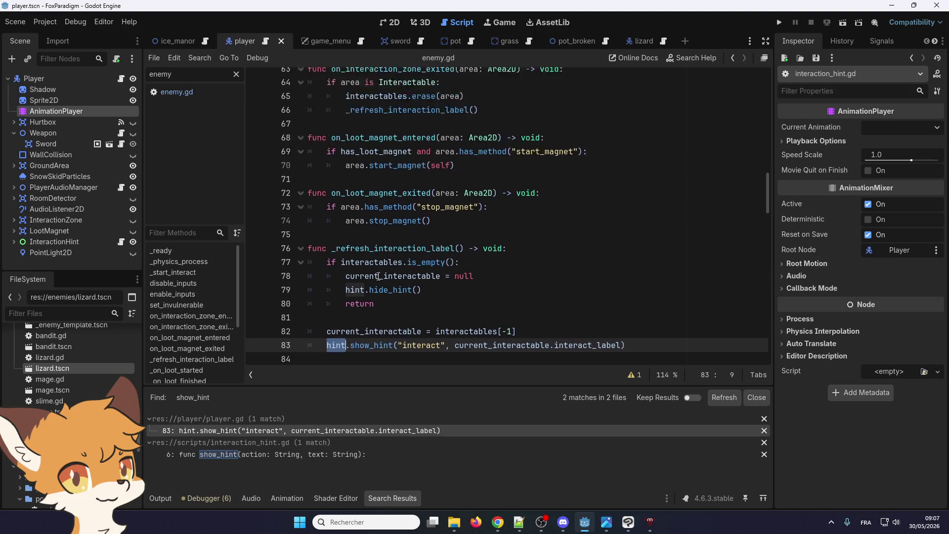
pyautogui.scroll(2, 376, 276)
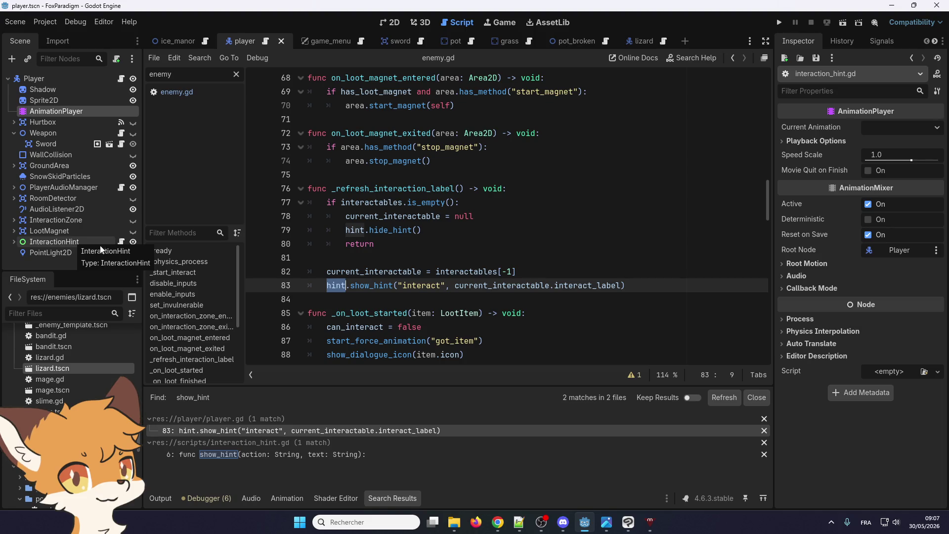
# - Open the InteractionHint node's script, then switch to the pot_broken scene
pyautogui.click(37, 243)
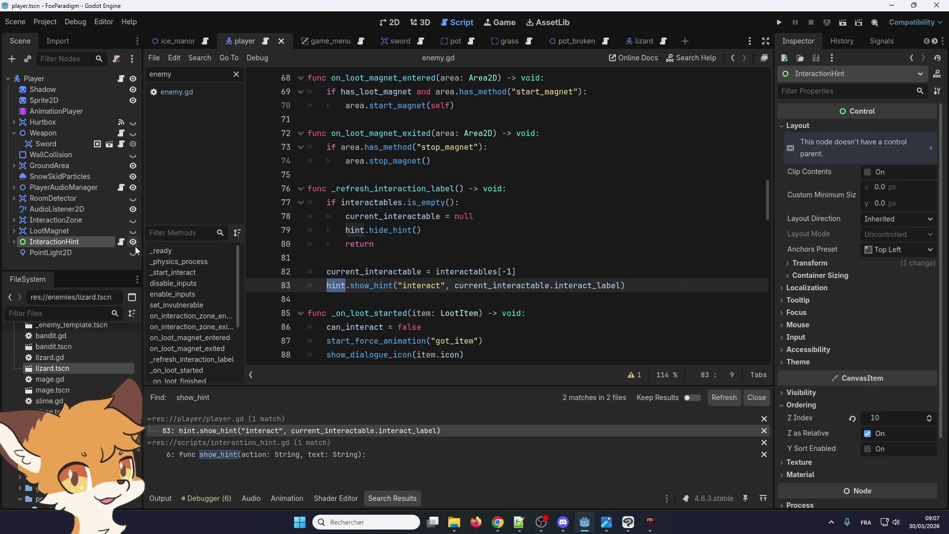
pyautogui.click(121, 243)
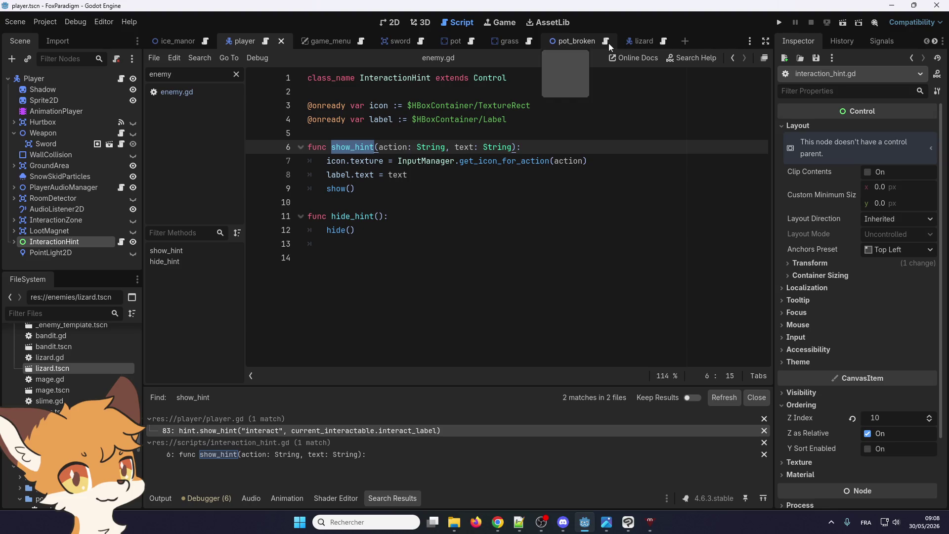
pyautogui.click(590, 43)
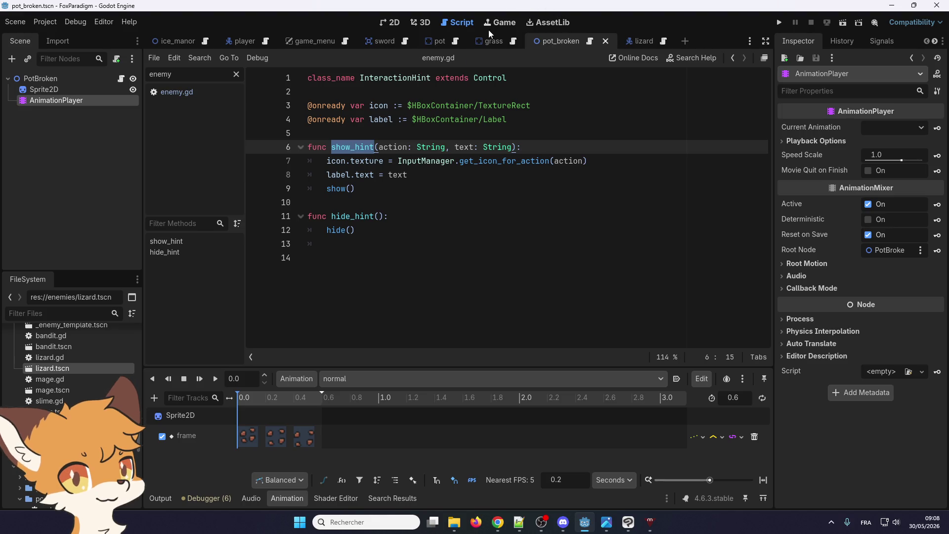
# - Switch to the pot scene and open its pot.gd script
pyautogui.click(435, 41)
pyautogui.click(455, 42)
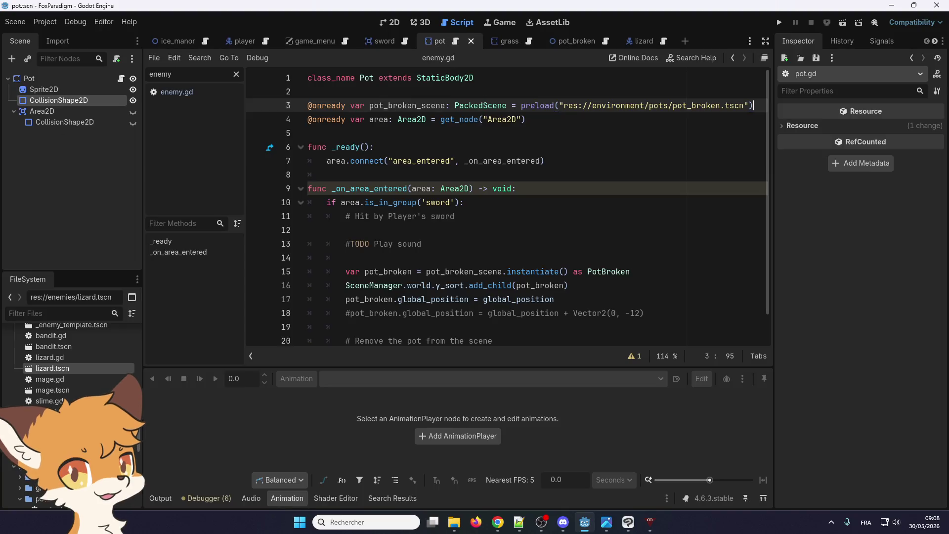
# - Select the root Pot node, collapse its Area2D branch, and bring up the Pot node's context menu
pyautogui.click(81, 81)
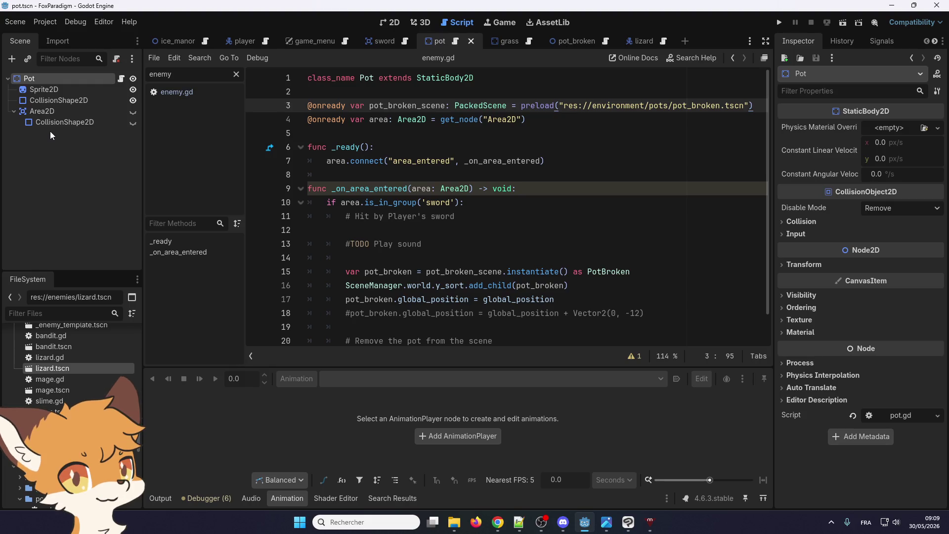
pyautogui.scroll(-1, 433, 182)
pyautogui.scroll(1, 433, 182)
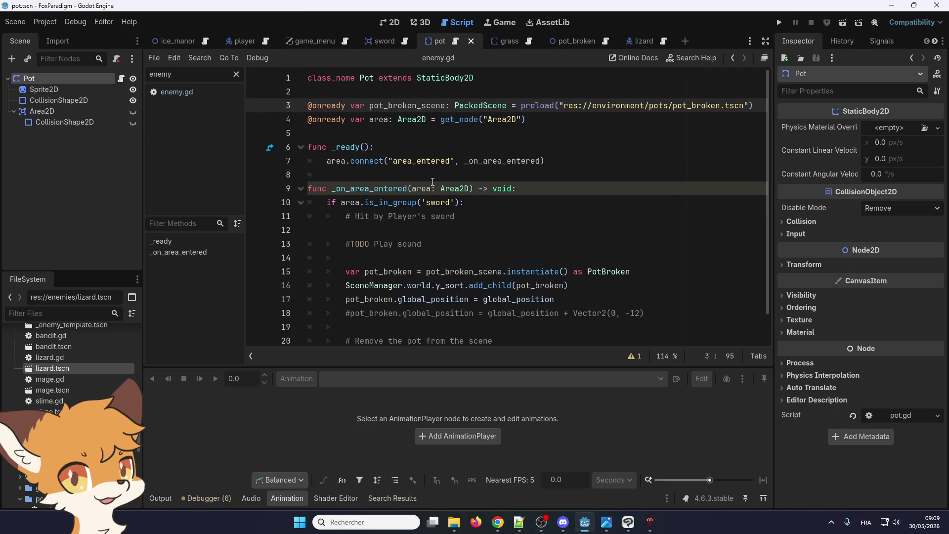
pyautogui.scroll(-1, 433, 182)
pyautogui.scroll(1, 432, 182)
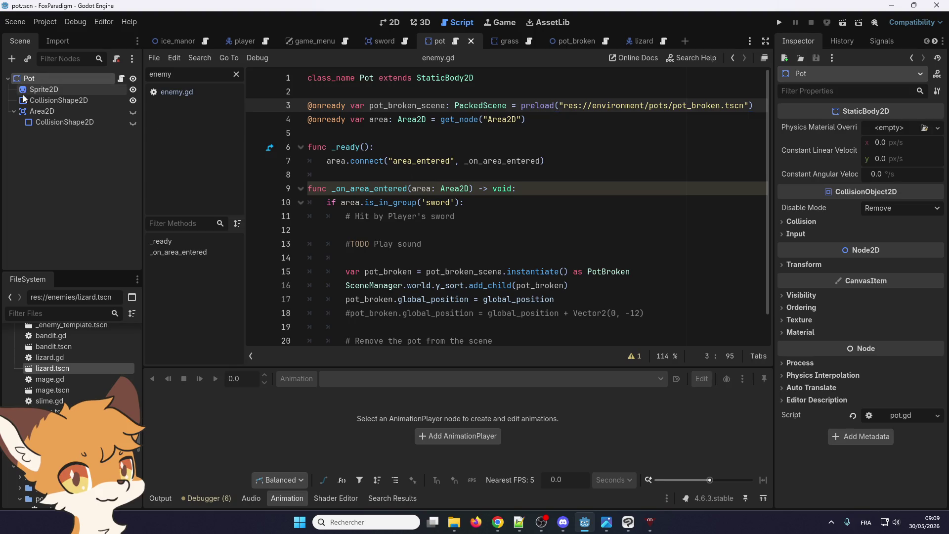
pyautogui.click(15, 112)
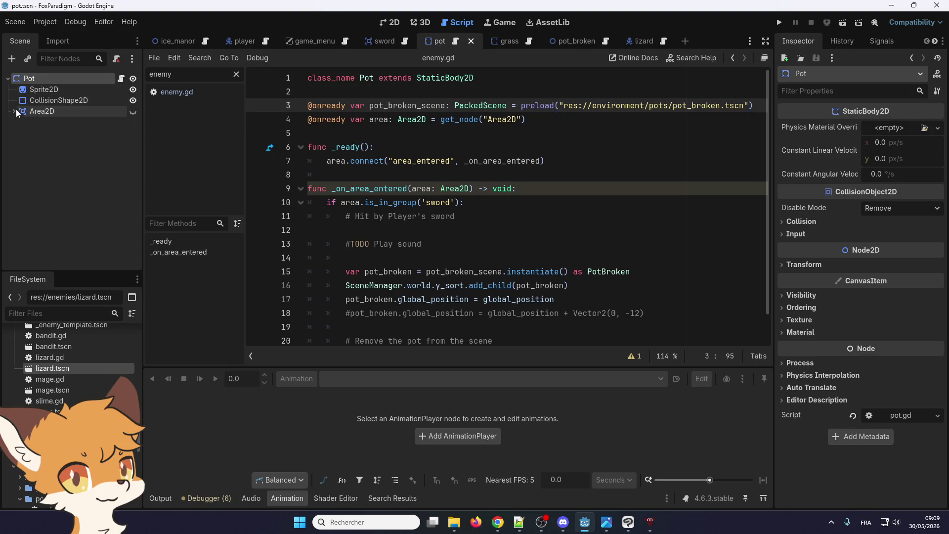
pyautogui.rightClick(33, 79)
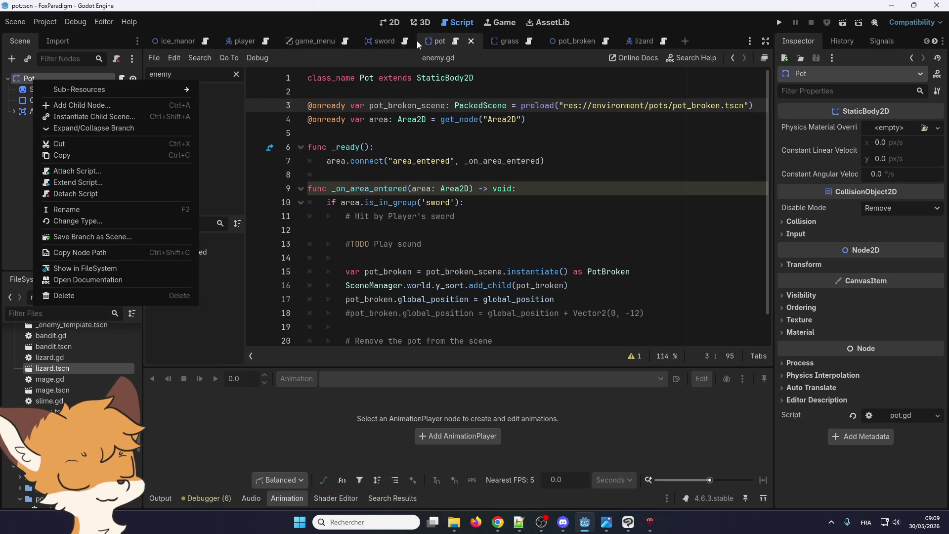
# - Open lizard.gd from the lizard scene, inspect its weighted_loot list and the Enemy class name
pyautogui.click(624, 40)
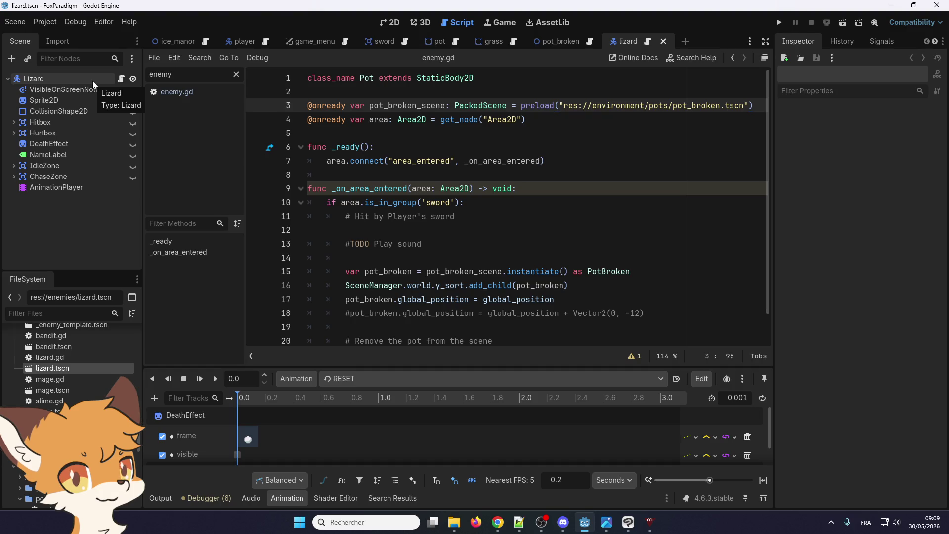
pyautogui.click(122, 79)
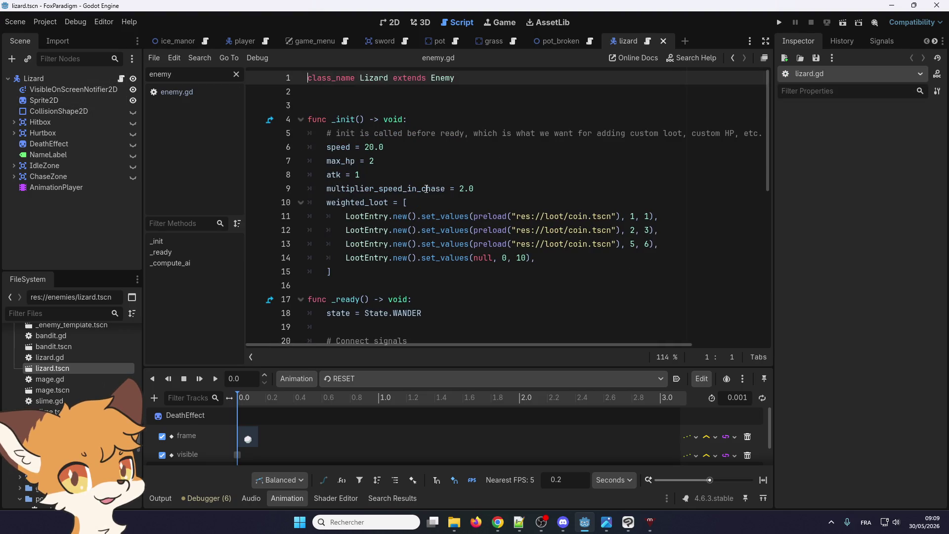
pyautogui.doubleClick(350, 203)
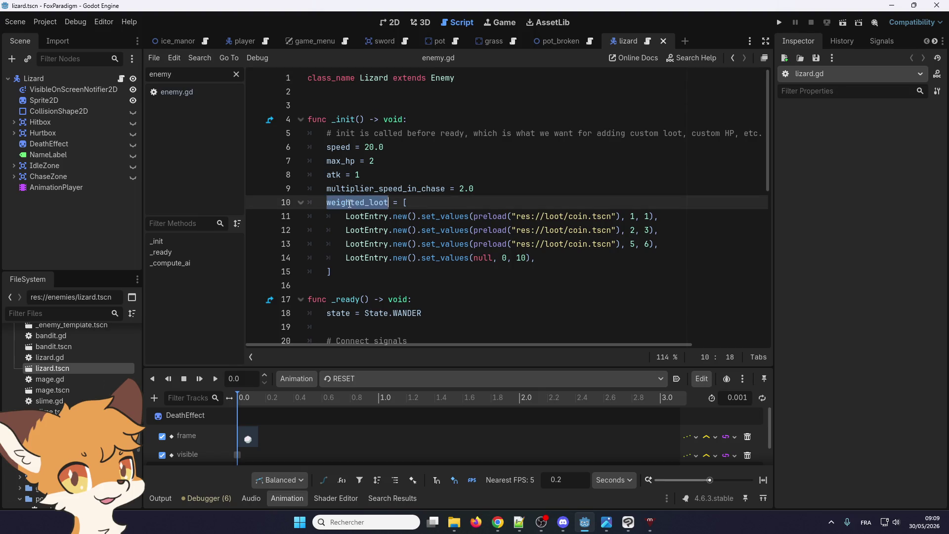
pyautogui.moveTo(350, 201)
pyautogui.scroll(-4, 351, 200)
pyautogui.scroll(4, 351, 199)
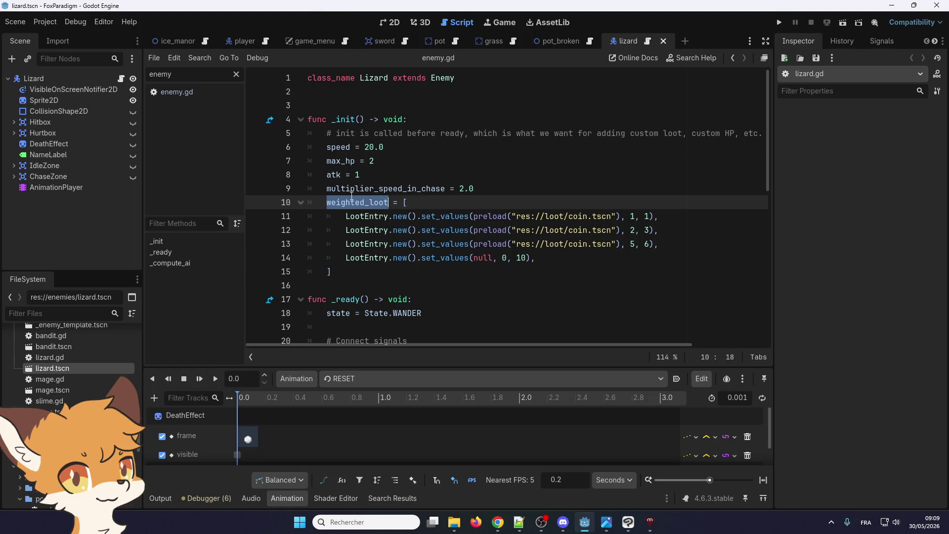
pyautogui.scroll(-8, 352, 197)
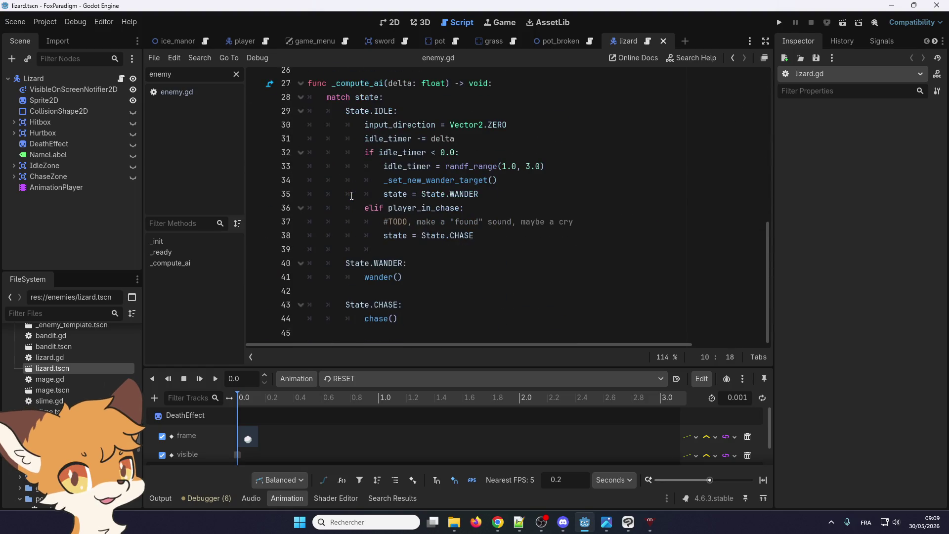
pyautogui.scroll(8, 352, 196)
pyautogui.scroll(-8, 351, 196)
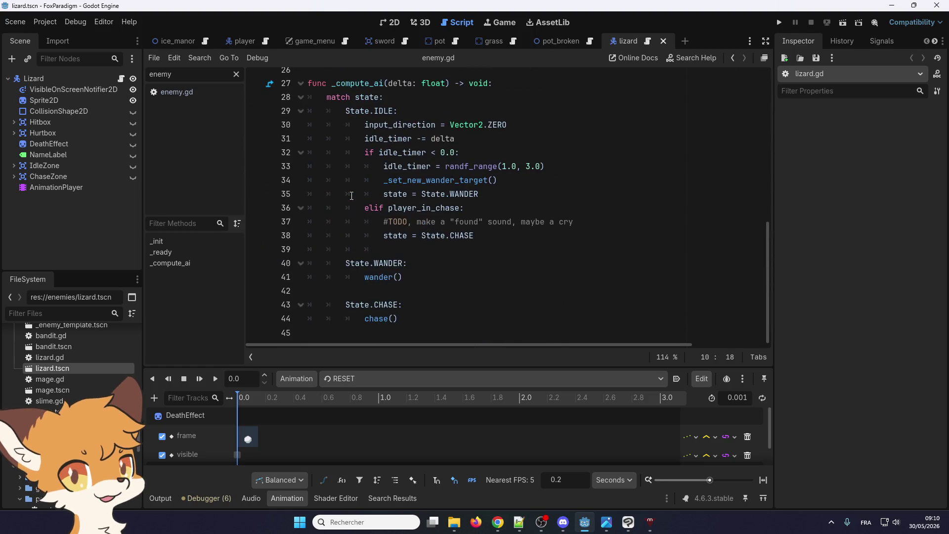
pyautogui.scroll(8, 352, 197)
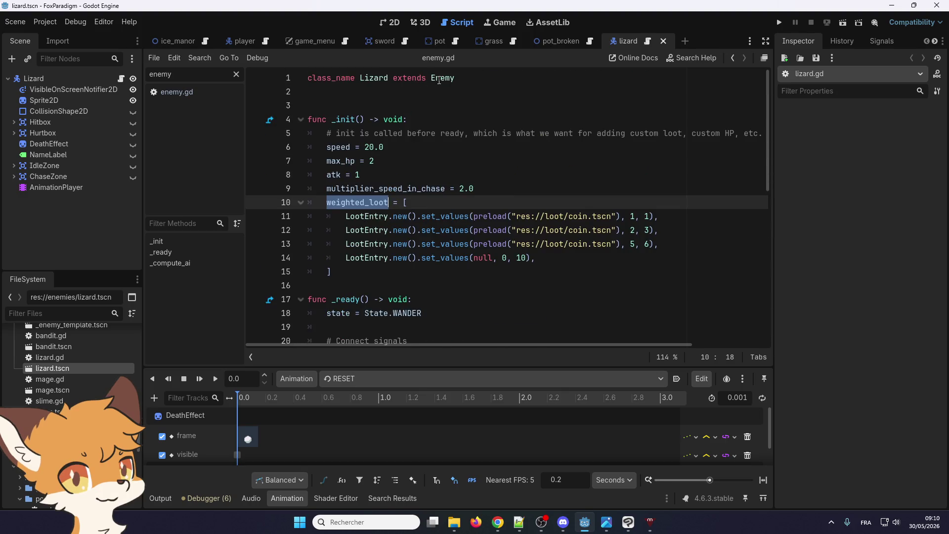
pyautogui.rightClick(439, 80)
# - Jump to the Enemy class definition in enemy.gd and browse its code
pyautogui.click(476, 240)
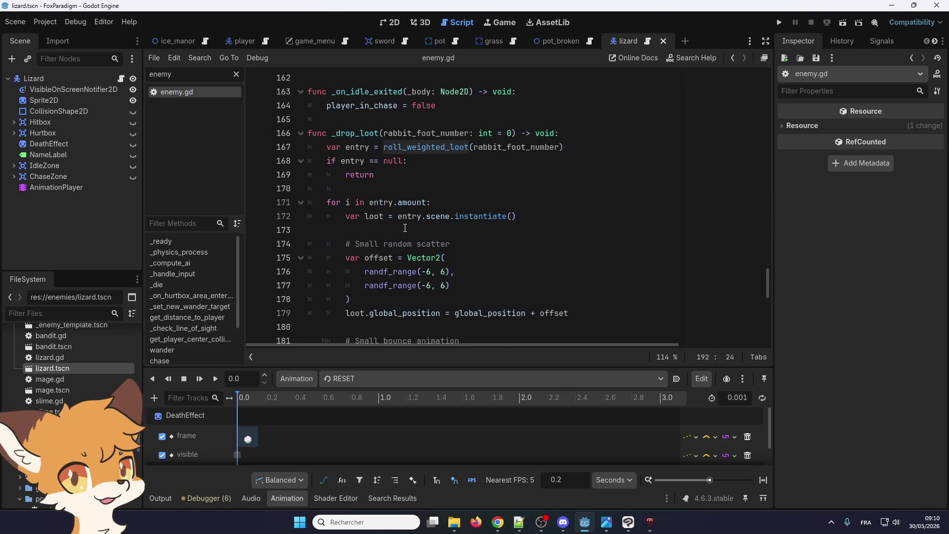
pyautogui.scroll(3, 405, 228)
pyautogui.scroll(-15, 408, 229)
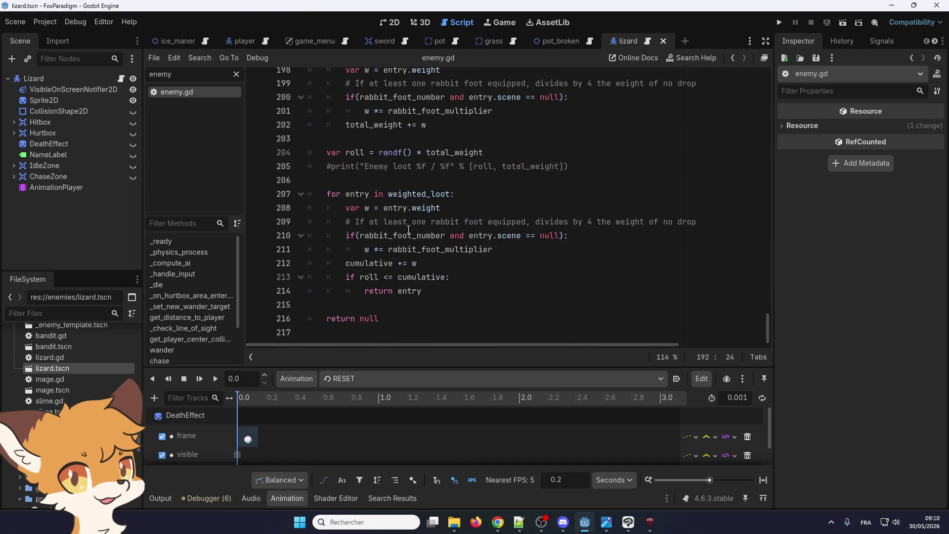
pyautogui.scroll(1, 408, 230)
pyautogui.scroll(-1, 409, 248)
pyautogui.moveTo(379, 319)
pyautogui.mouseDown()
pyautogui.moveTo(412, 294)
pyautogui.moveTo(327, 304)
pyautogui.moveTo(353, 239)
pyautogui.mouseUp()
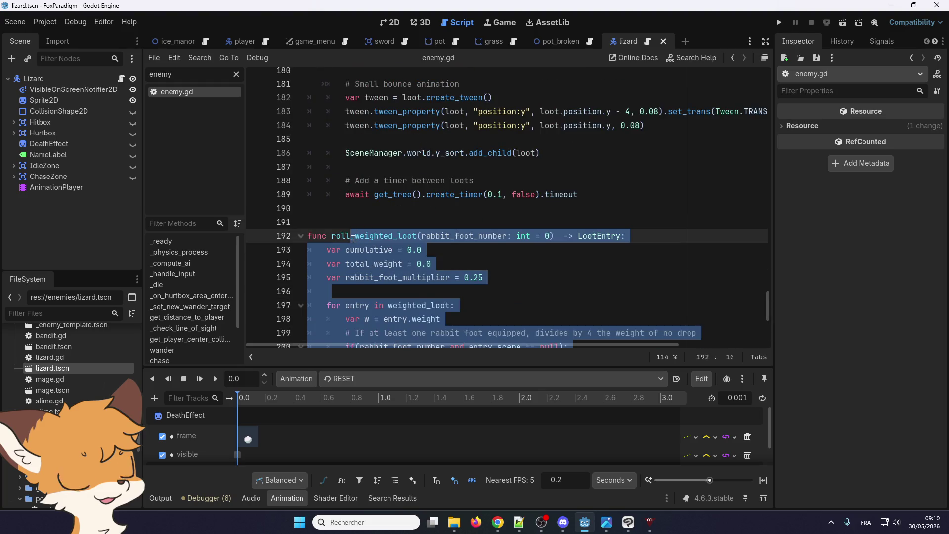
pyautogui.click(353, 239)
pyautogui.scroll(-6, 353, 239)
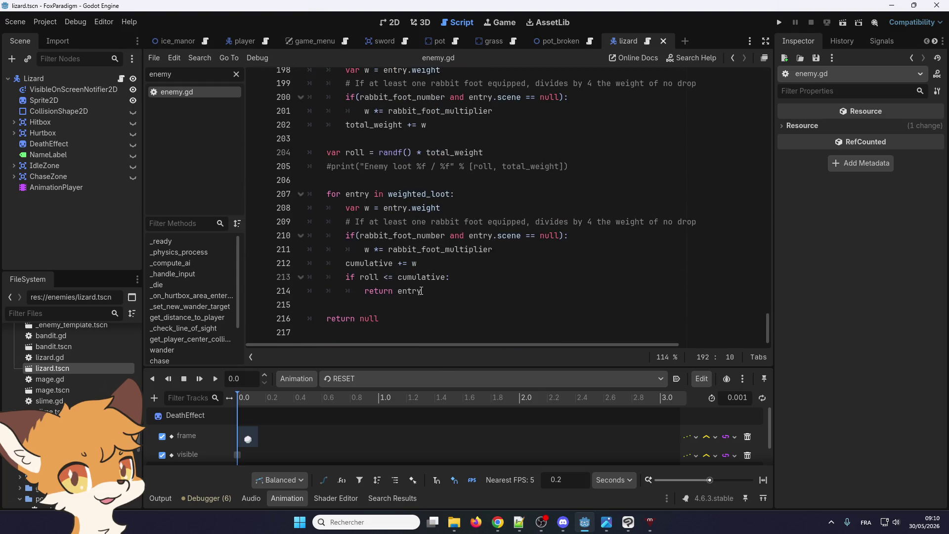
pyautogui.scroll(5, 421, 291)
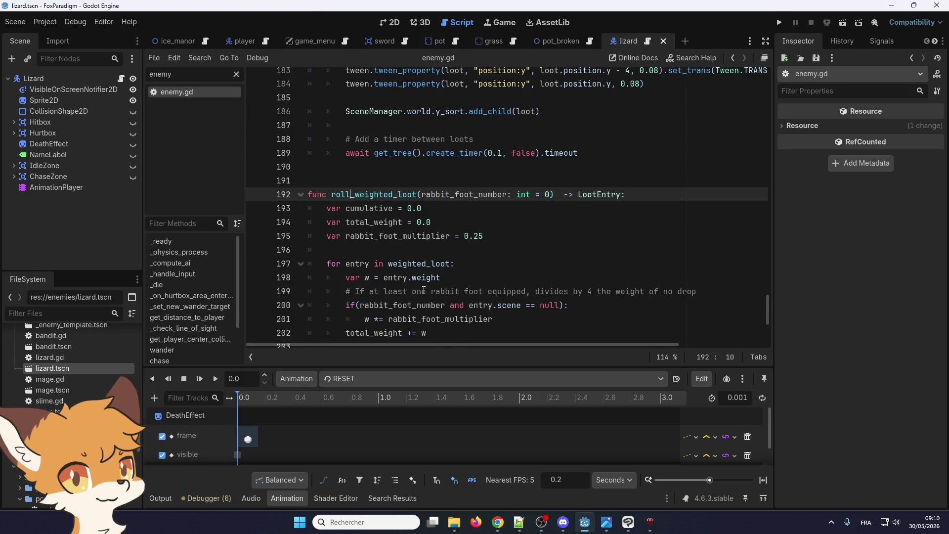
pyautogui.scroll(5, 424, 290)
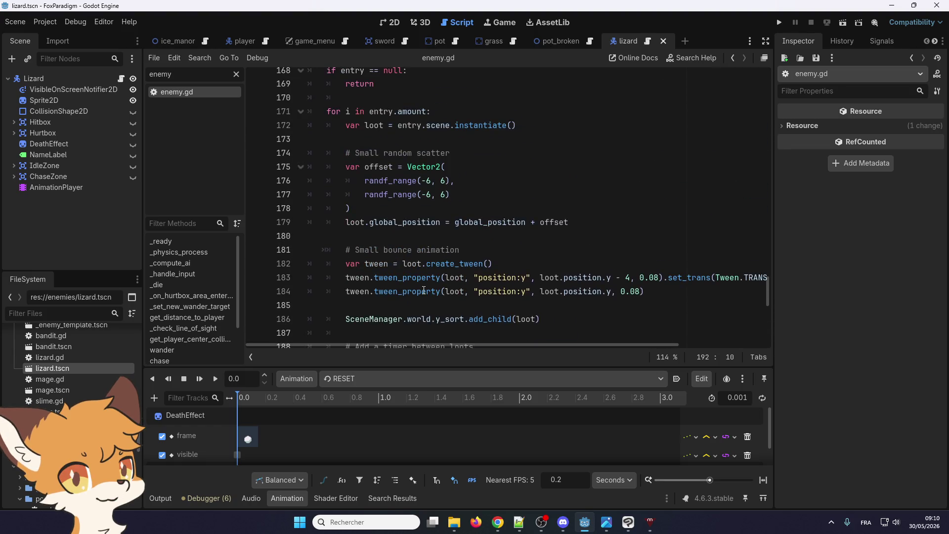
pyautogui.scroll(4, 423, 290)
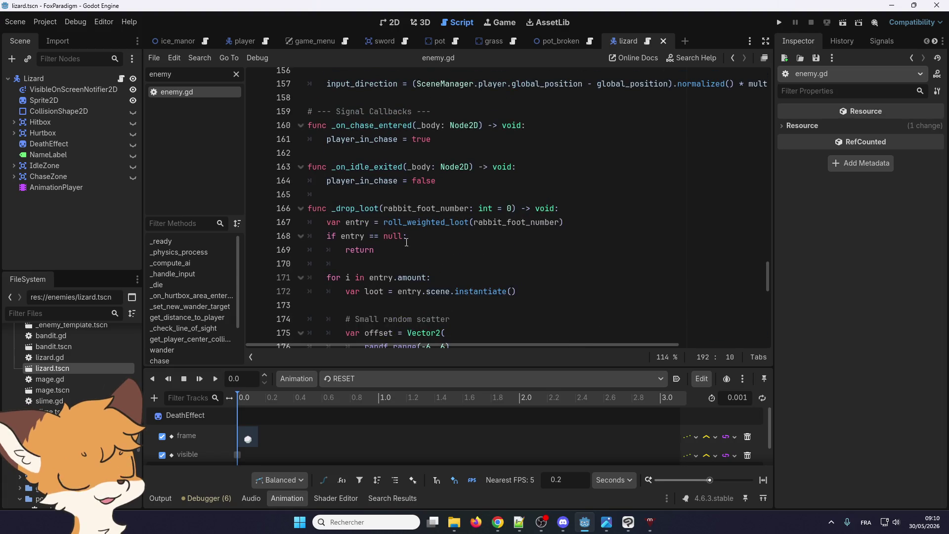
pyautogui.scroll(-2, 406, 242)
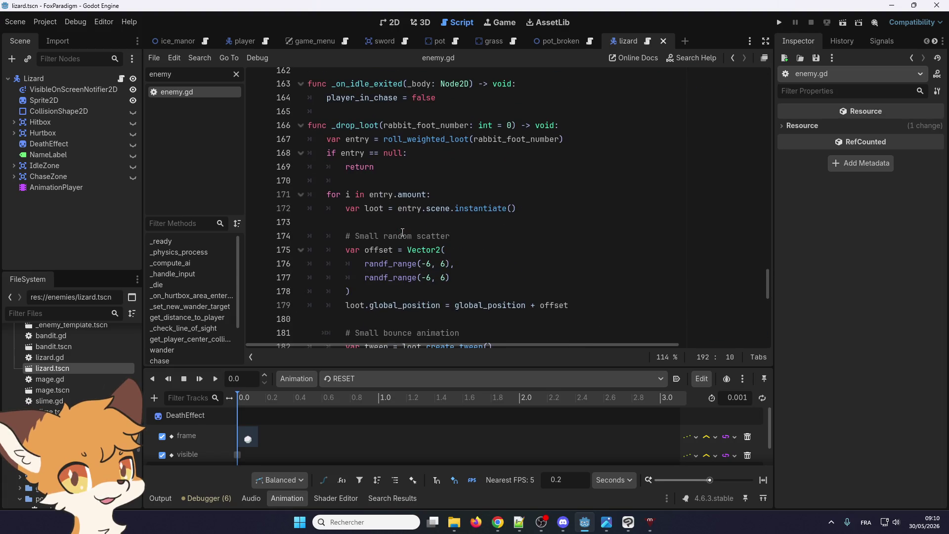
pyautogui.scroll(-2, 402, 232)
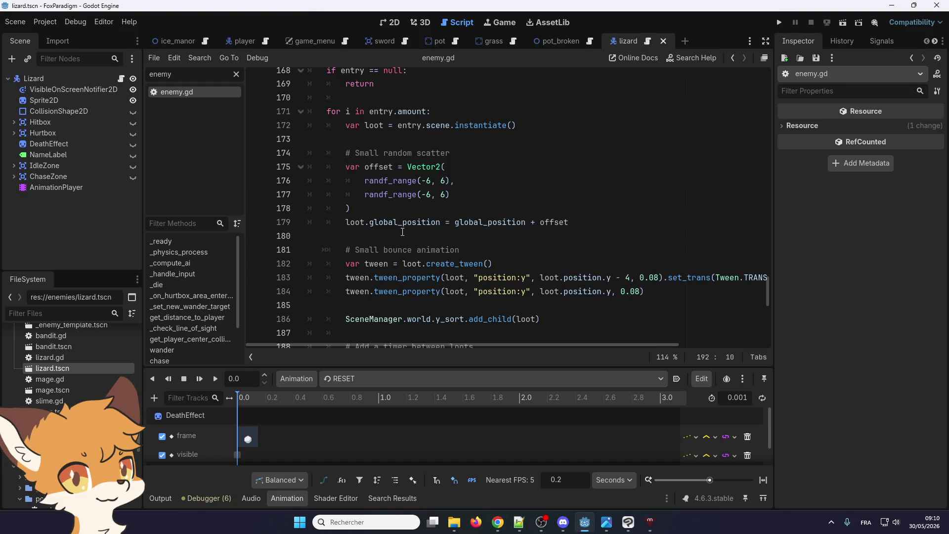
pyautogui.scroll(-1, 402, 231)
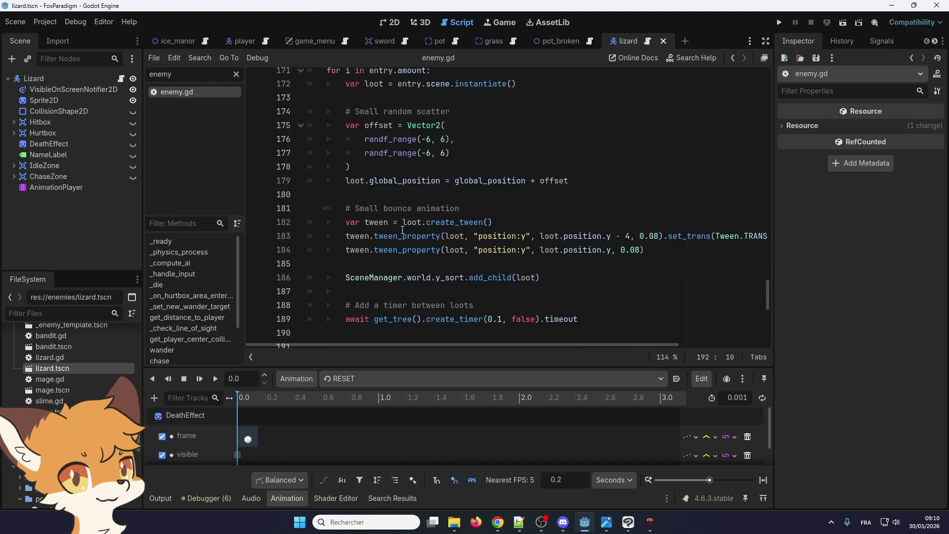
pyautogui.scroll(-2, 402, 230)
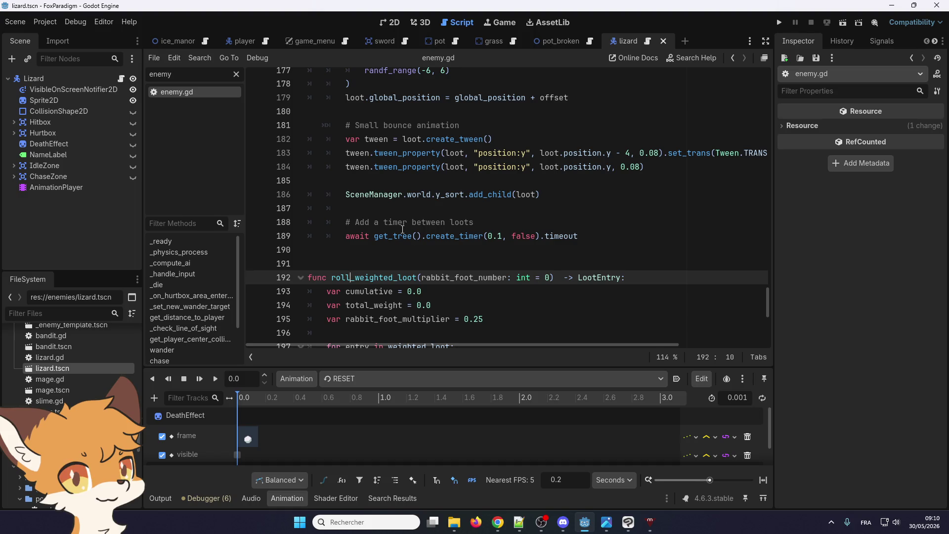
pyautogui.scroll(2, 405, 239)
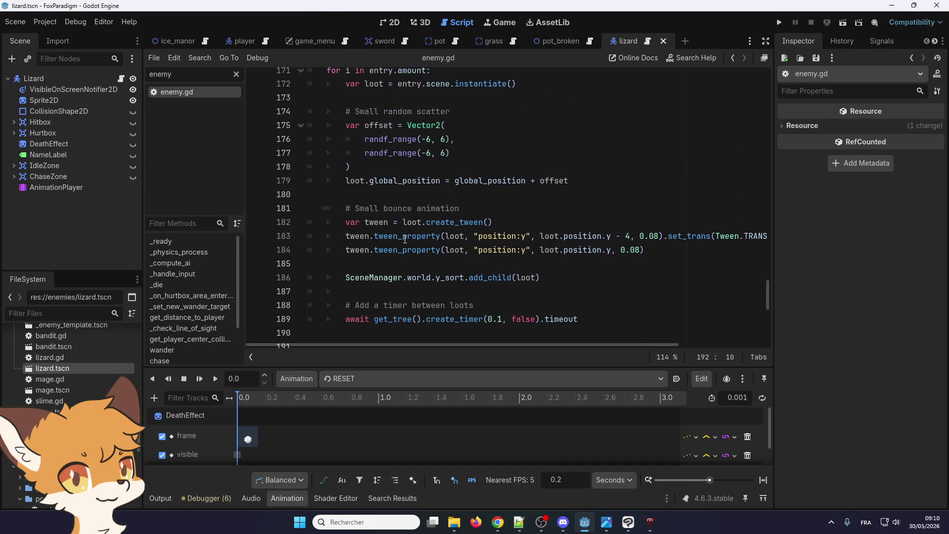
pyautogui.scroll(8, 405, 239)
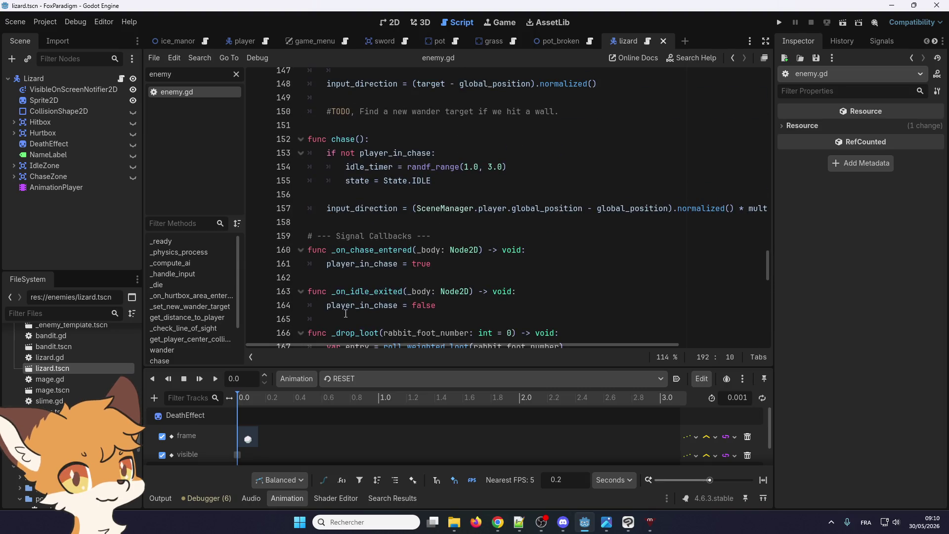
# - Copy the _drop_loot and roll_weighted_loot functions from enemy.gd
pyautogui.doubleClick(352, 332)
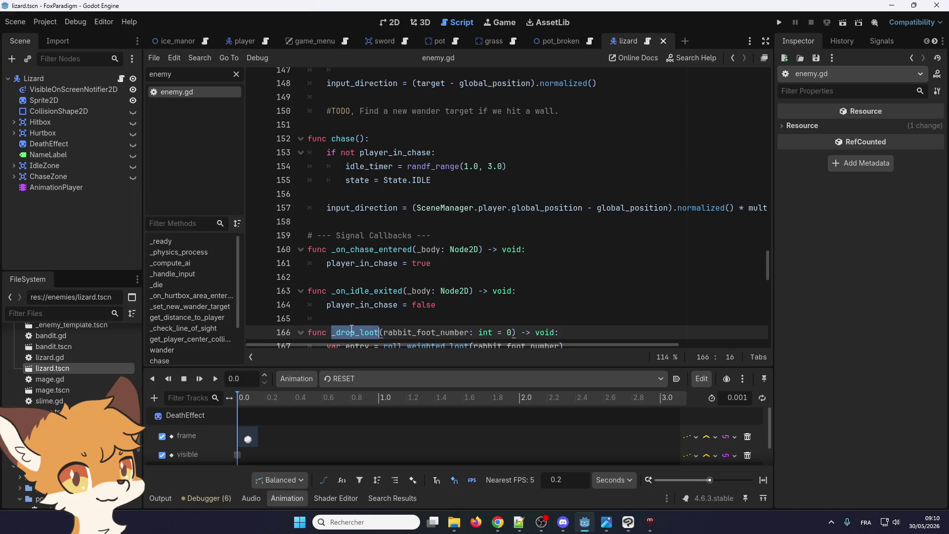
pyautogui.scroll(6, 351, 329)
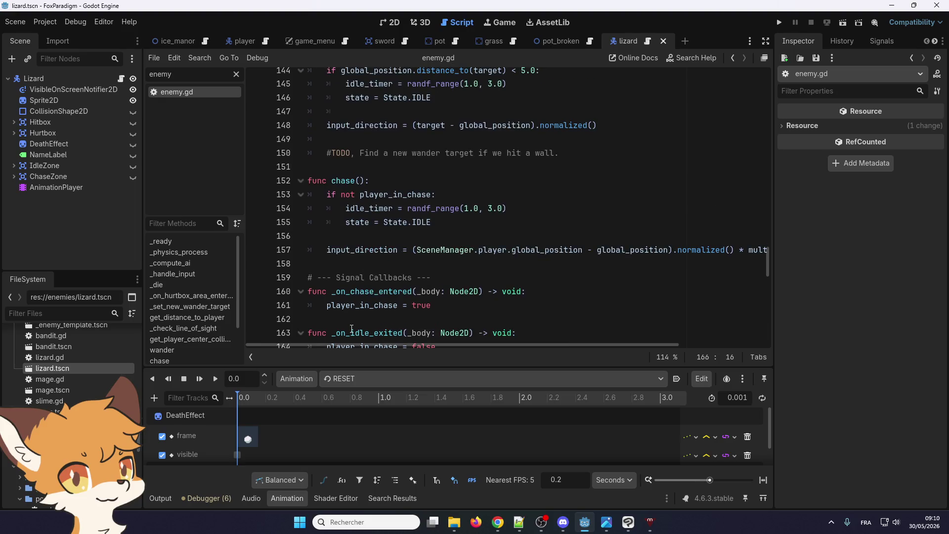
pyautogui.scroll(16, 352, 329)
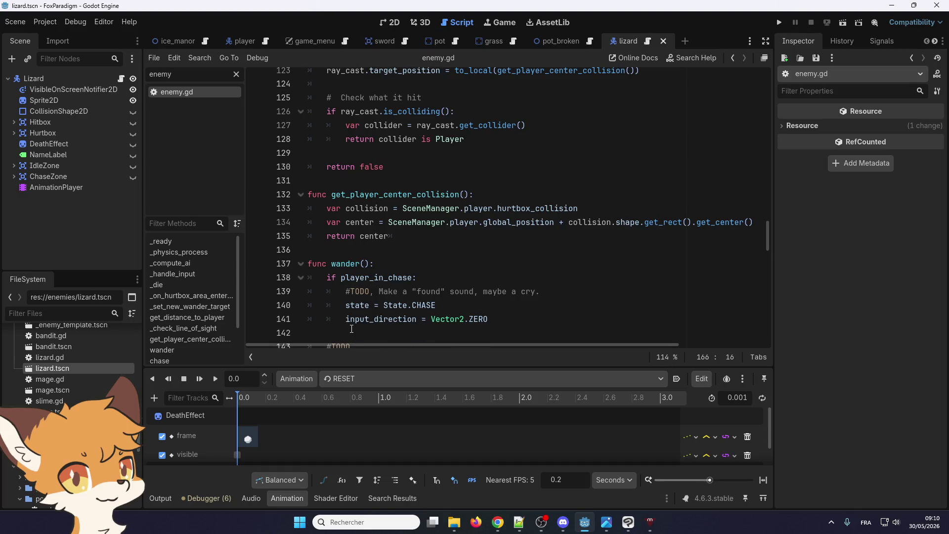
pyautogui.scroll(15, 352, 329)
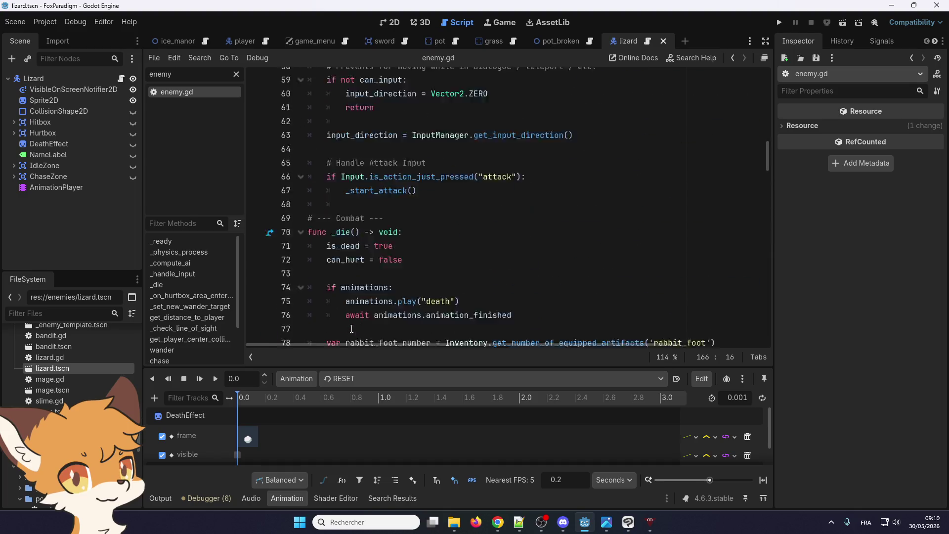
pyautogui.scroll(3, 351, 329)
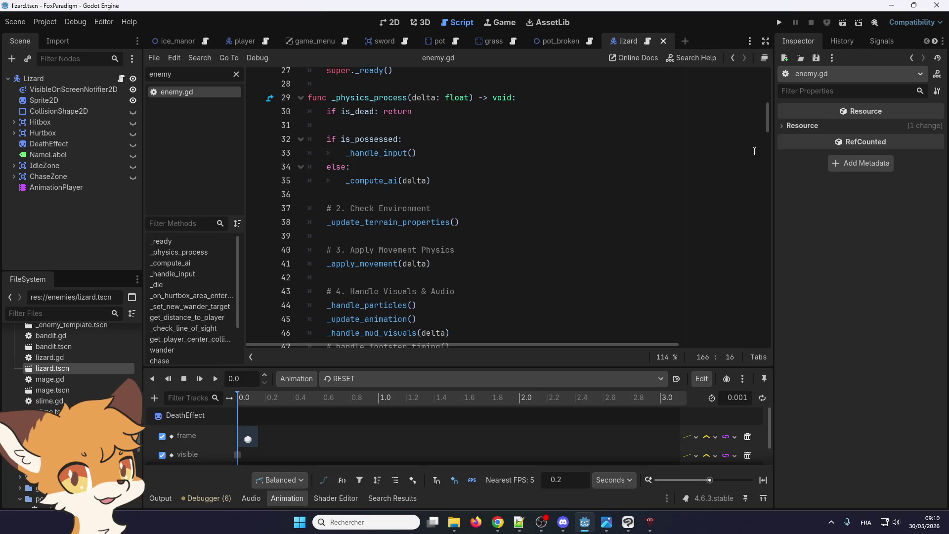
pyautogui.moveTo(768, 130)
pyautogui.mouseDown()
pyautogui.moveTo(753, 298)
pyautogui.moveTo(762, 336)
pyautogui.mouseUp()
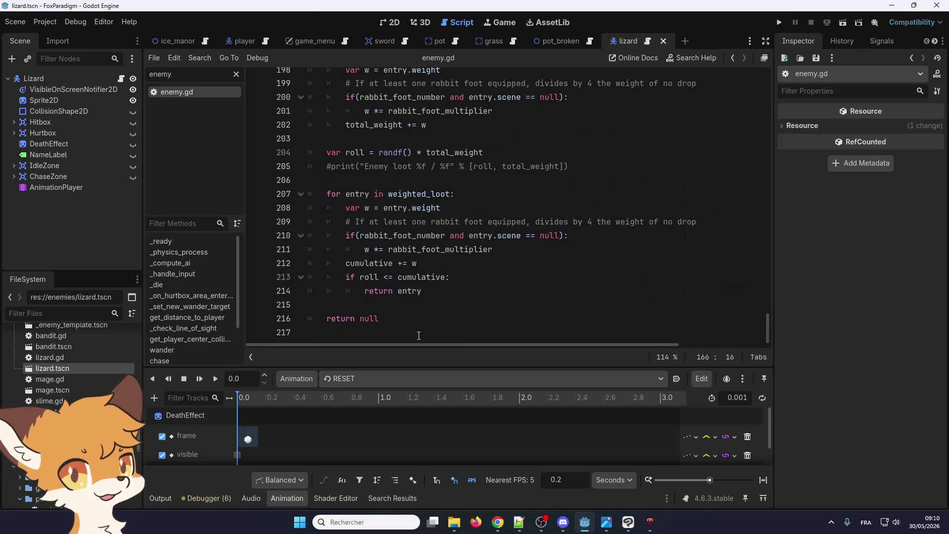
pyautogui.scroll(6, 425, 321)
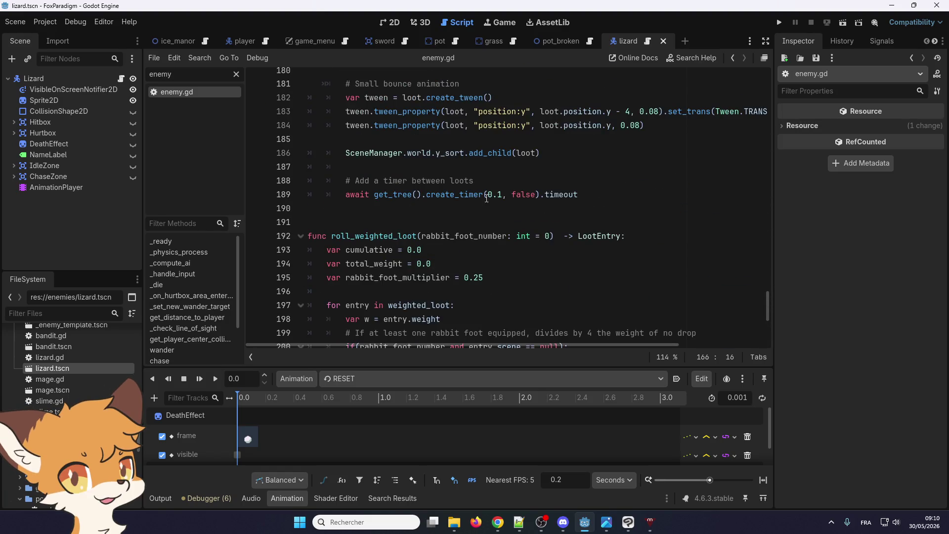
pyautogui.scroll(-6, 487, 197)
pyautogui.click(431, 313)
pyautogui.scroll(6, 432, 314)
pyautogui.keyDown('shift'); pyautogui.click(385, 305); pyautogui.keyUp('shift')
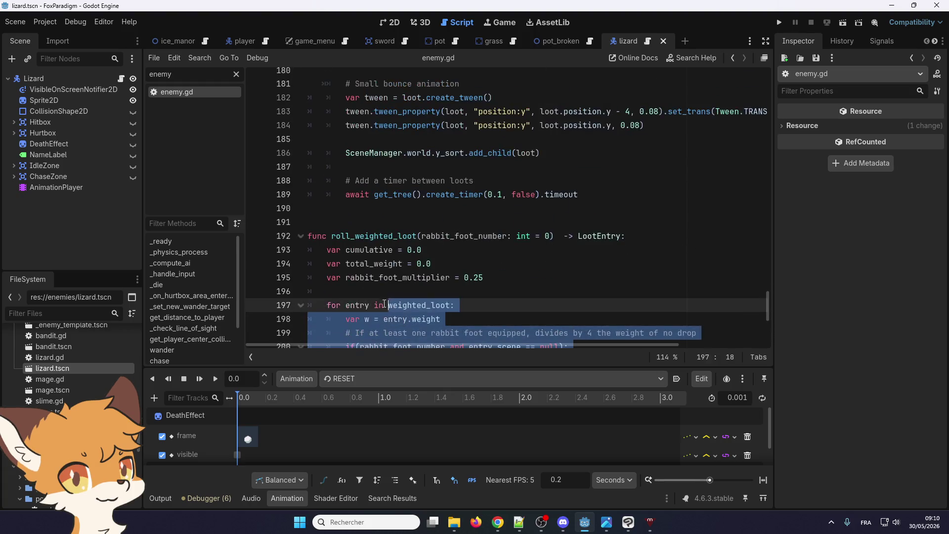
pyautogui.moveTo(385, 305)
pyautogui.mouseDown()
pyautogui.moveTo(346, 317)
pyautogui.moveTo(303, 251)
pyautogui.mouseUp()
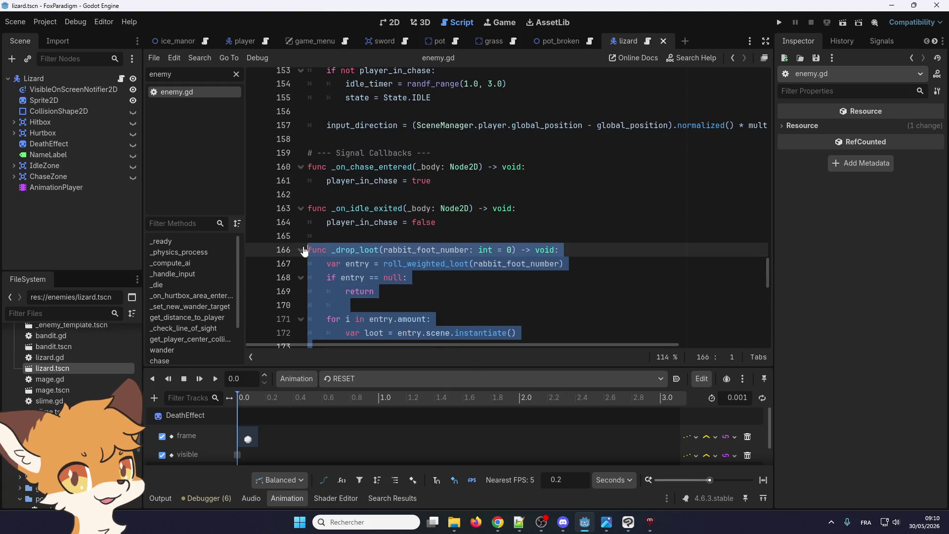
pyautogui.rightClick(304, 251)
pyautogui.click(389, 317)
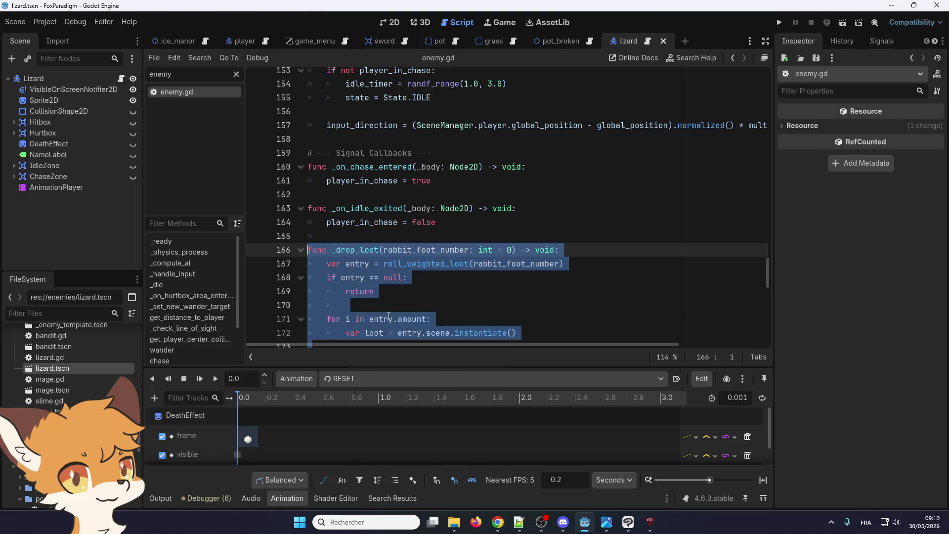
pyautogui.doubleClick(355, 250)
pyautogui.scroll(20, 359, 270)
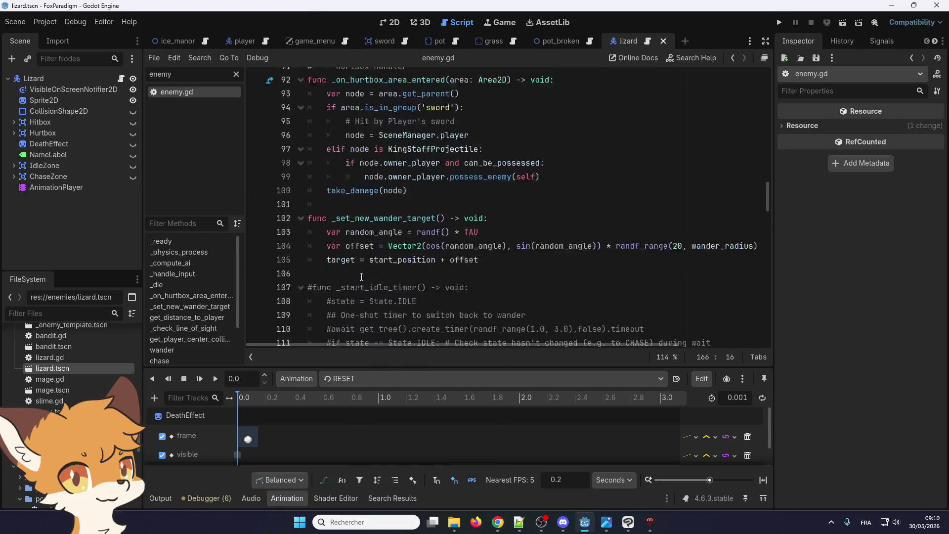
pyautogui.scroll(20, 362, 277)
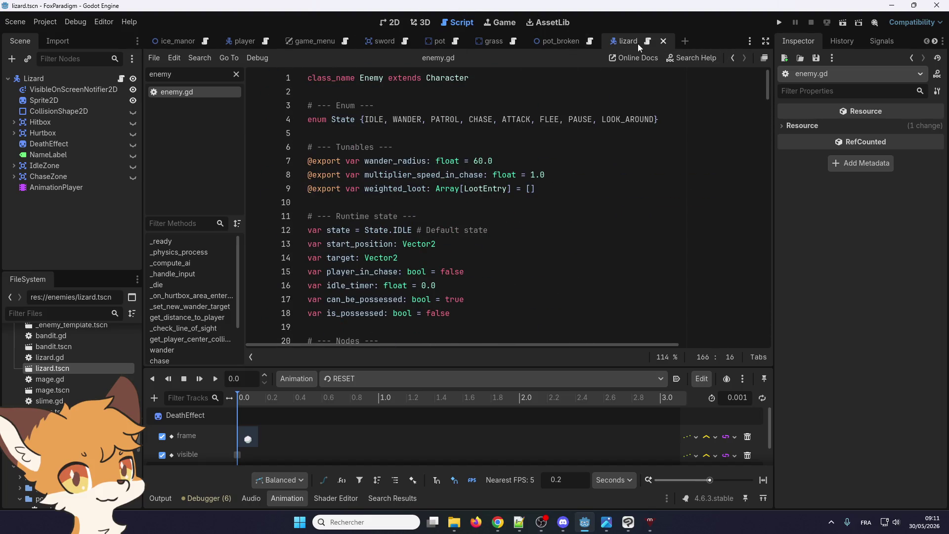
# - In the 2D view, open pot_broken and bring up actions for its PotBroken root node
pyautogui.click(392, 23)
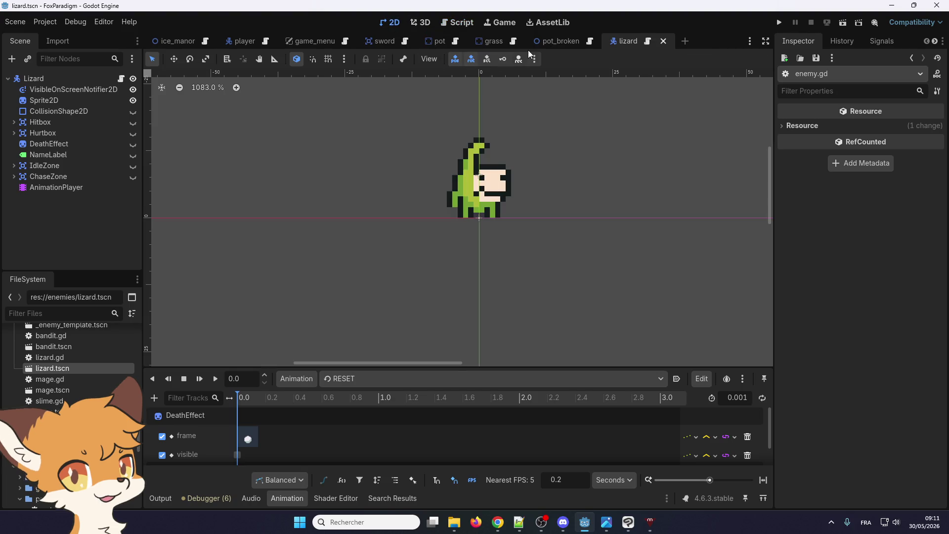
pyautogui.click(547, 40)
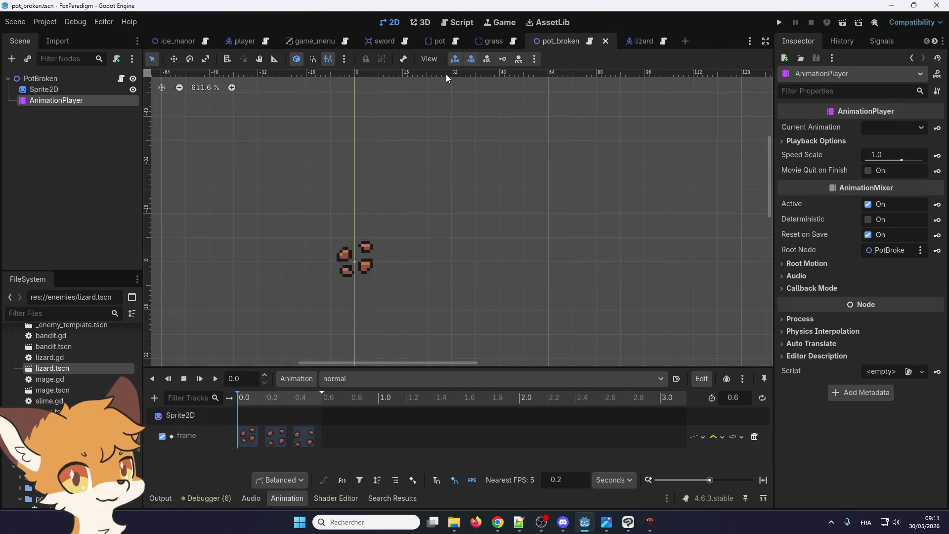
pyautogui.click(70, 79)
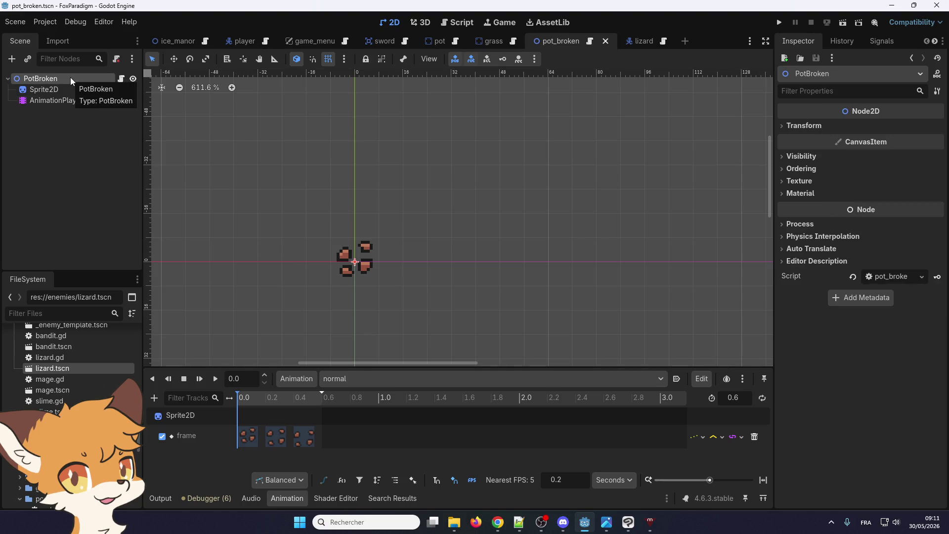
pyautogui.click(237, 42)
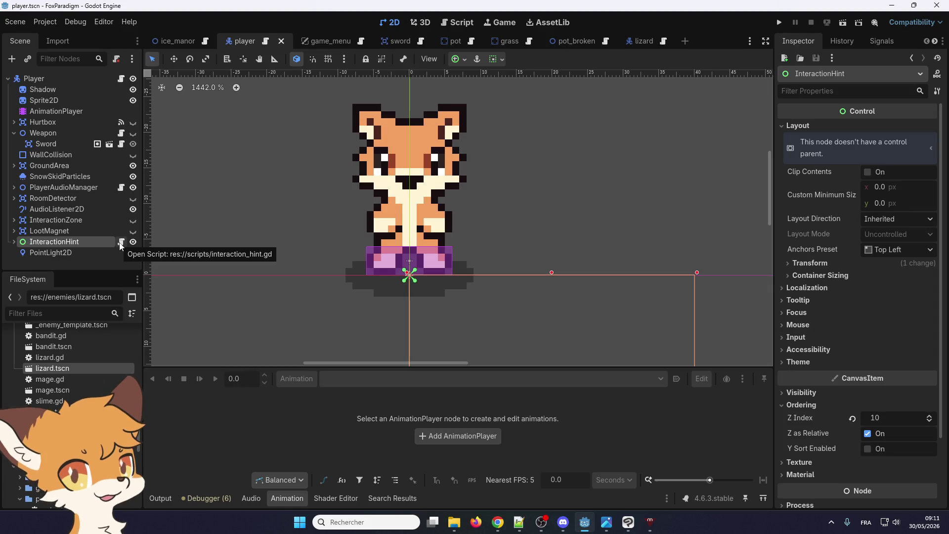
pyautogui.click(574, 40)
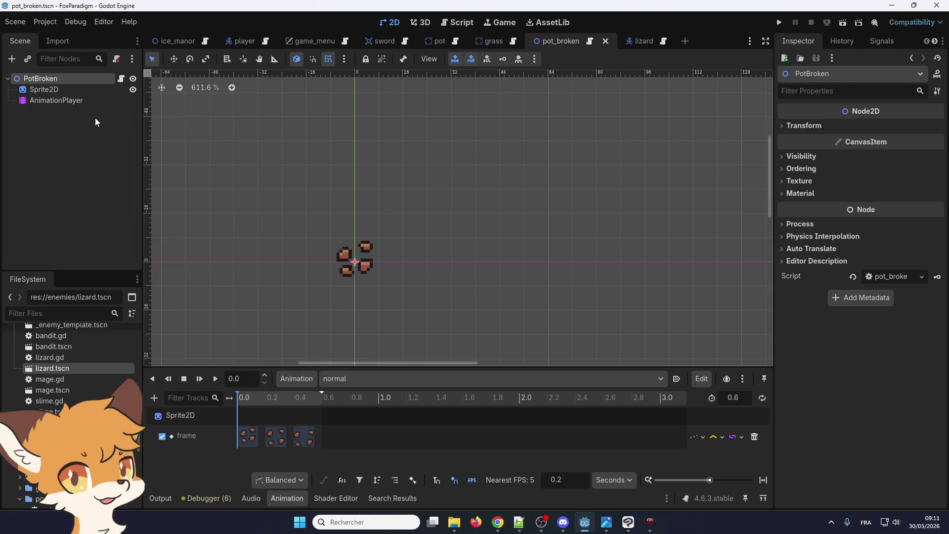
pyautogui.rightClick(66, 78)
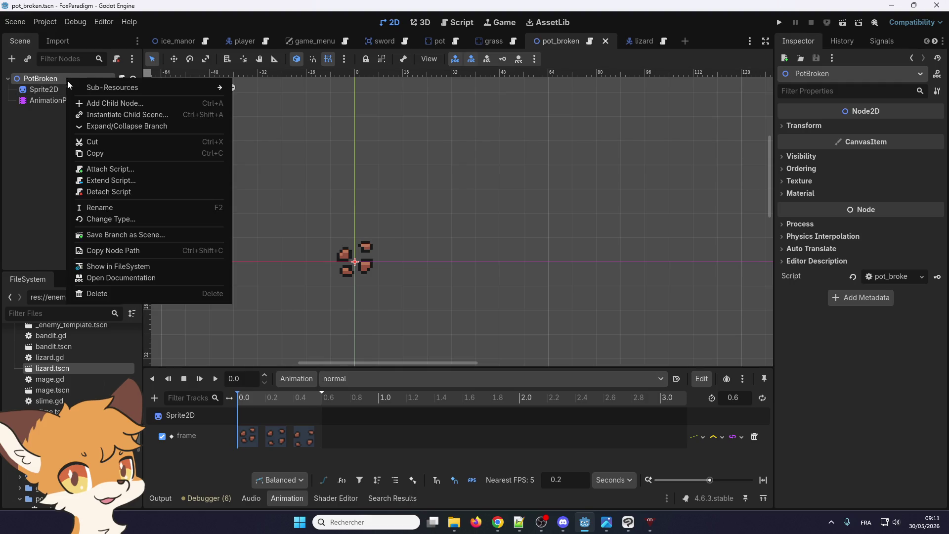
# - Add a Node2D child under PotBroken and rename it DropLoot
pyautogui.click(81, 103)
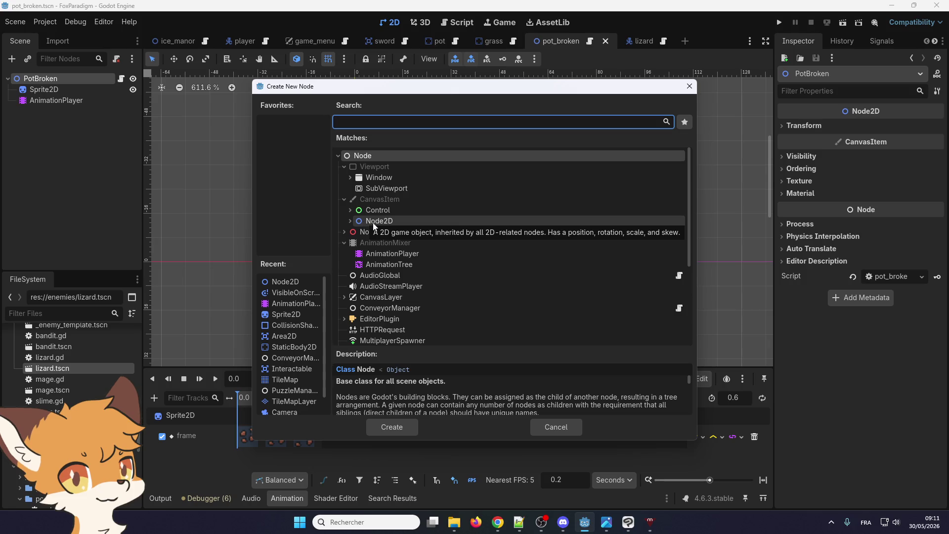
pyautogui.doubleClick(374, 224)
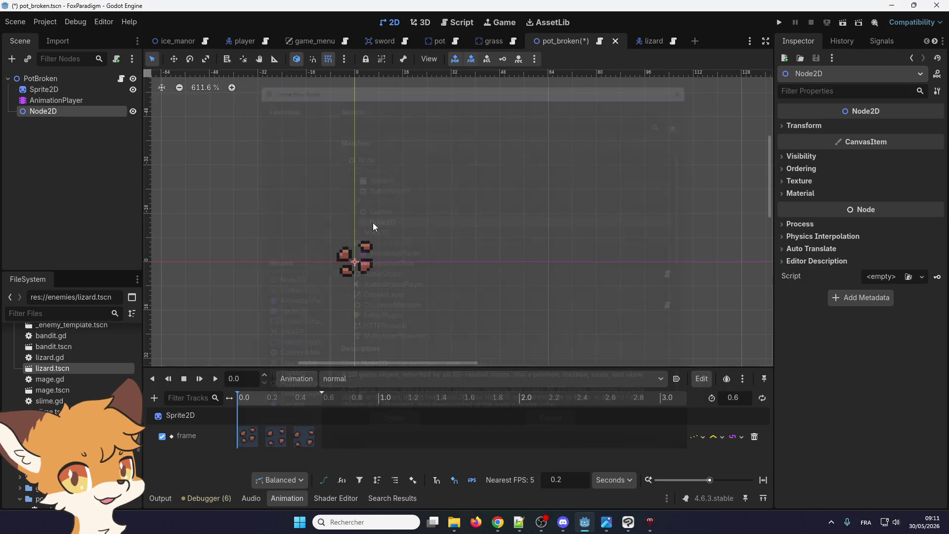
pyautogui.doubleClick(63, 111)
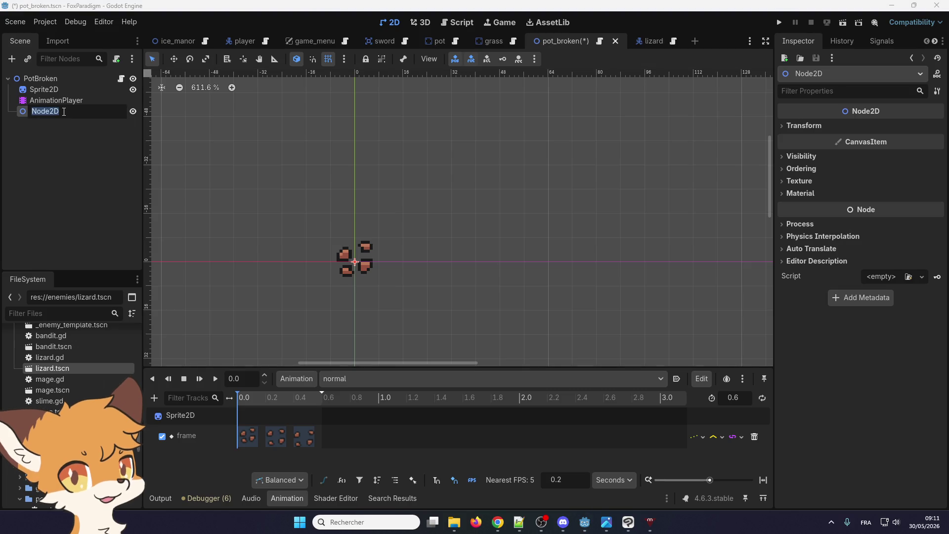
pyautogui.write('DropLoot')
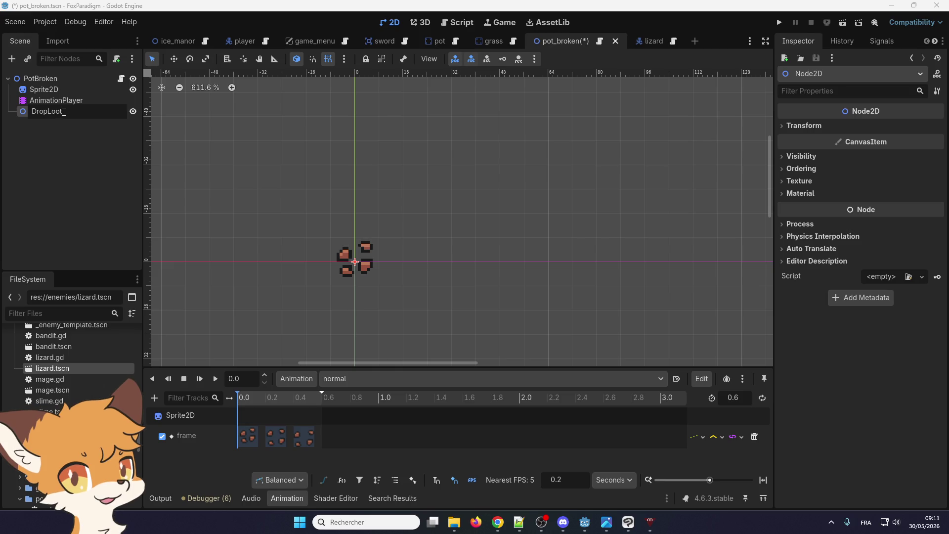
pyautogui.press('Return')
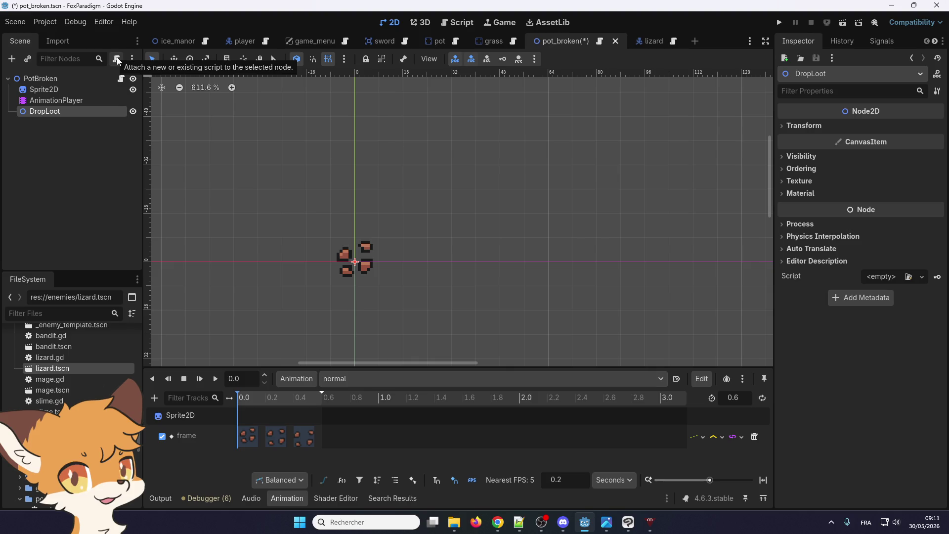
# - Attach a new script to DropLoot, saved as drop_loot.gd in the project's scripts folder
pyautogui.click(118, 60)
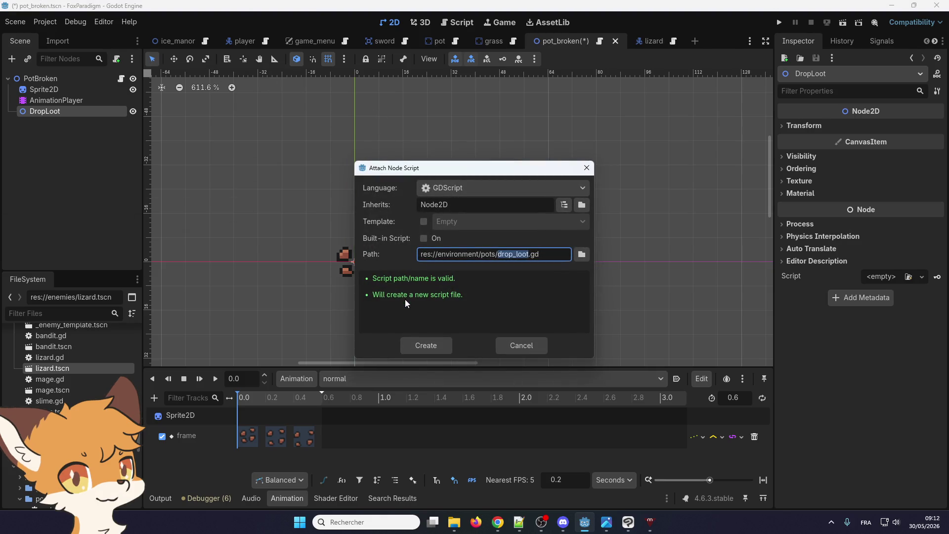
pyautogui.click(581, 254)
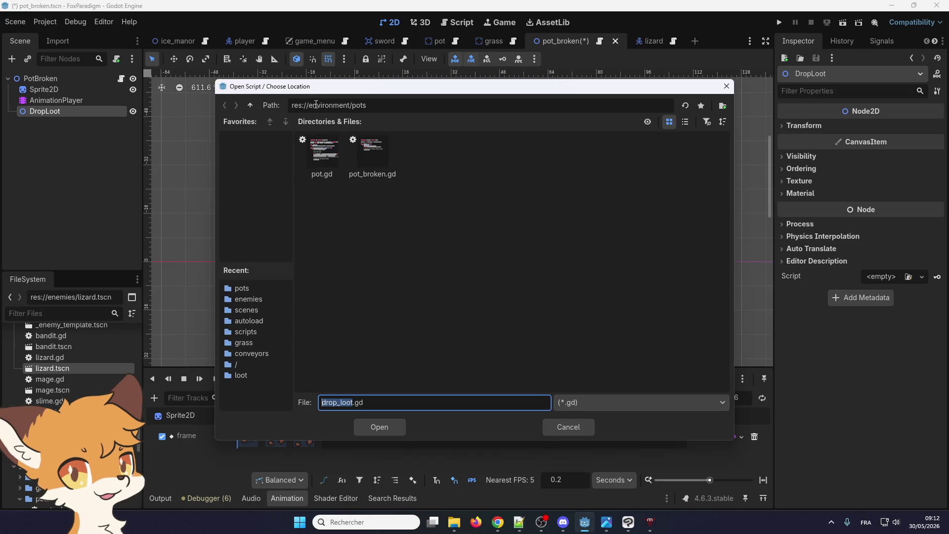
pyautogui.click(254, 106)
pyautogui.click(254, 105)
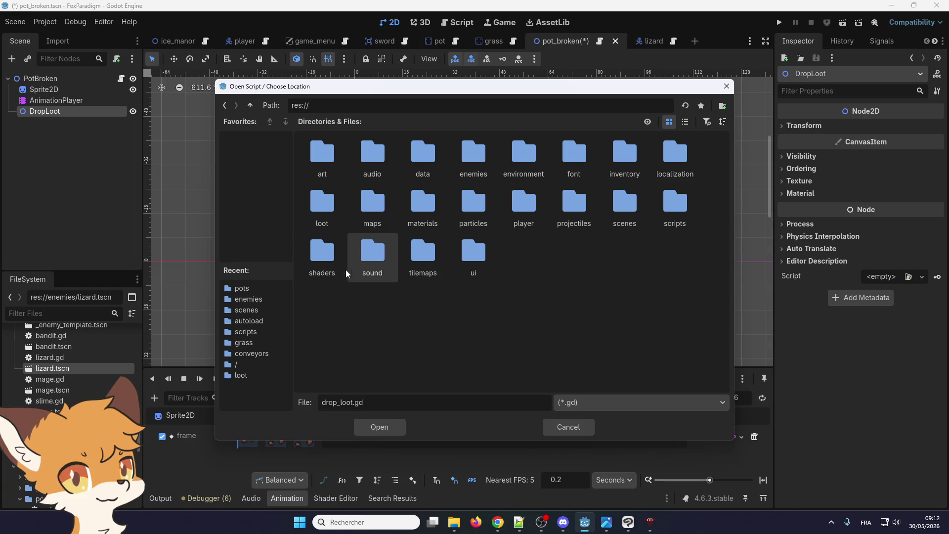
pyautogui.doubleClick(669, 208)
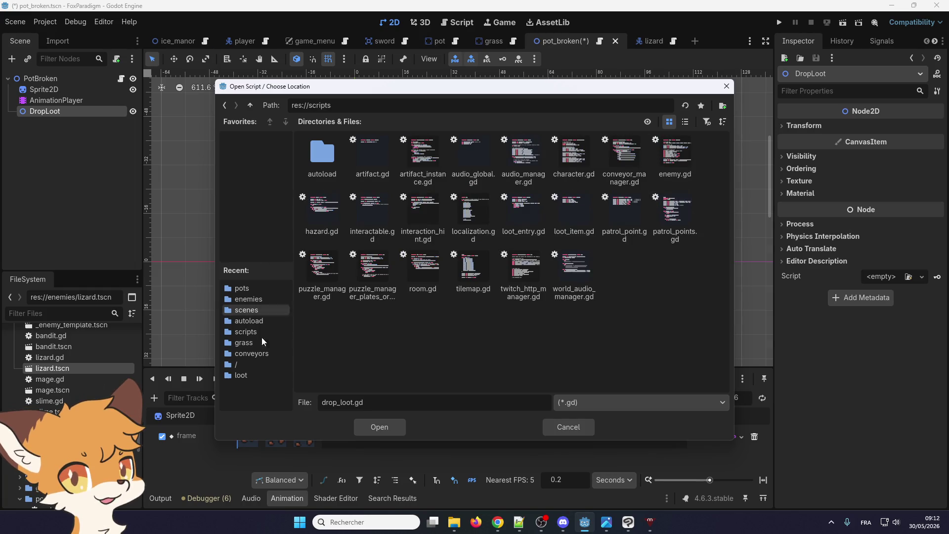
pyautogui.click(367, 426)
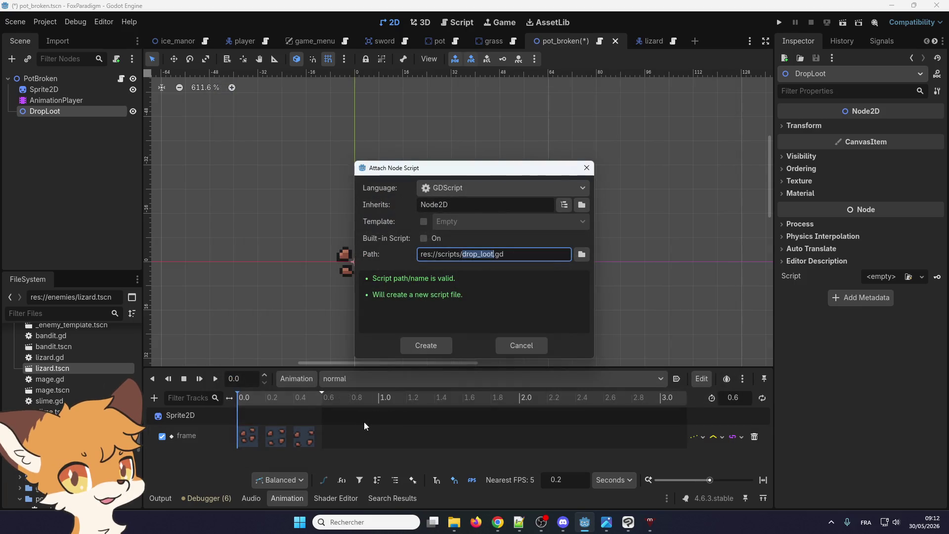
# - Create drop_loot.gd and paste the copied loot functions starting on line 2
pyautogui.click(420, 345)
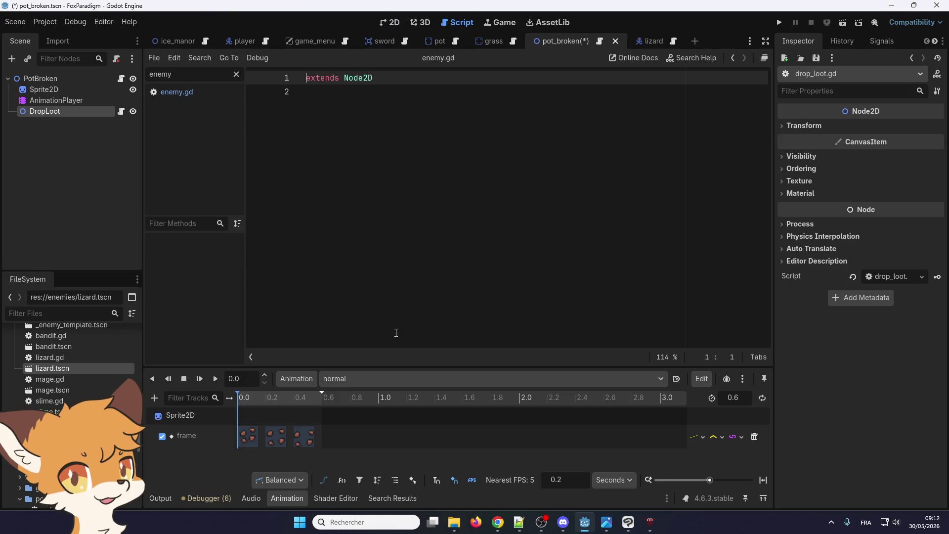
pyautogui.click(329, 107)
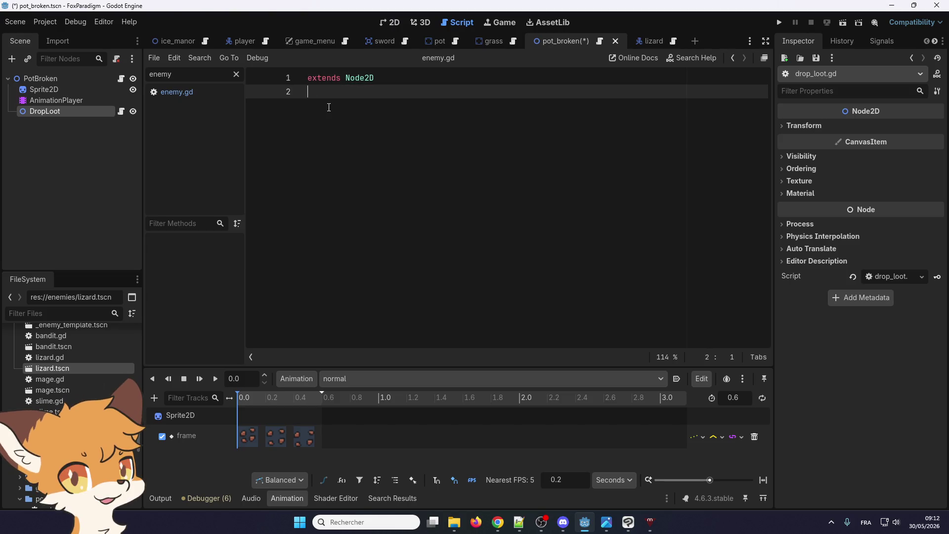
pyautogui.hotkey('ctrl', 'v')
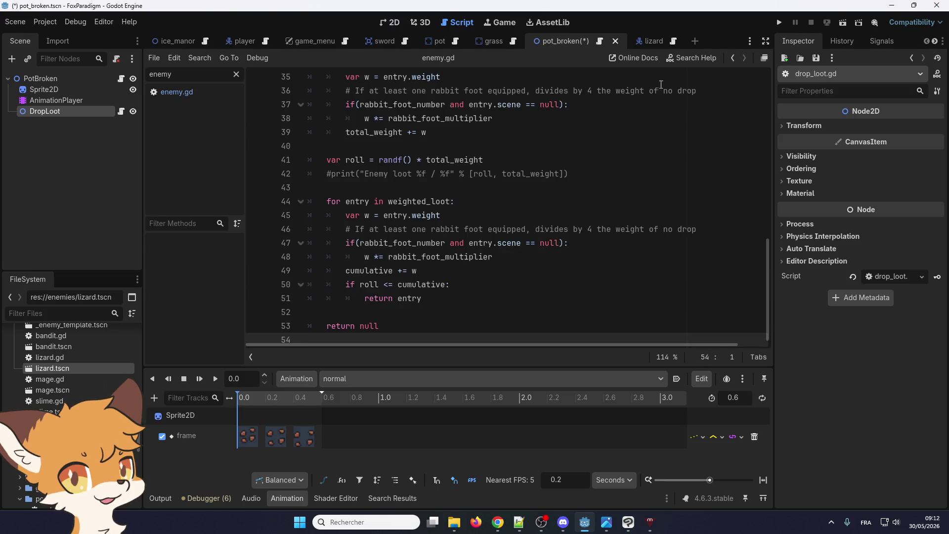
pyautogui.scroll(10, 387, 76)
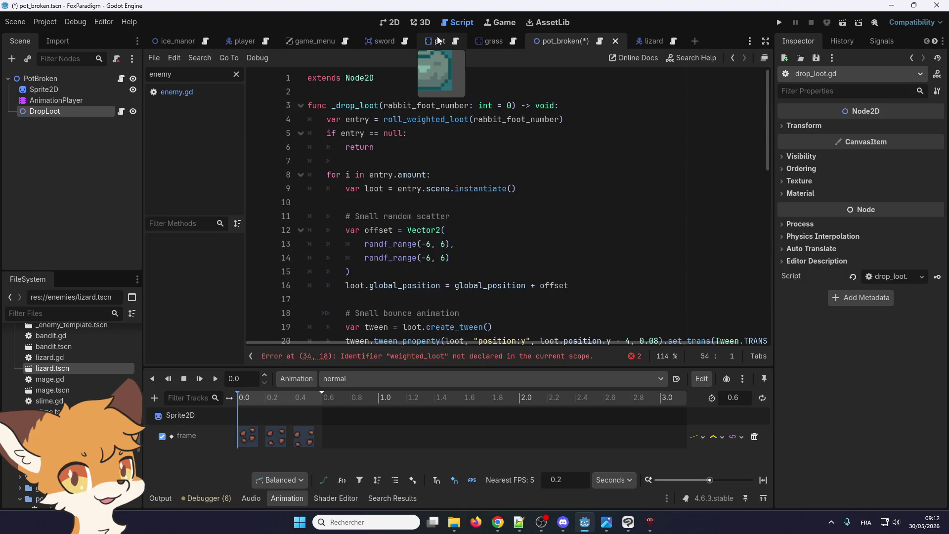
# - Copy the class_name line from interaction_hint.gd to line 1 and rename it DropLoot
pyautogui.click(242, 36)
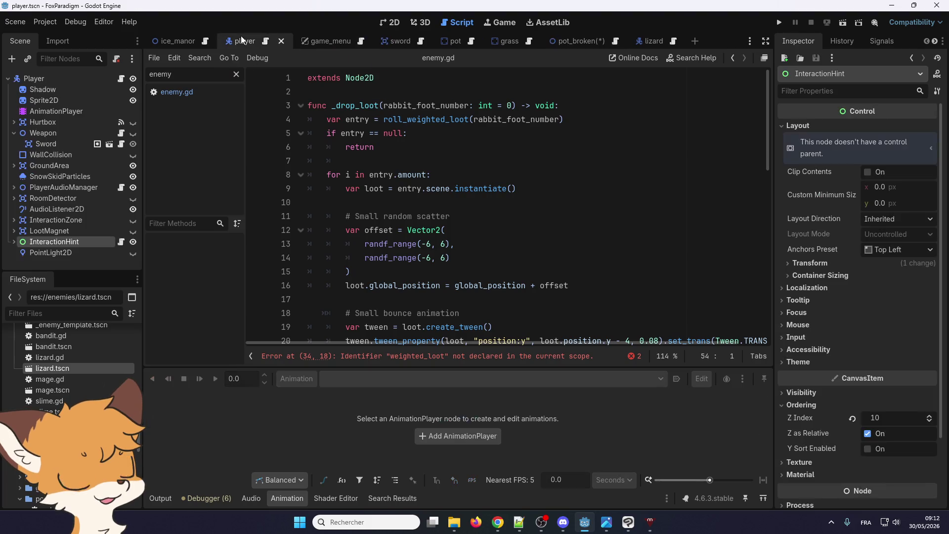
pyautogui.click(121, 241)
pyautogui.click(440, 84)
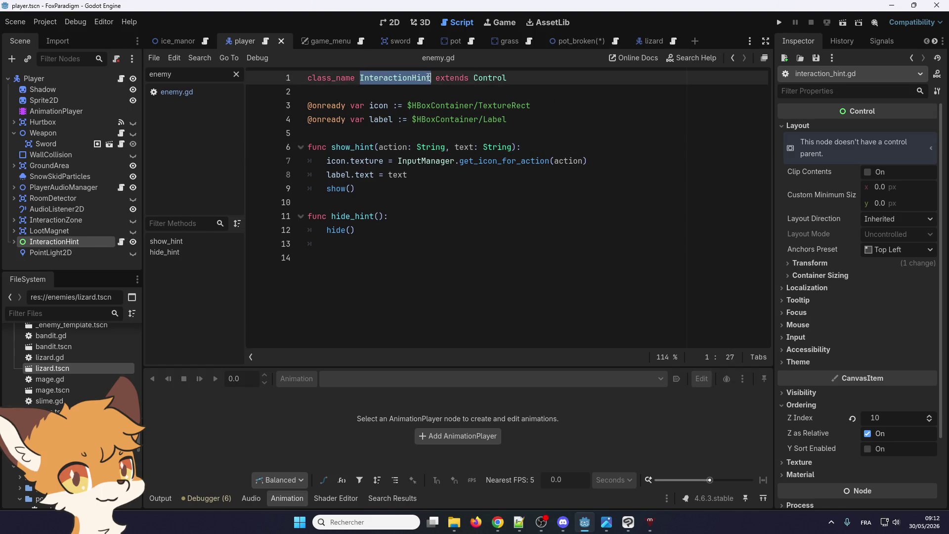
pyautogui.press('Down')
pyautogui.moveTo(431, 78)
pyautogui.mouseDown()
pyautogui.moveTo(509, 78)
pyautogui.moveTo(307, 77)
pyautogui.mouseUp()
pyautogui.hotkey('ctrl', 'c')
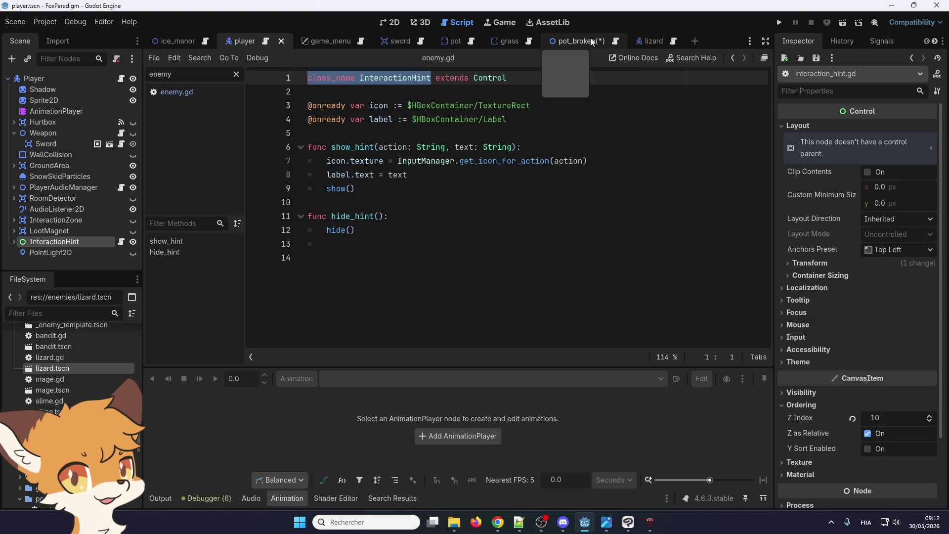
pyautogui.click(591, 40)
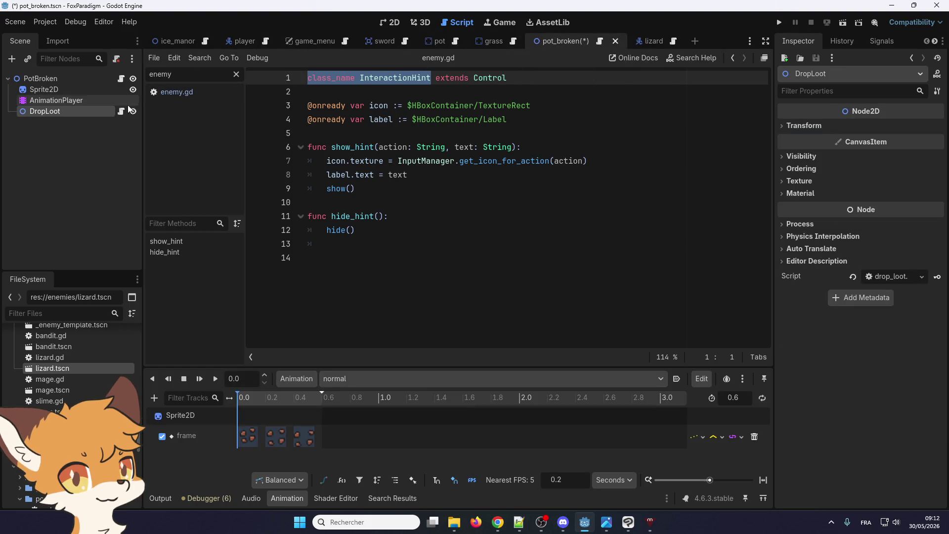
pyautogui.click(121, 111)
pyautogui.click(308, 78)
pyautogui.hotkey('ctrl', 'v')
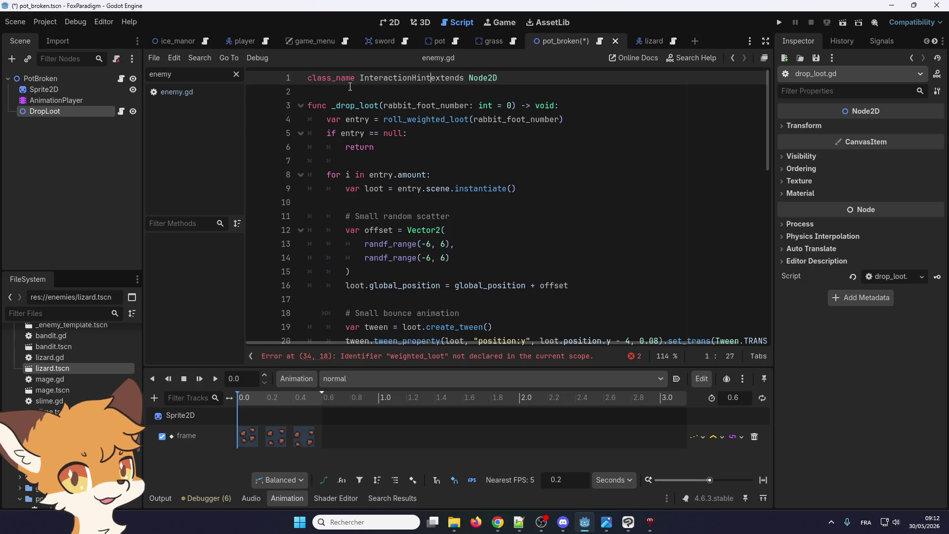
pyautogui.doubleClick(393, 79)
pyautogui.write('Drop')
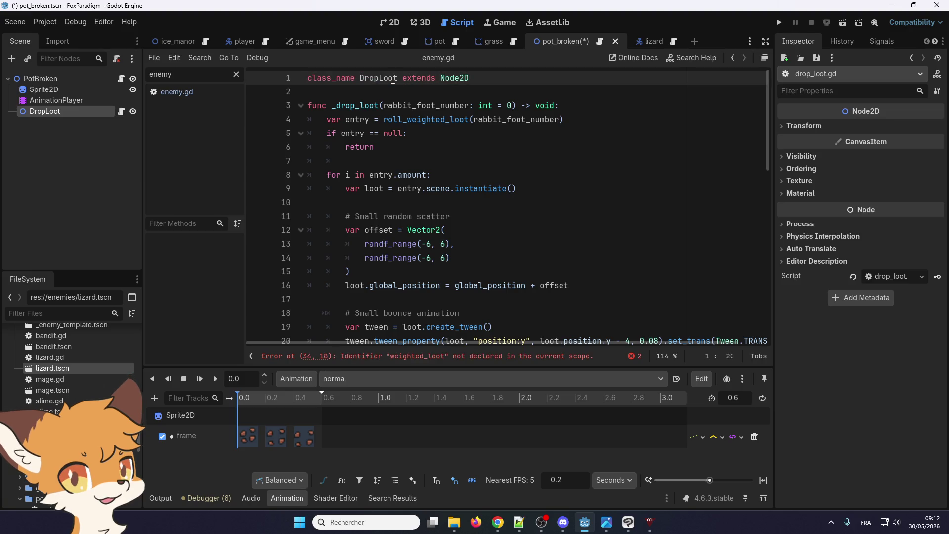
pyautogui.write('Loot')
pyautogui.click(433, 97)
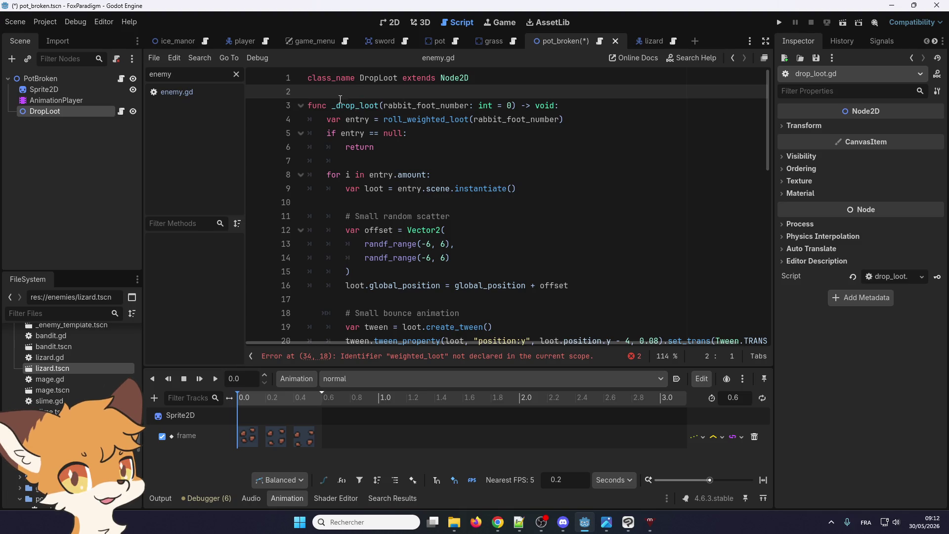
# - Copy the name weighted_loot from line 34 and return to empty line 2
pyautogui.scroll(-1, 374, 155)
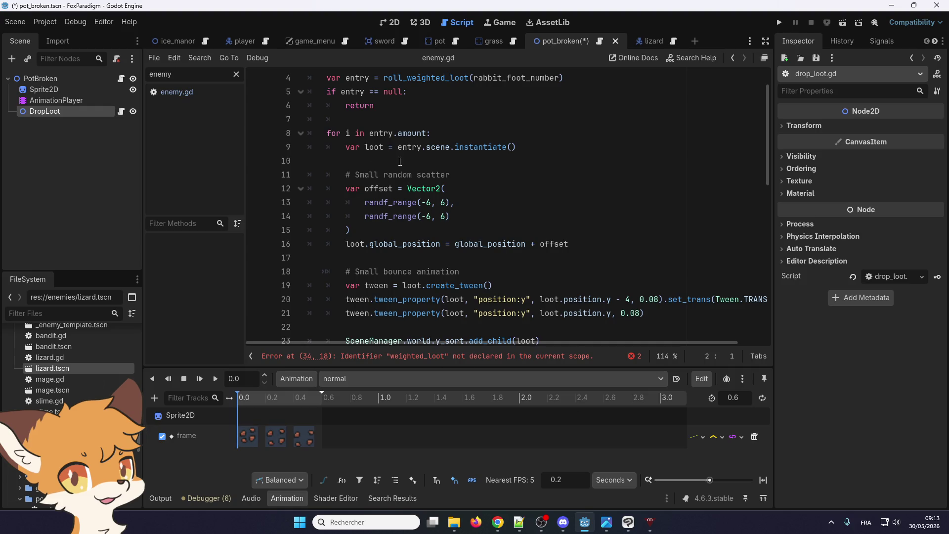
pyautogui.scroll(-2, 478, 264)
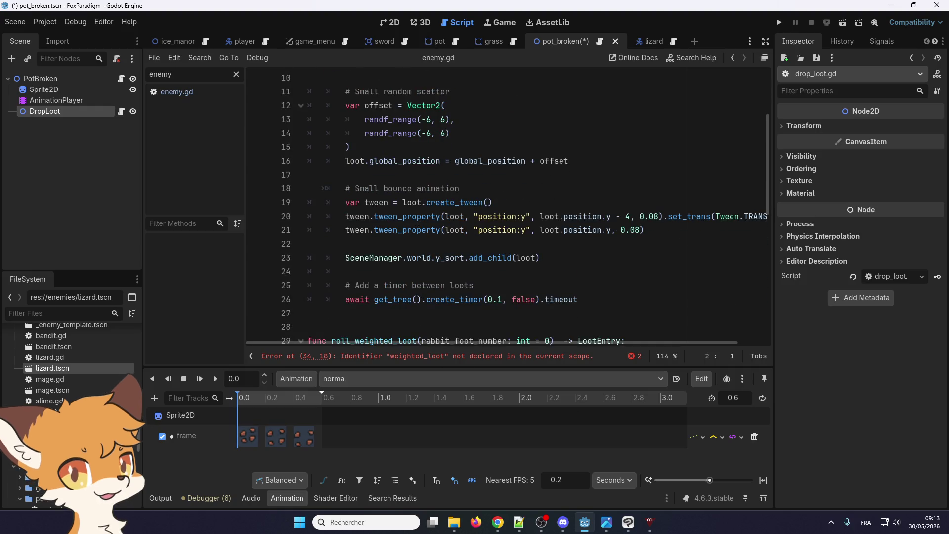
pyautogui.scroll(-1, 418, 224)
pyautogui.scroll(4, 418, 224)
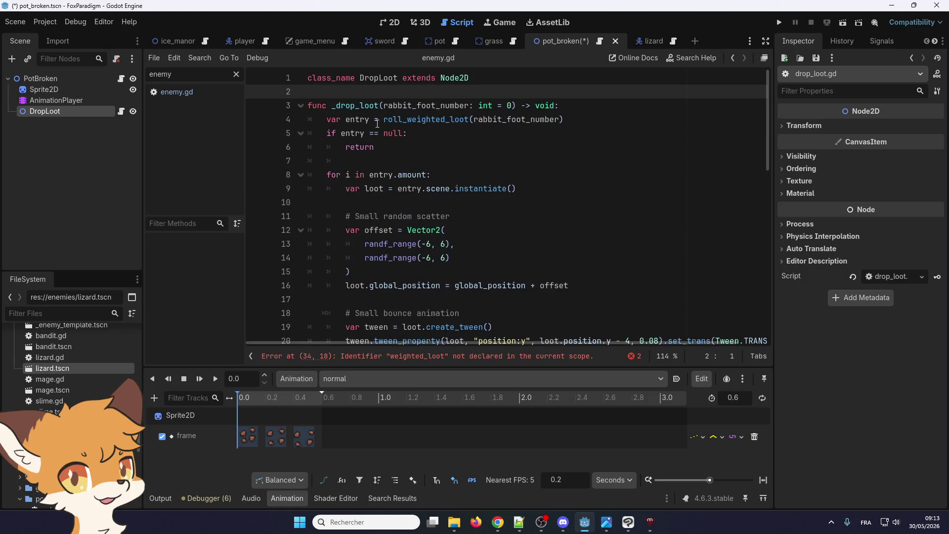
pyautogui.scroll(-9, 376, 128)
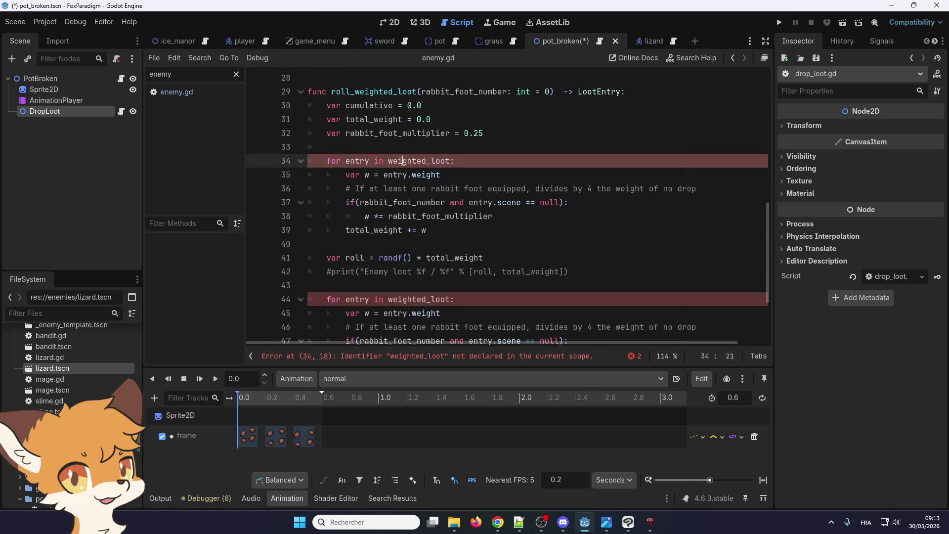
pyautogui.doubleClick(400, 161)
pyautogui.rightClick(402, 161)
pyautogui.click(424, 225)
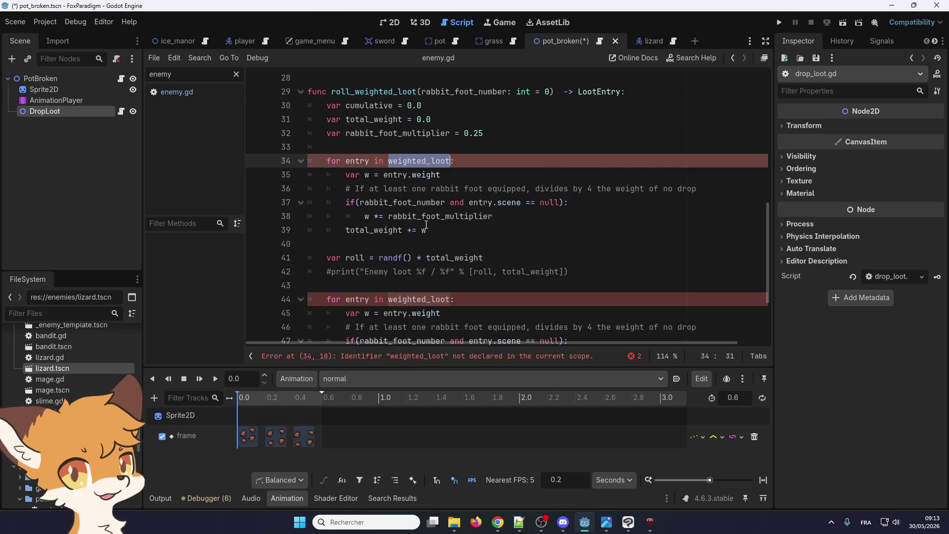
pyautogui.scroll(-3, 427, 222)
pyautogui.scroll(12, 427, 222)
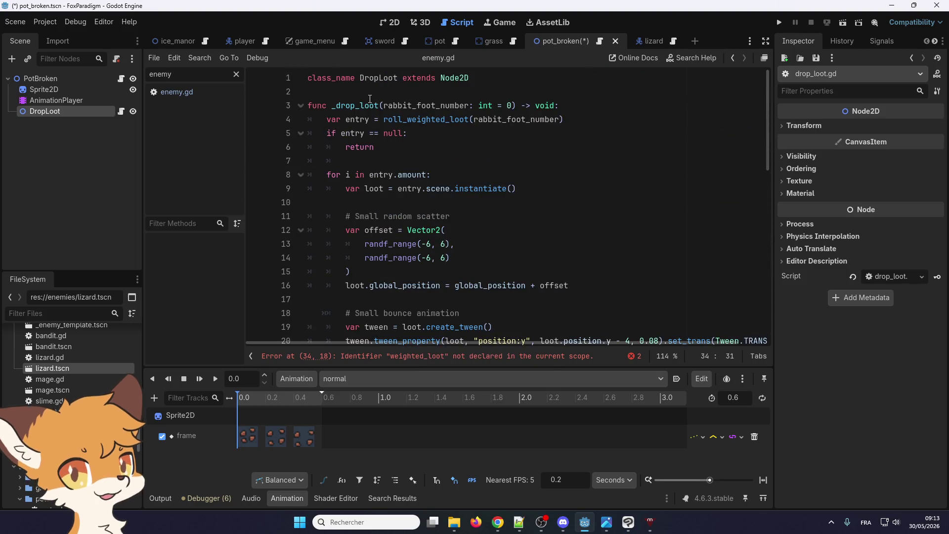
pyautogui.click(370, 91)
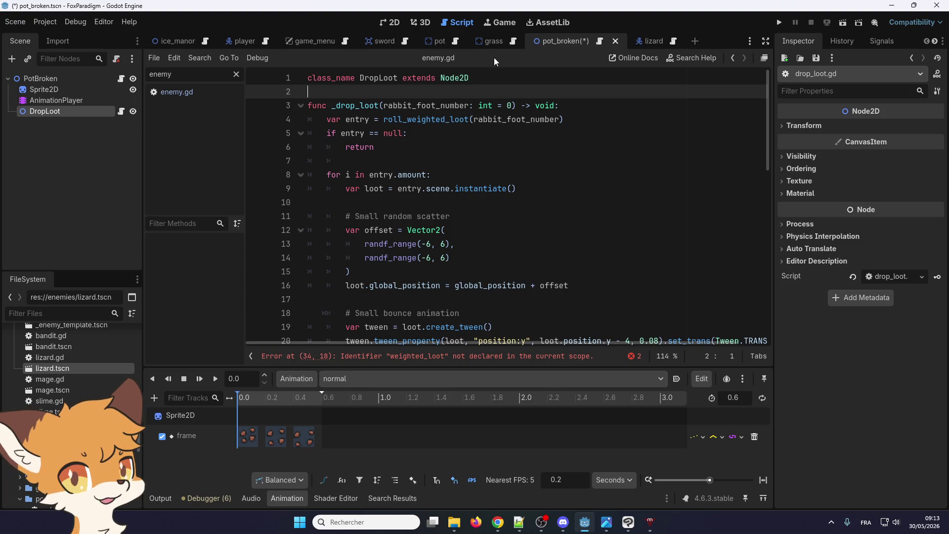
pyautogui.press('Return')
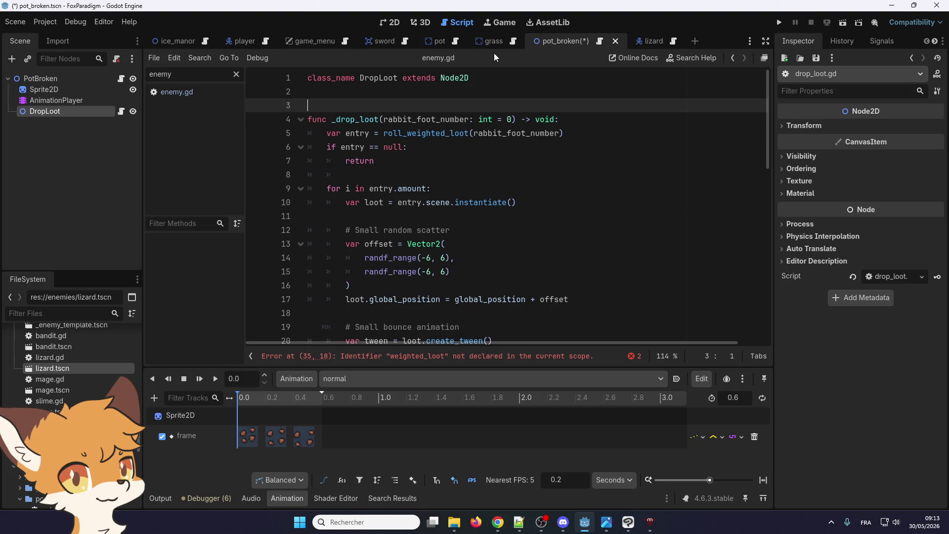
pyautogui.write('@export ')
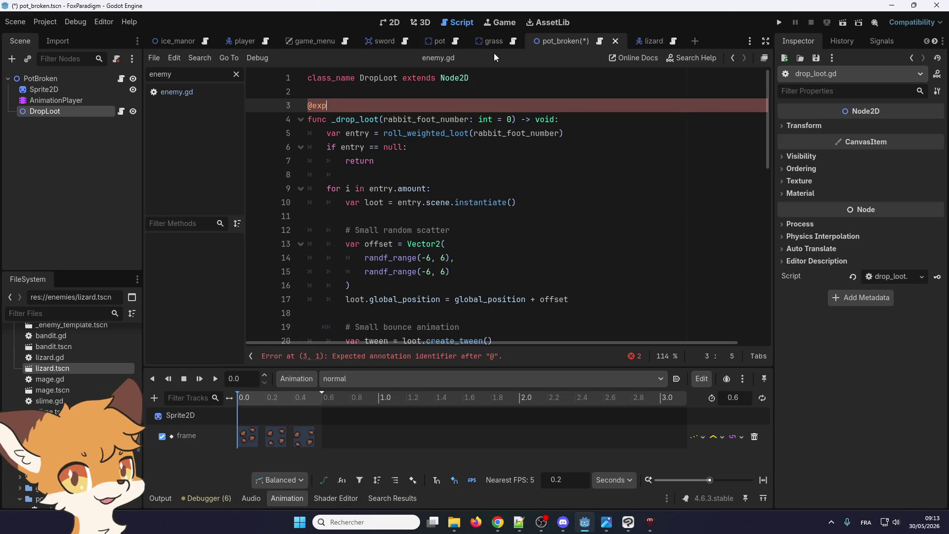
pyautogui.write('var weighted_loot')
pyautogui.press('Return')
pyautogui.press('Up')
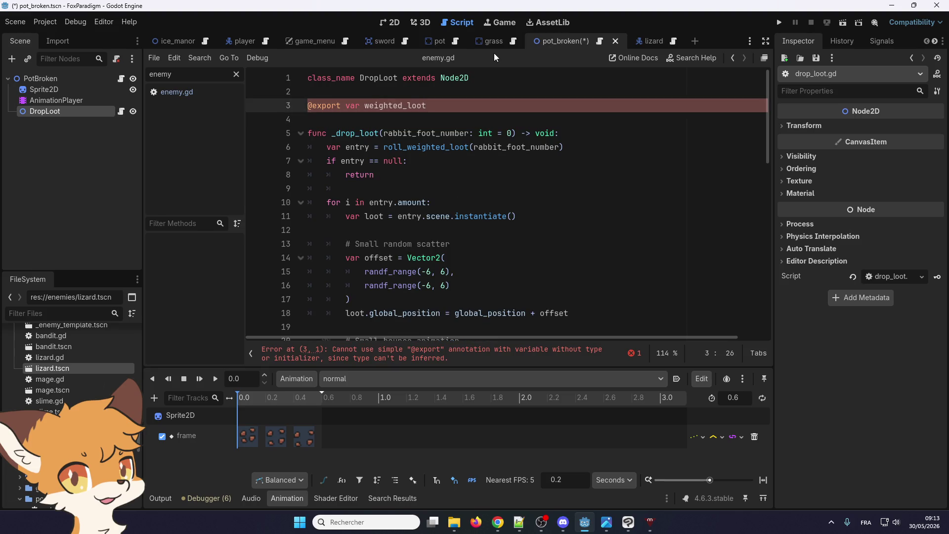
pyautogui.write(': ')
pyautogui.write('Dictionn')
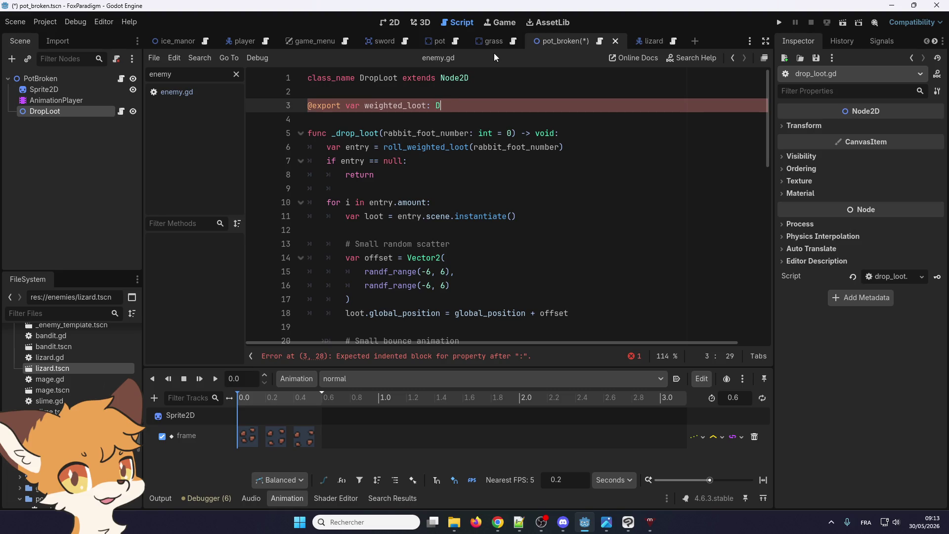
pyautogui.write('ary')
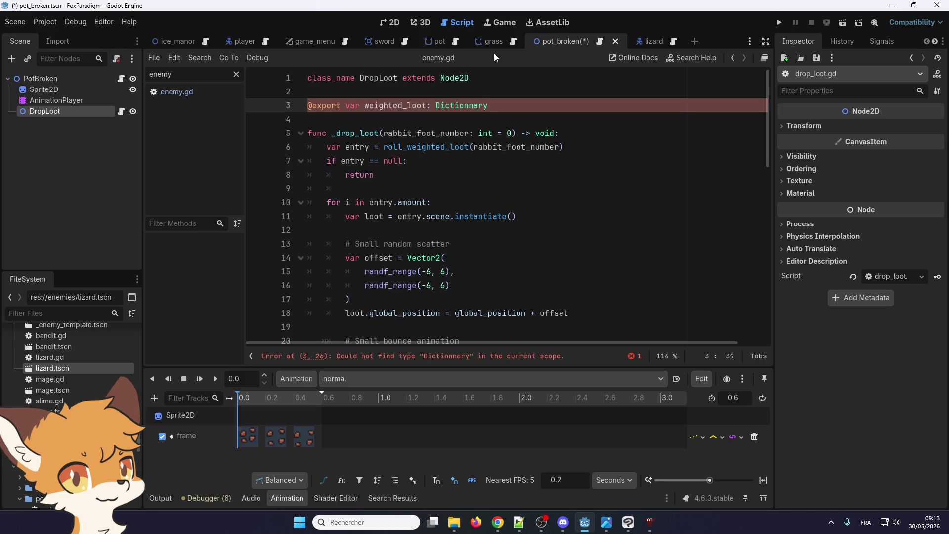
pyautogui.write(' = ')
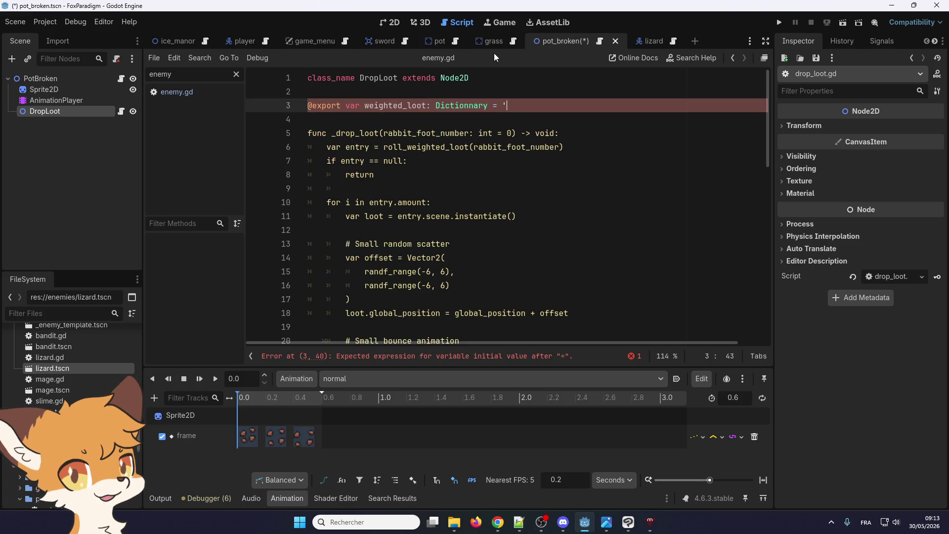
pyautogui.write('{}')
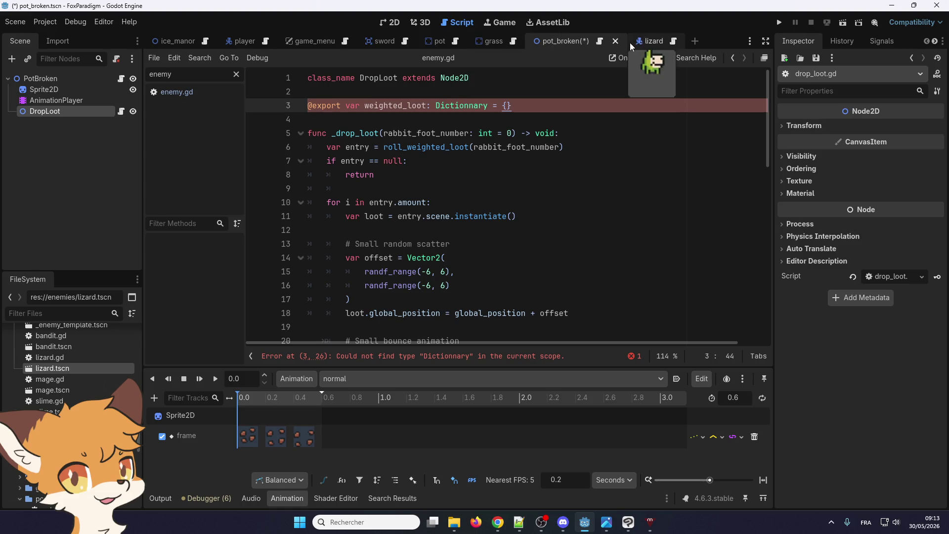
pyautogui.click(649, 42)
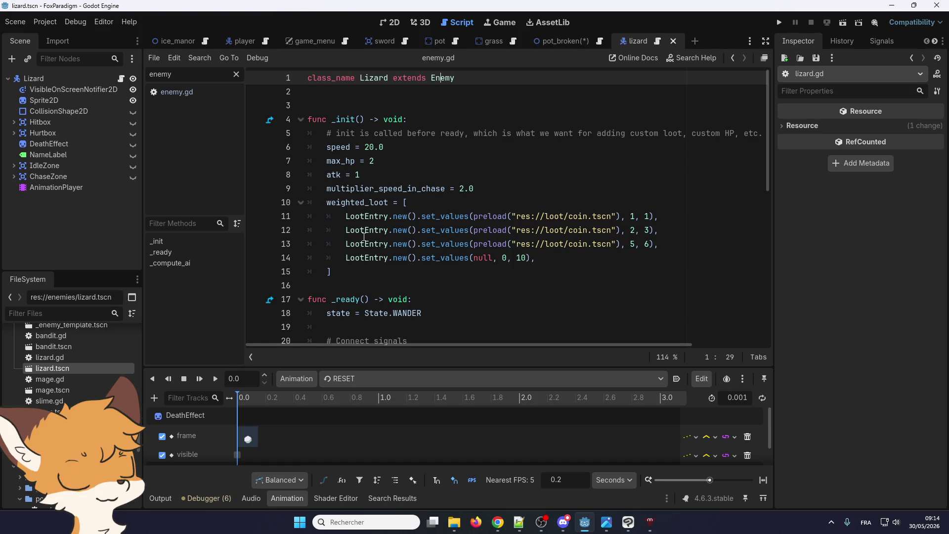
pyautogui.moveTo(364, 237)
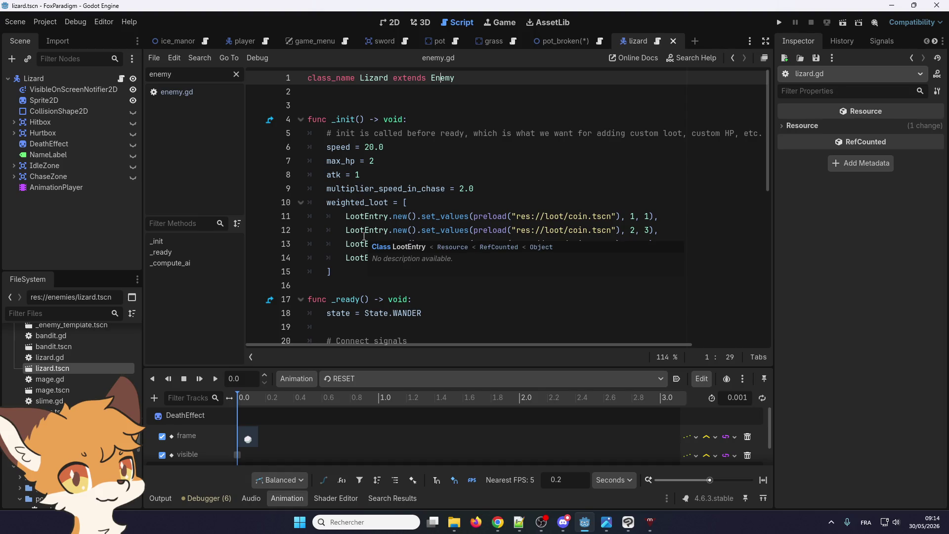
pyautogui.scroll(-1, 365, 237)
pyautogui.scroll(1, 365, 237)
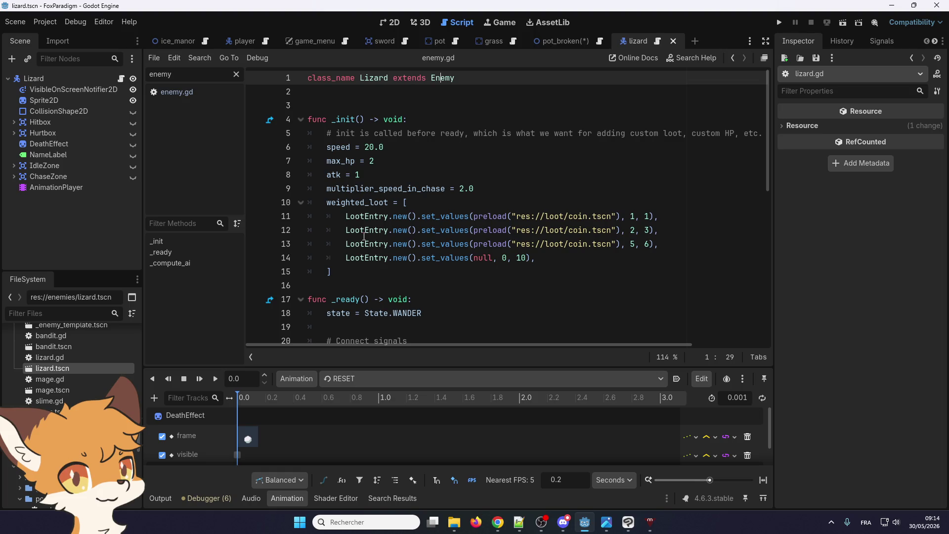
pyautogui.moveTo(337, 202); pyautogui.dragTo(429, 267)
pyautogui.click(449, 239)
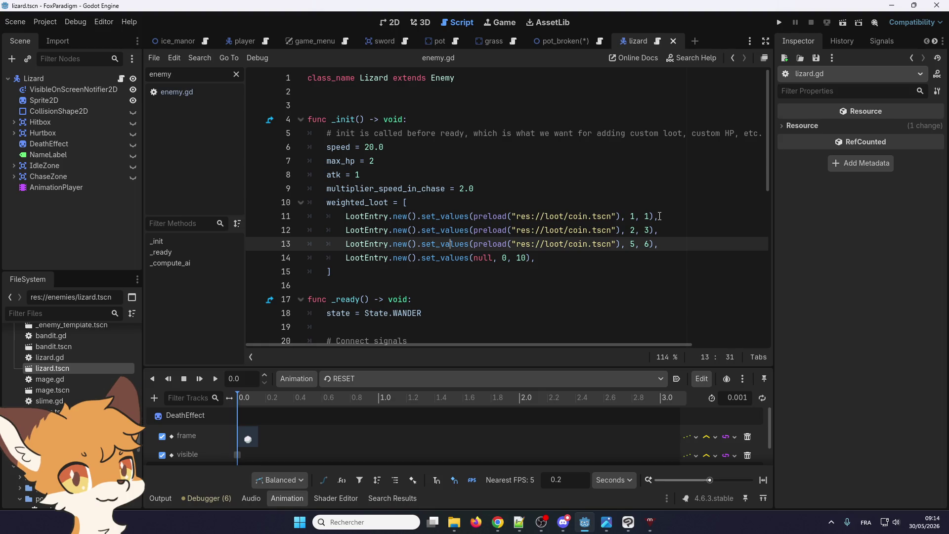
pyautogui.moveTo(657, 246)
pyautogui.mouseDown()
pyautogui.moveTo(389, 244)
pyautogui.moveTo(303, 231)
pyautogui.mouseUp()
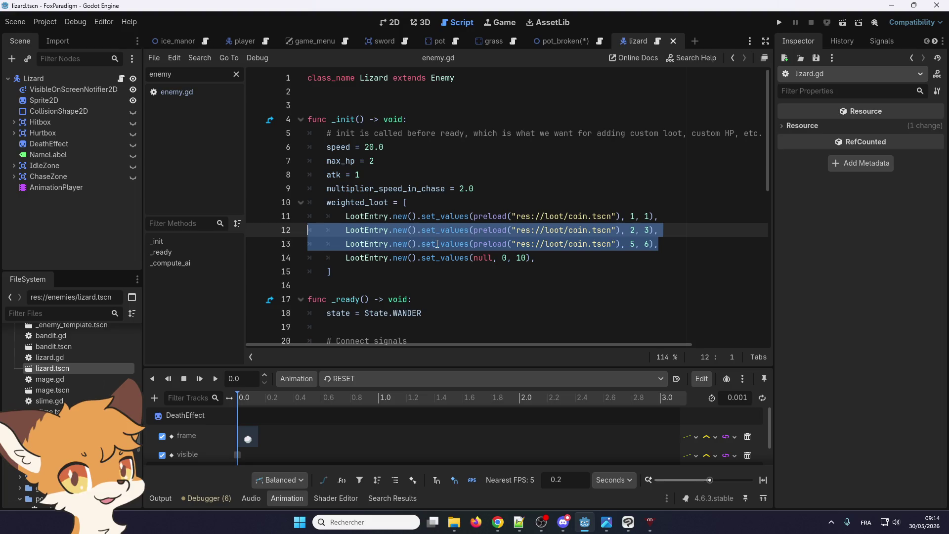
pyautogui.press('BackSpace')
pyautogui.press('BackSpace')
pyautogui.click(526, 230)
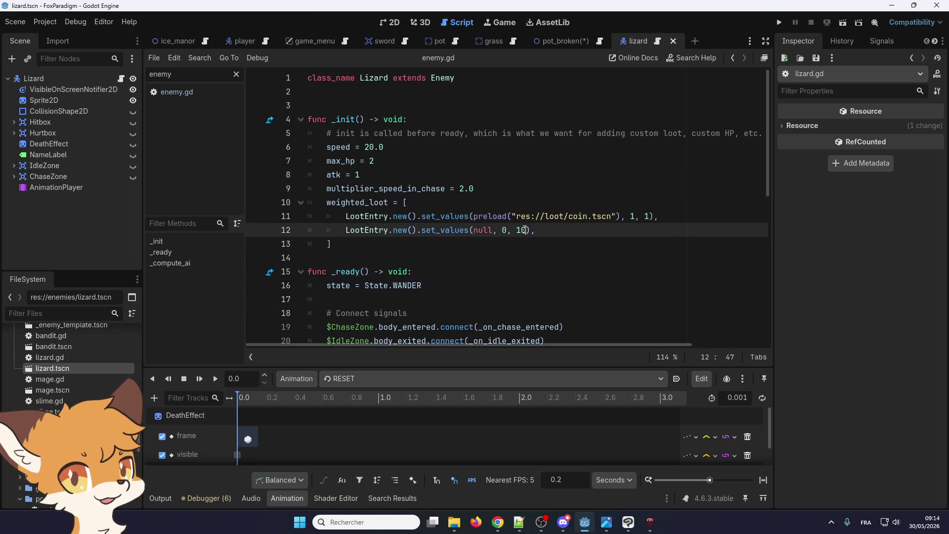
pyautogui.press('BackSpace')
pyautogui.press('BackSpace')
pyautogui.write('99')
pyautogui.moveTo(526, 228); pyautogui.dragTo(517, 228)
pyautogui.write('10')
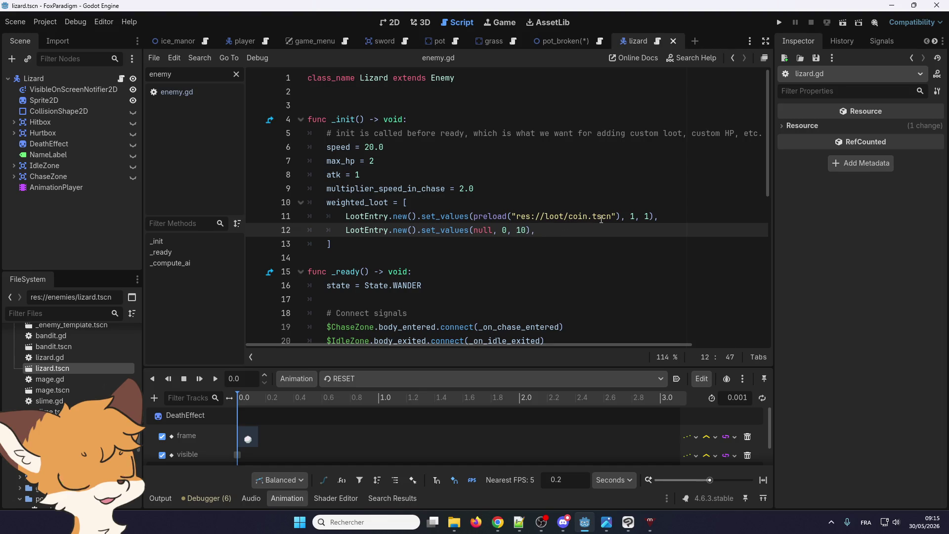
pyautogui.doubleClick(650, 216)
pyautogui.write('90')
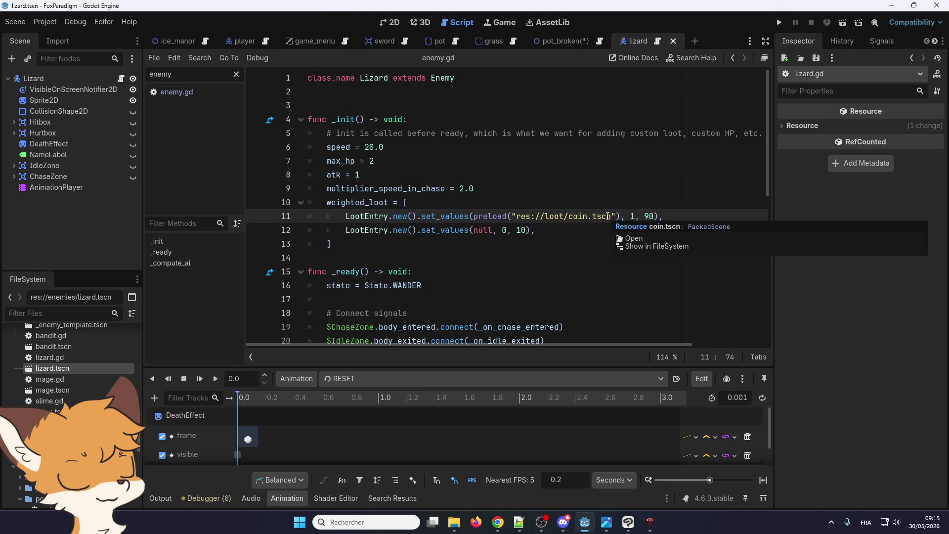
pyautogui.hotkey('ctrl', 'z')
pyautogui.hotkey('ctrl', 'z')
pyautogui.hotkey('ctrl', 'z')
pyautogui.hotkey('ctrl', 'z')
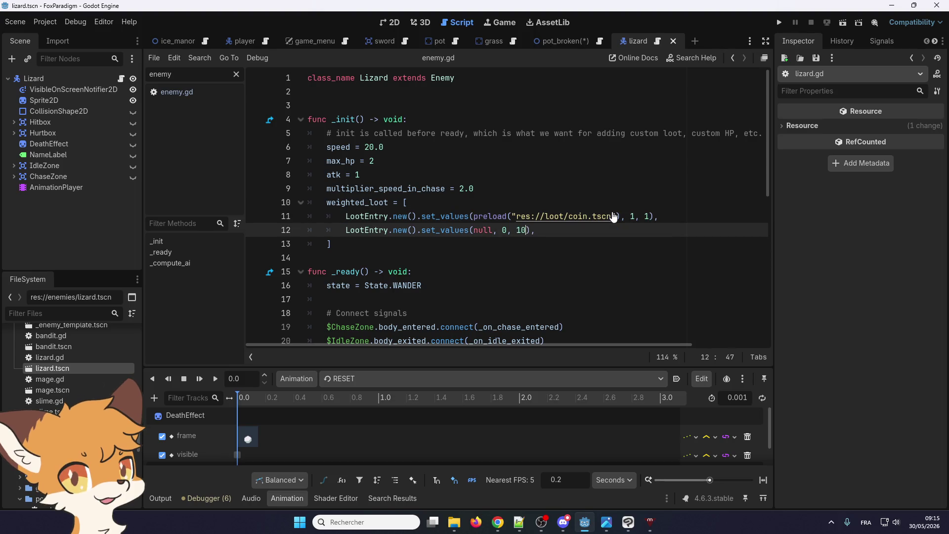
pyautogui.click(631, 212)
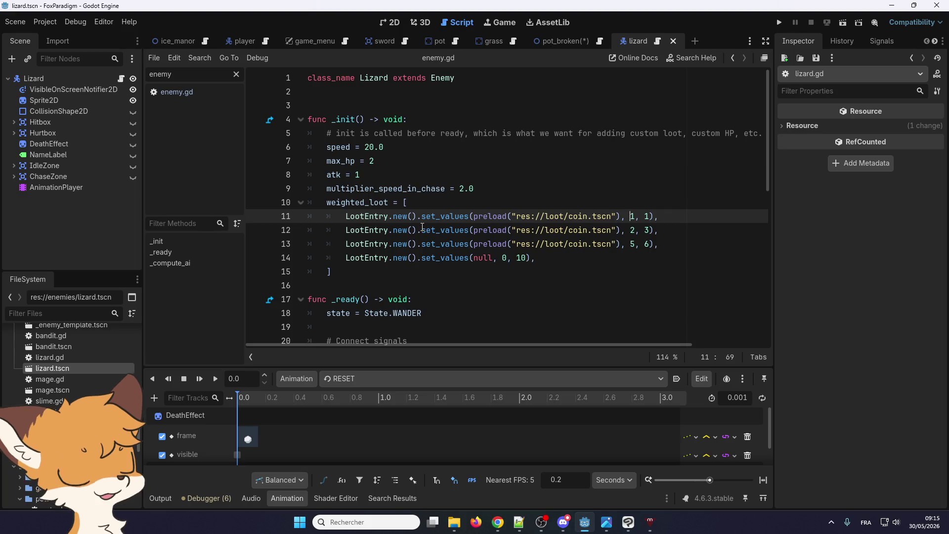
pyautogui.rightClick(357, 201)
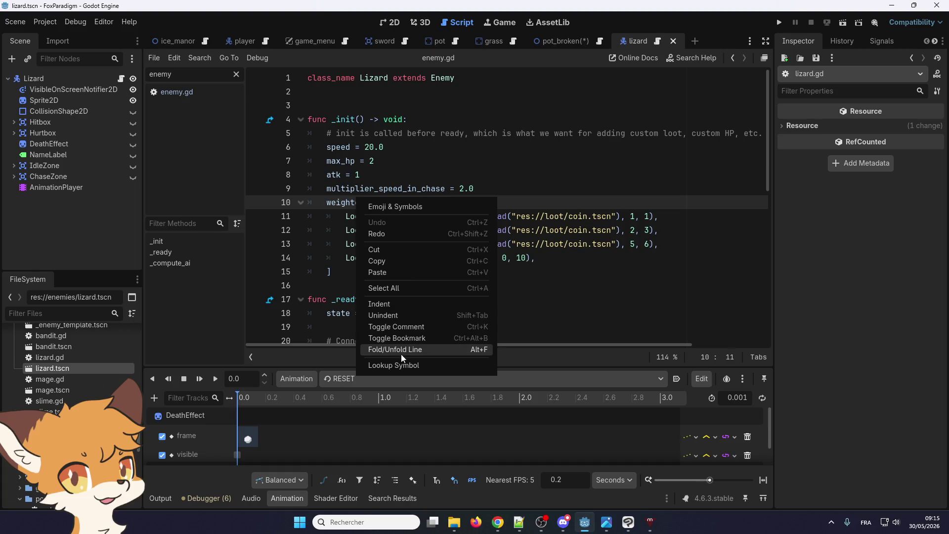
# - Look up weighted_loot's declaration in enemy.gd, select its type, then return to the pot_broken scene
pyautogui.click(392, 364)
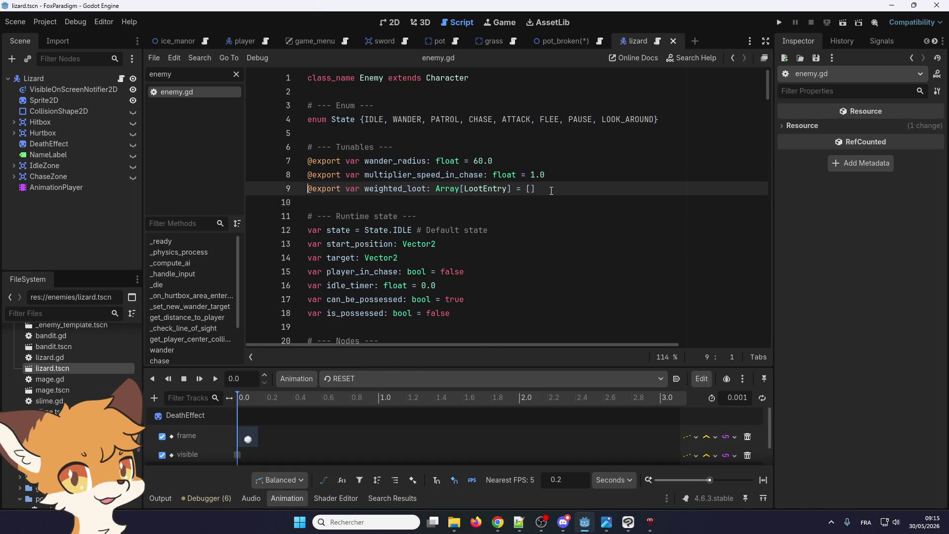
pyautogui.moveTo(551, 191); pyautogui.dragTo(428, 188)
pyautogui.hotkey('ctrl', 'c')
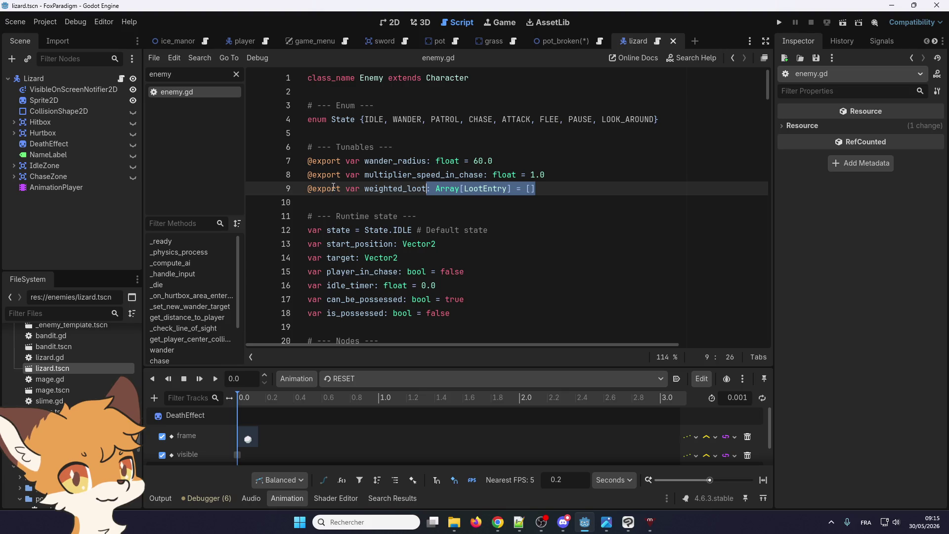
pyautogui.click(570, 39)
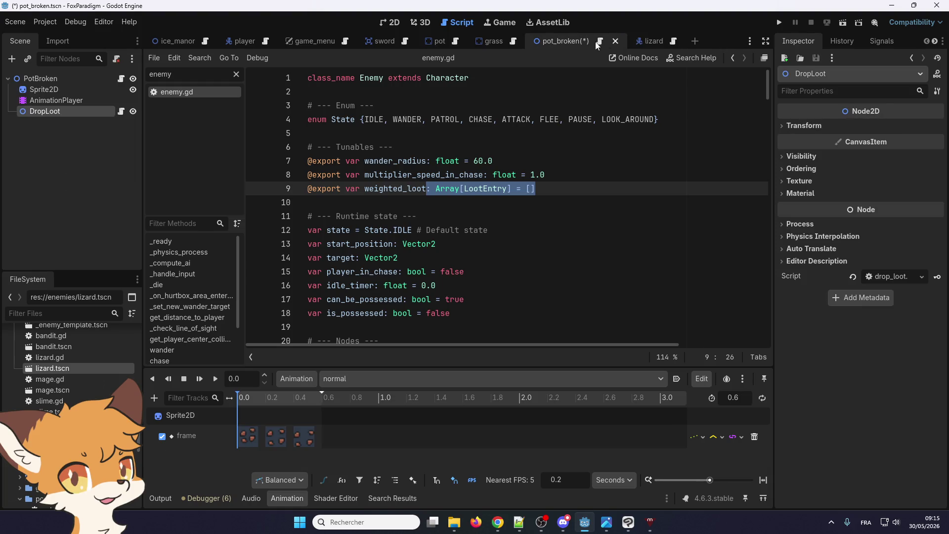
pyautogui.click(393, 25)
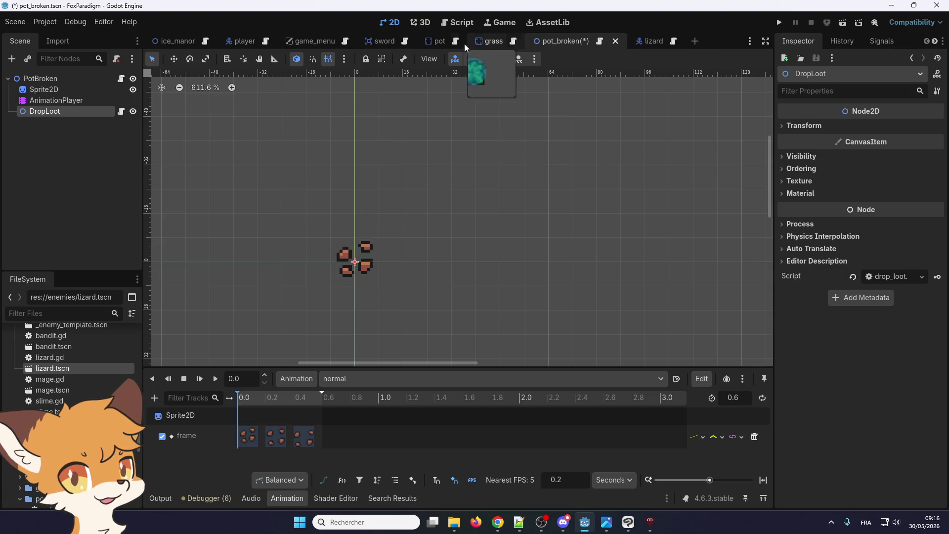
pyautogui.click(441, 43)
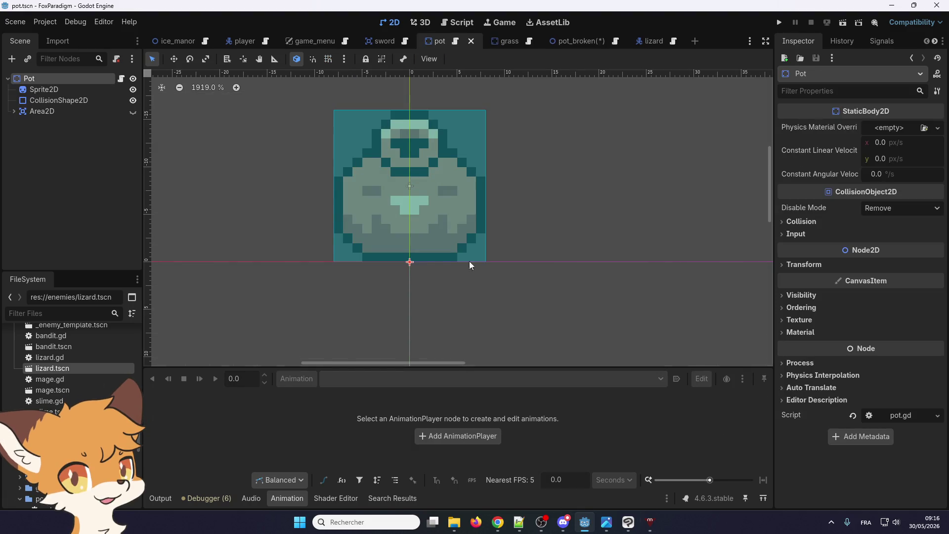
pyautogui.click(455, 41)
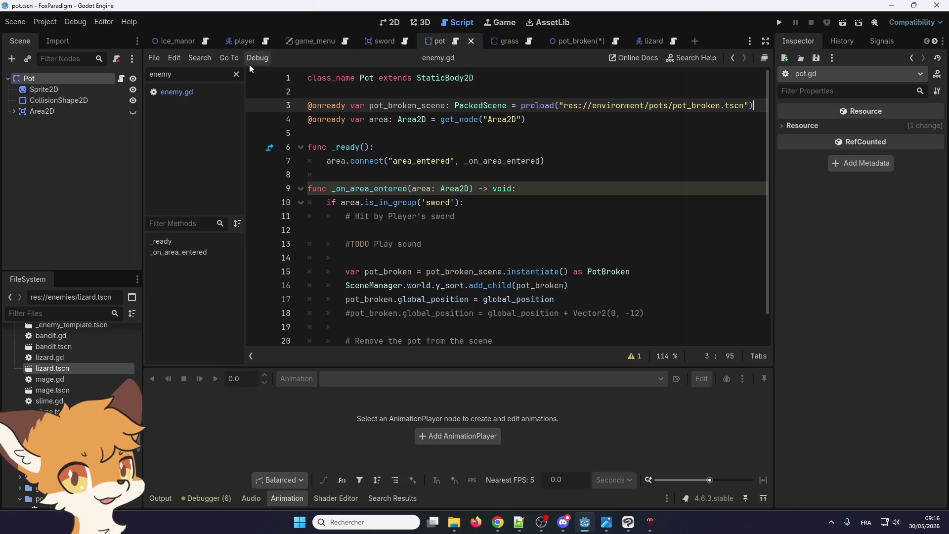
pyautogui.click(550, 39)
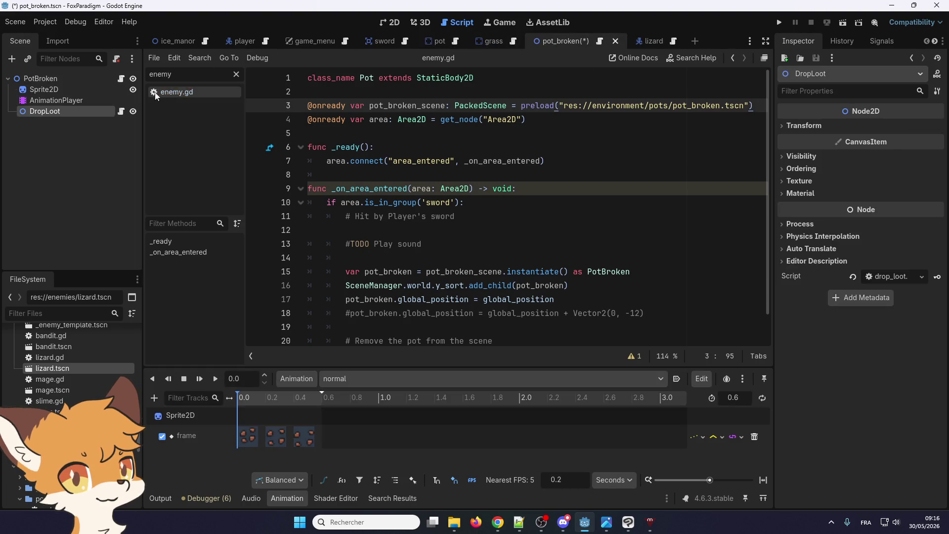
# - Retype drop_loot.gd's weighted_loot as Array[LootEntry] = [] and save the pot_broken scene
pyautogui.click(121, 113)
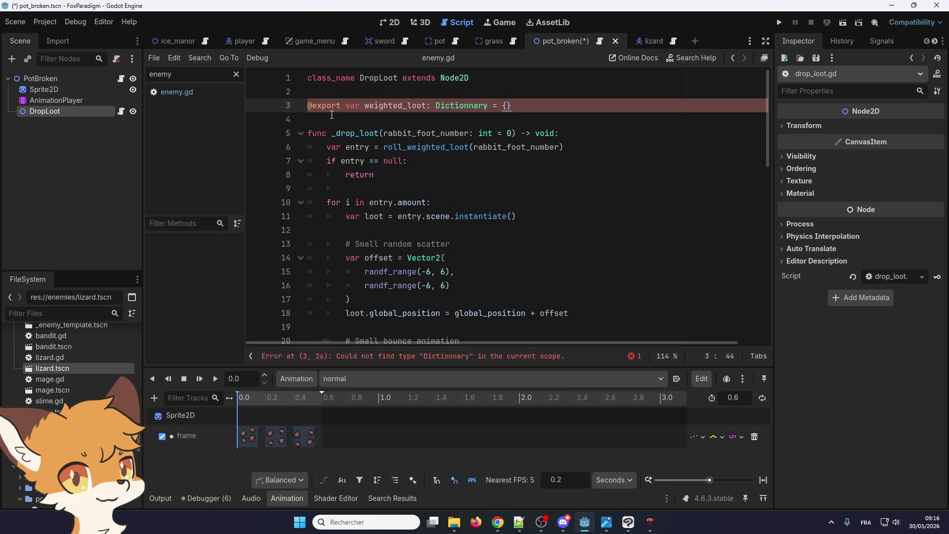
pyautogui.moveTo(512, 106); pyautogui.dragTo(503, 106)
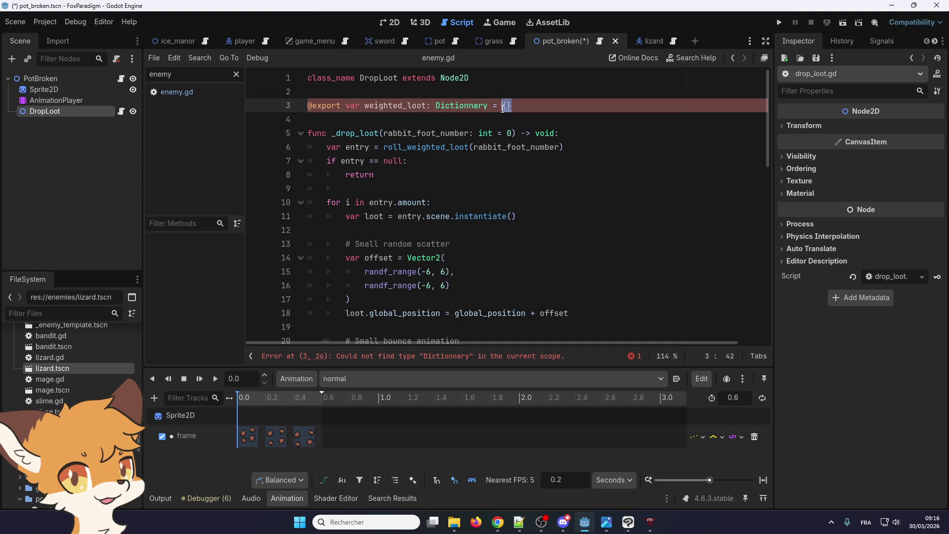
pyautogui.hotkey('ctrl', 'v')
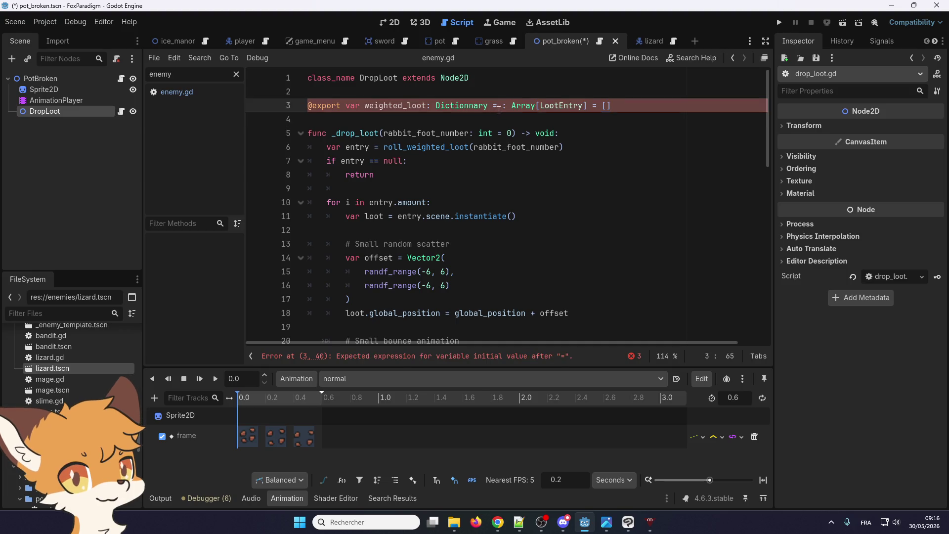
pyautogui.click(501, 110)
pyautogui.press('BackSpace')
pyautogui.press('BackSpace')
pyautogui.press('BackSpace')
pyautogui.press('BackSpace')
pyautogui.press('BackSpace')
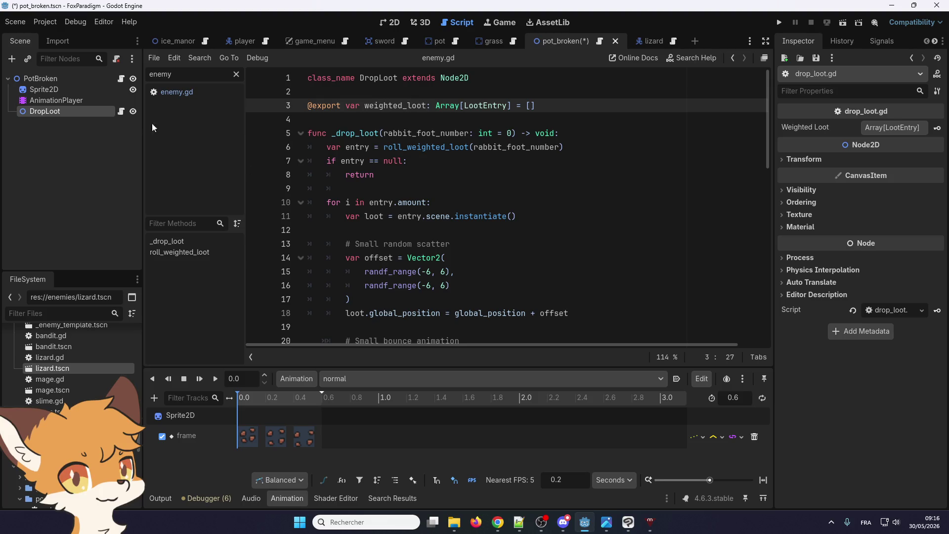
pyautogui.hotkey('ctrl', 's')
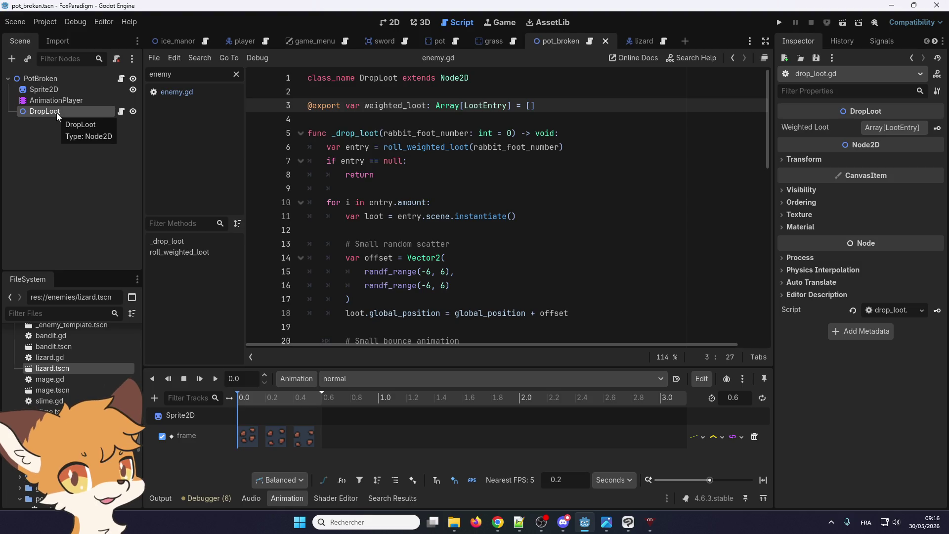
# - Paste a DropLoot node under Pot and add two Weighted Loot elements
pyautogui.click(426, 45)
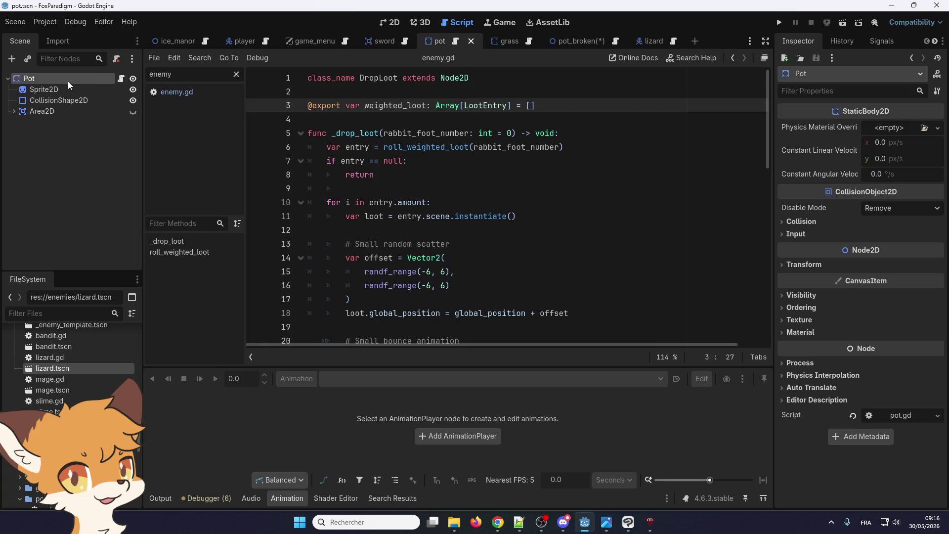
pyautogui.hotkey('ctrl', 'v')
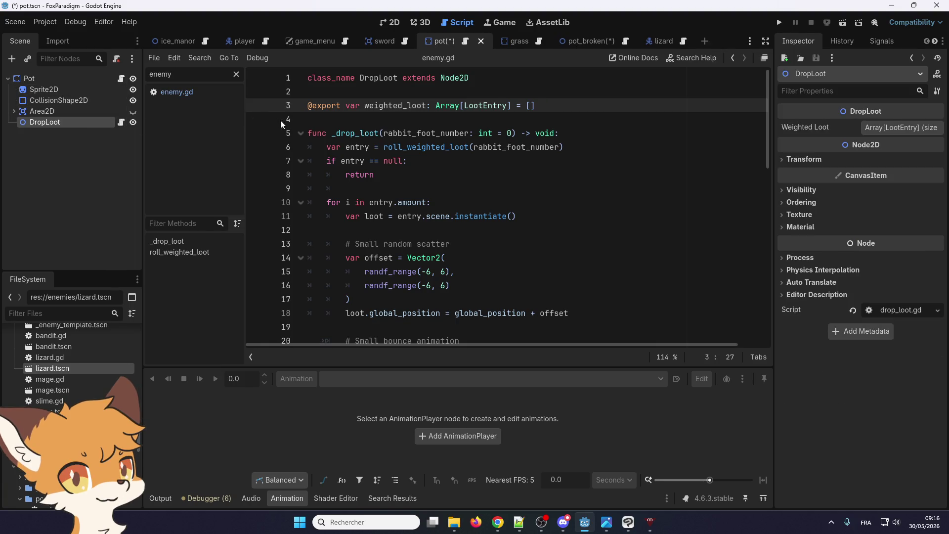
pyautogui.click(879, 128)
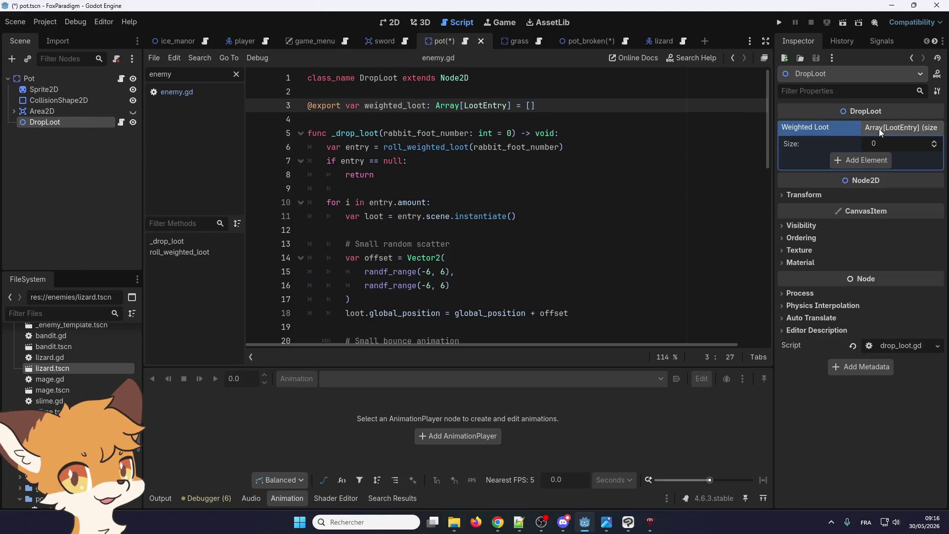
pyautogui.click(935, 142)
pyautogui.click(936, 142)
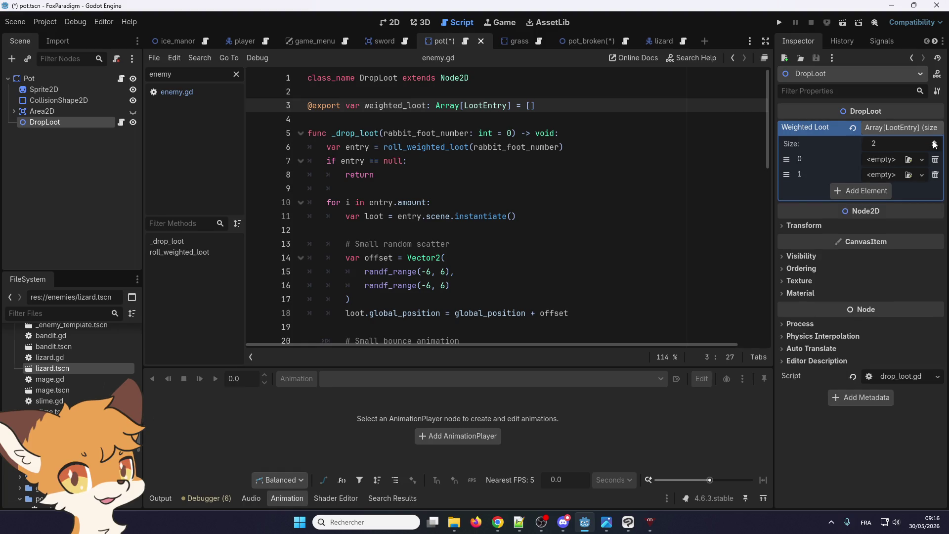
# - Fill elements 0 and 1 with new LootEntry resources after finding no saved ones to load
pyautogui.click(892, 162)
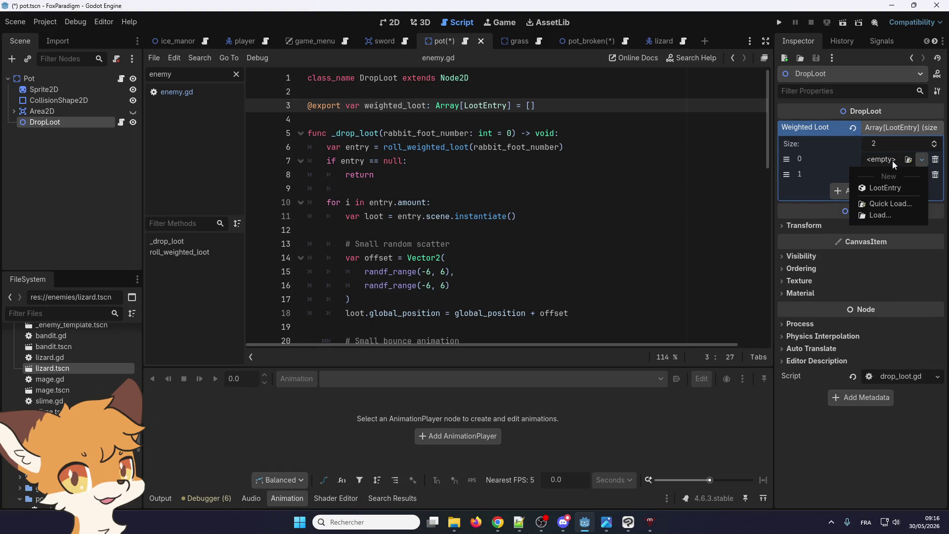
pyautogui.click(881, 203)
pyautogui.click(660, 99)
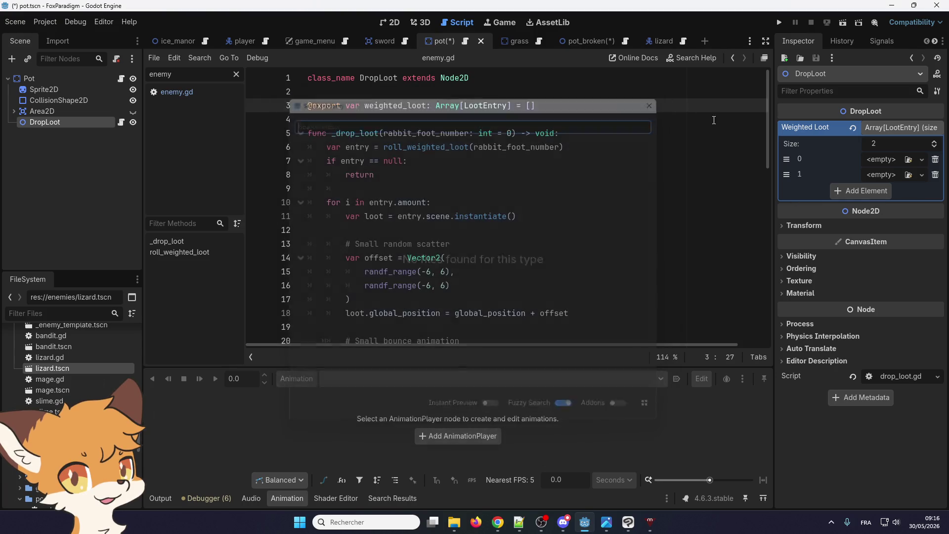
pyautogui.click(909, 160)
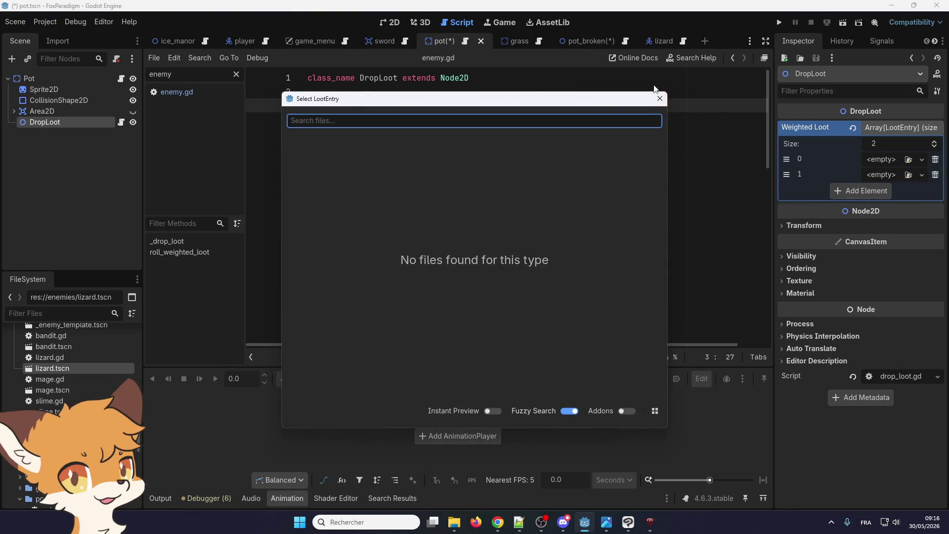
pyautogui.click(660, 98)
pyautogui.click(922, 159)
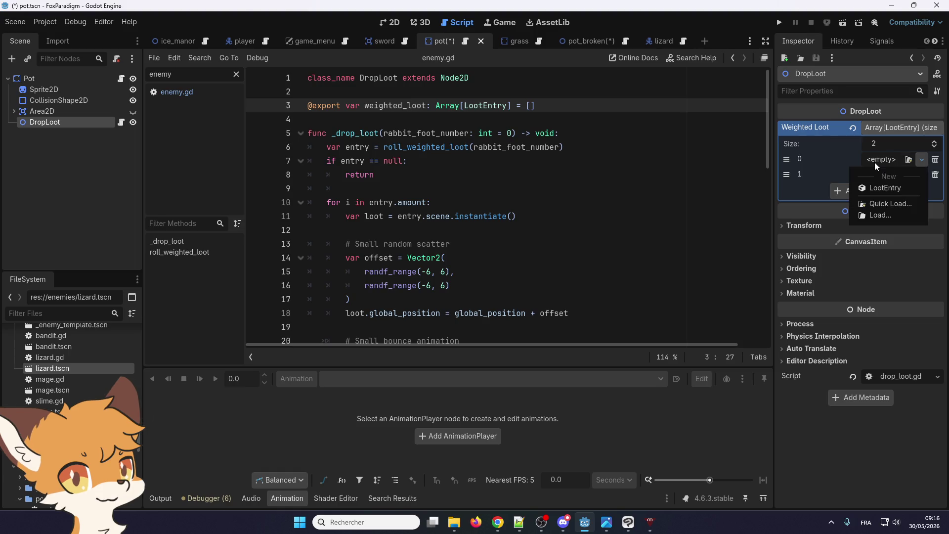
pyautogui.click(880, 215)
pyautogui.click(727, 85)
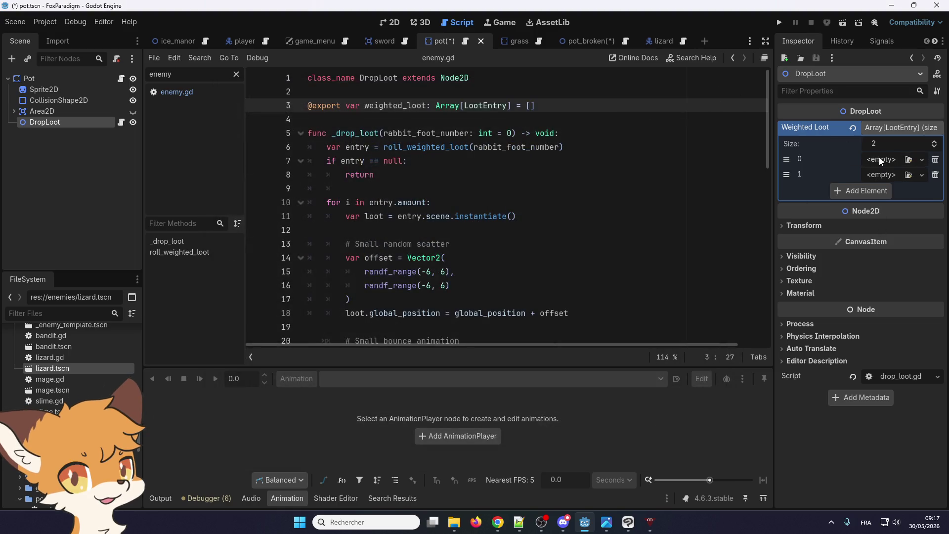
pyautogui.click(879, 157)
pyautogui.click(879, 192)
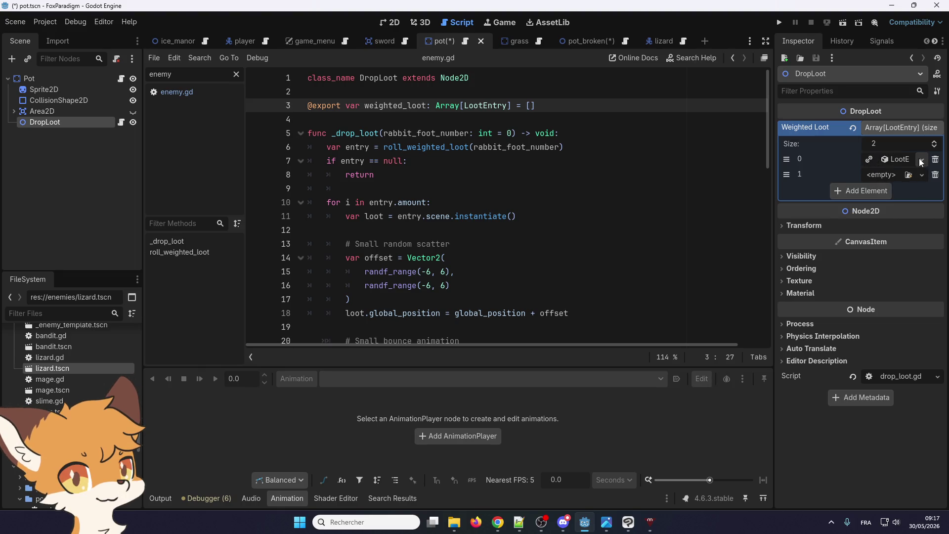
pyautogui.click(882, 174)
pyautogui.click(908, 203)
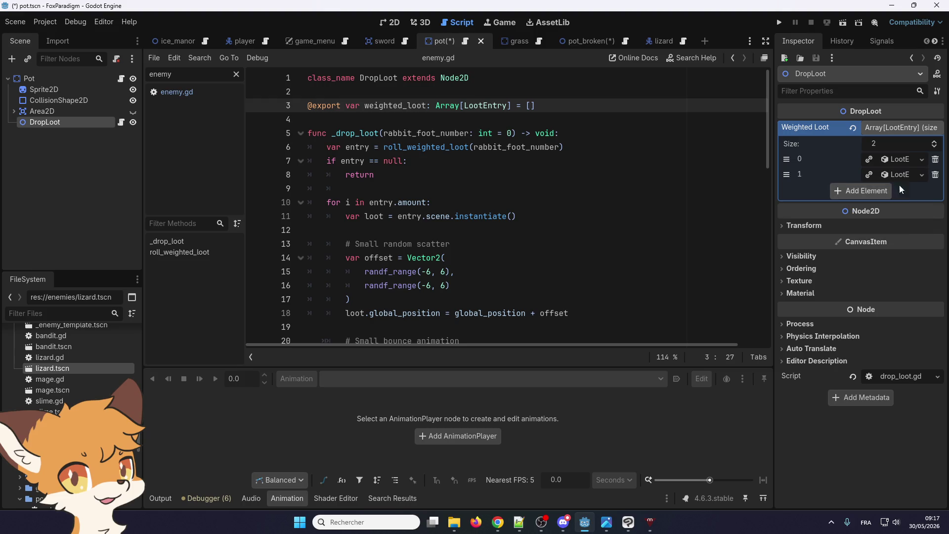
# - Expand both LootEntry elements to show Scene, Amount 1 and Weight 1.0, leaving Scene empty
pyautogui.click(921, 159)
pyautogui.click(910, 159)
pyautogui.click(905, 160)
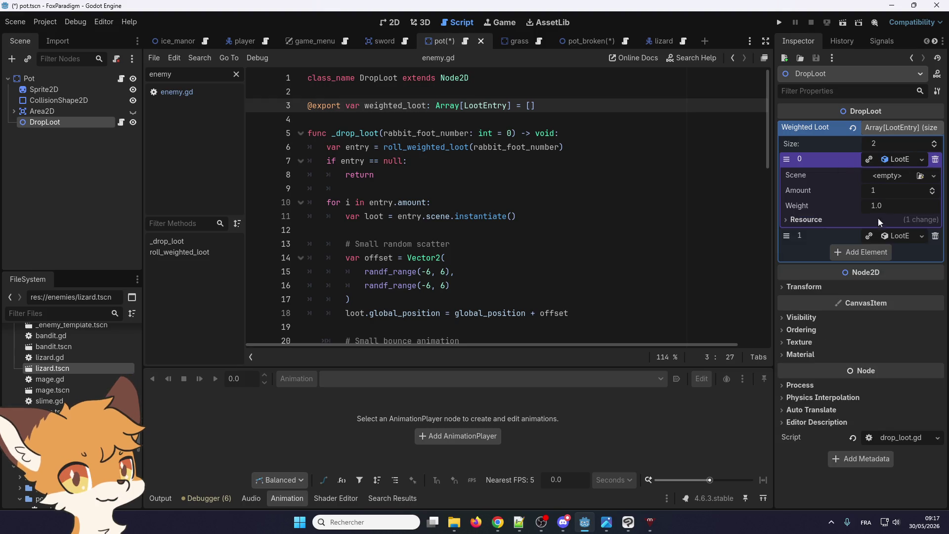
pyautogui.click(897, 235)
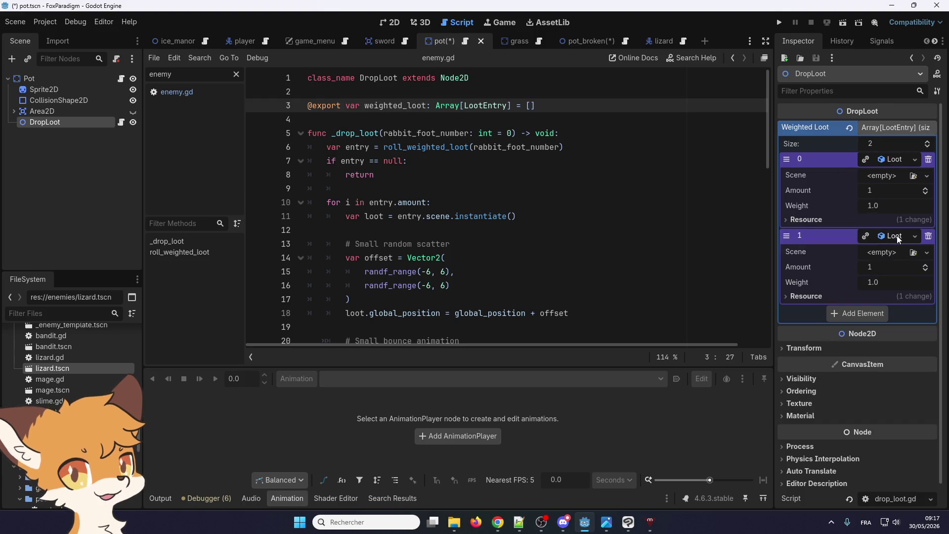
pyautogui.click(891, 176)
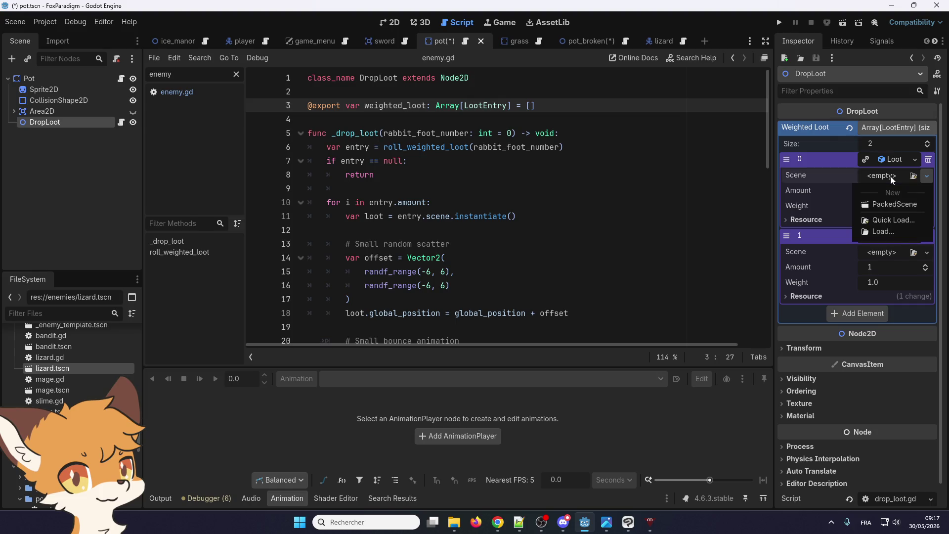
pyautogui.click(885, 219)
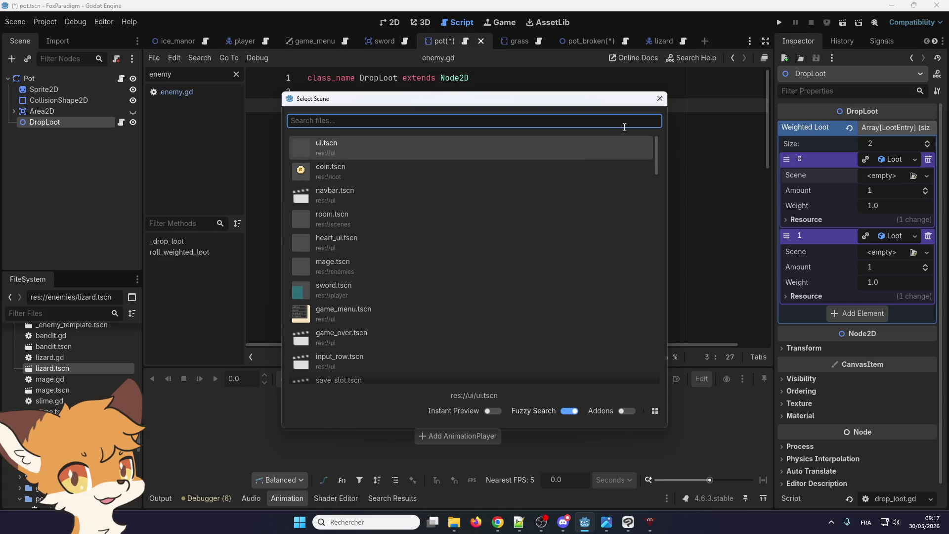
pyautogui.click(661, 99)
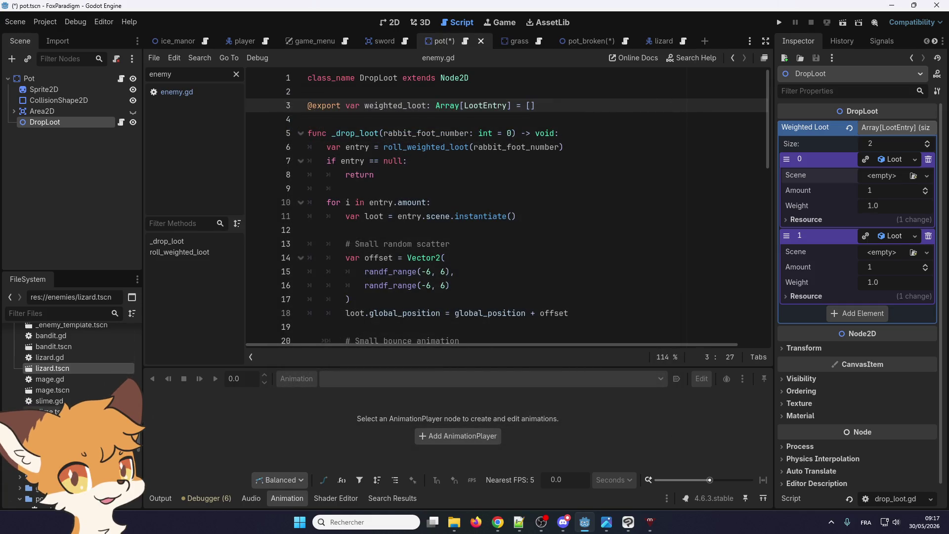
# - Filter the FileSystem for 'loot' and open the loot folder's files
pyautogui.scroll(5, 70, 366)
pyautogui.click(53, 313)
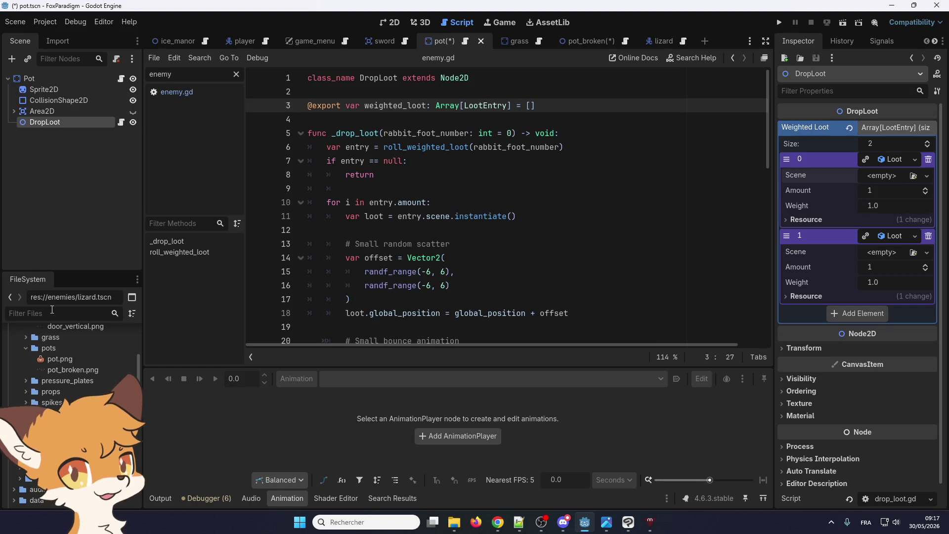
pyautogui.write('loot')
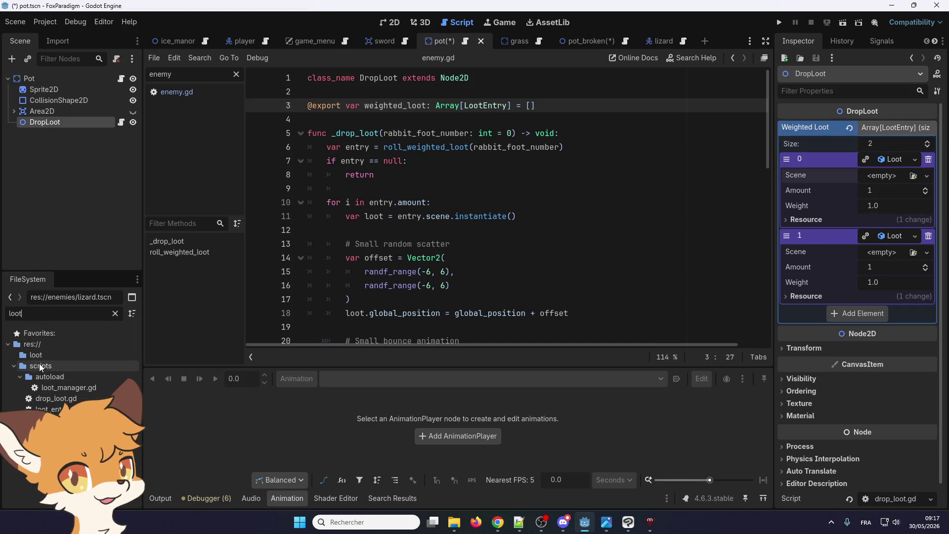
pyautogui.click(36, 354)
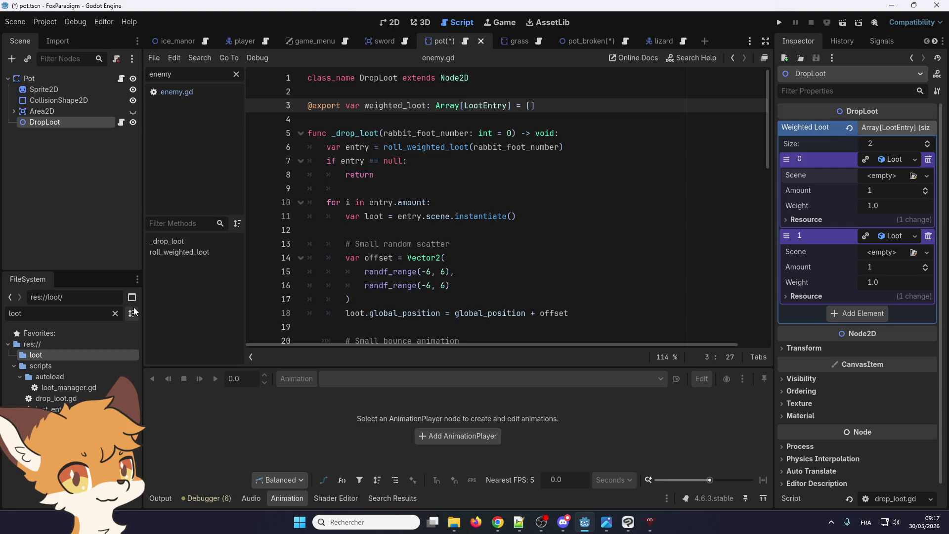
pyautogui.click(115, 314)
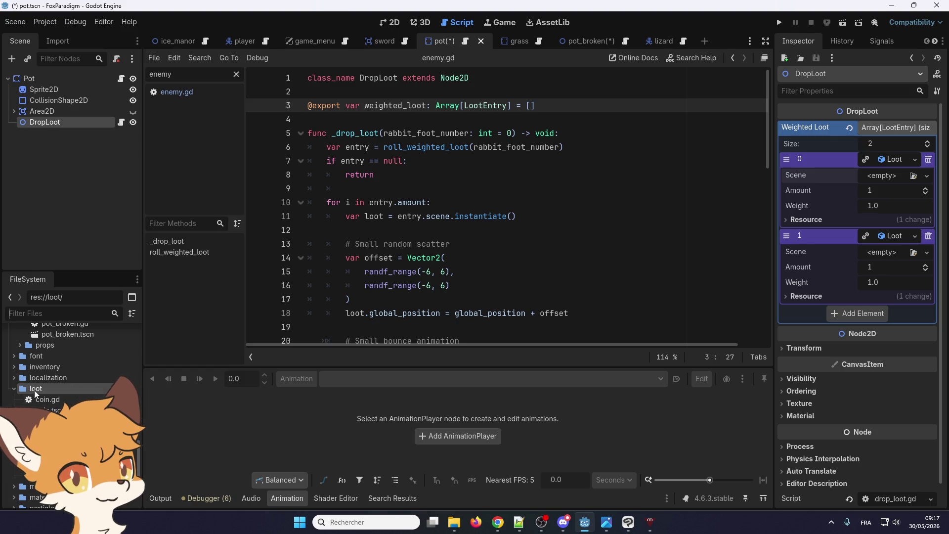
# - Assign coin.tscn as element 0's Scene, keeping its Amount at 1
pyautogui.click(888, 177)
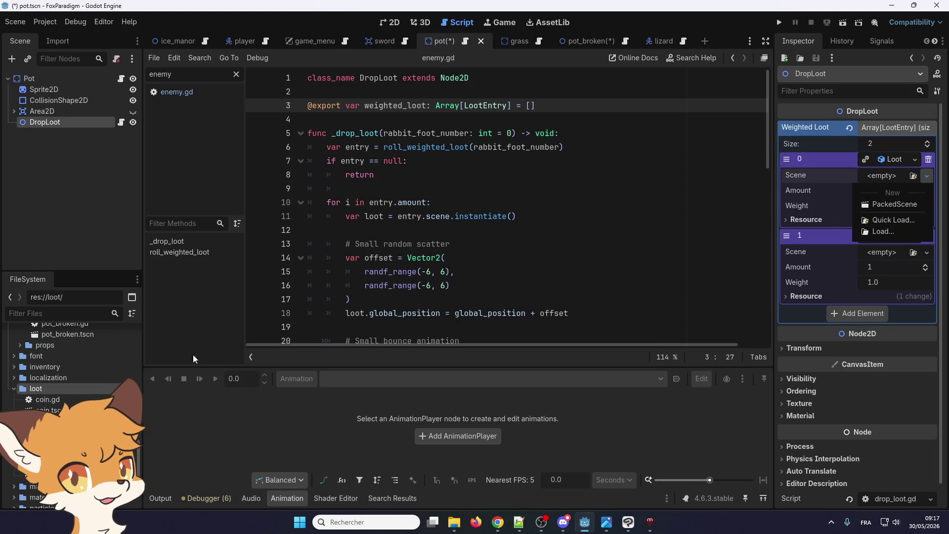
pyautogui.press('Escape')
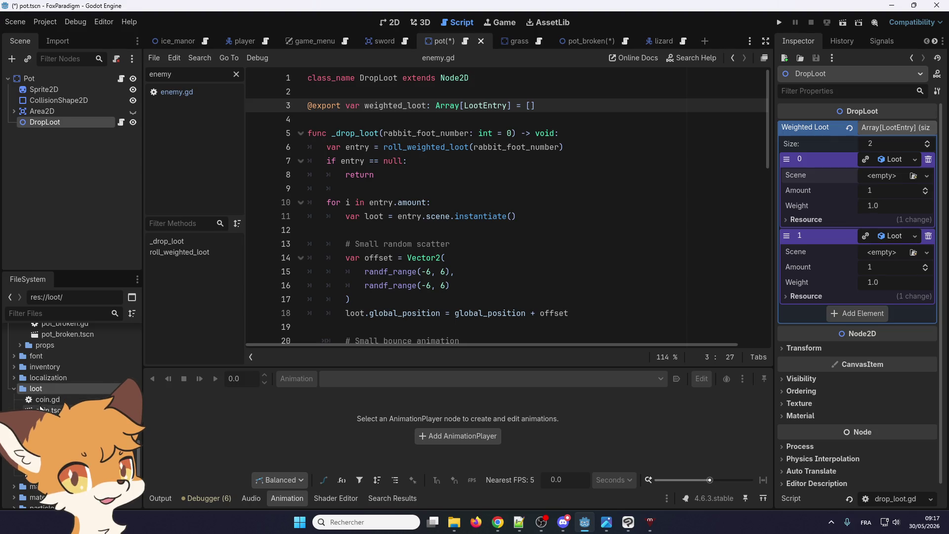
pyautogui.click(50, 410)
pyautogui.moveTo(49, 410)
pyautogui.mouseDown()
pyautogui.moveTo(198, 322)
pyautogui.moveTo(885, 182)
pyautogui.mouseUp()
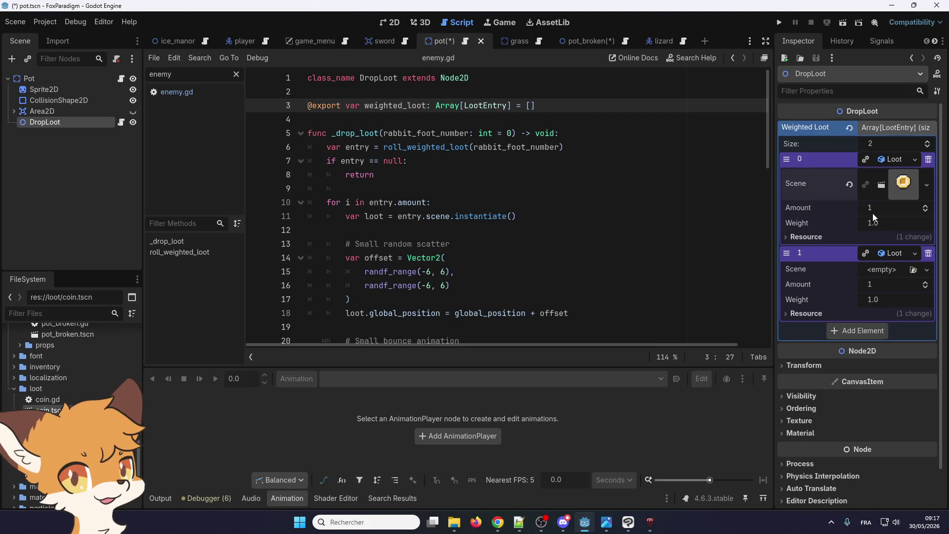
pyautogui.click(925, 206)
pyautogui.click(926, 207)
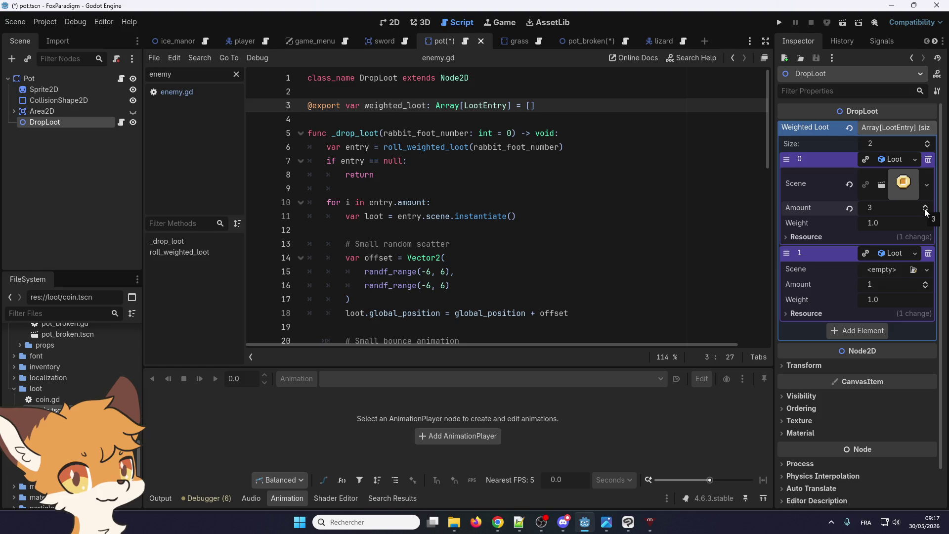
pyautogui.click(925, 211)
pyautogui.click(926, 211)
# - Assign heart_pickup.tscn to element 1 and add a third element holding a new LootEntry
pyautogui.click(55, 422)
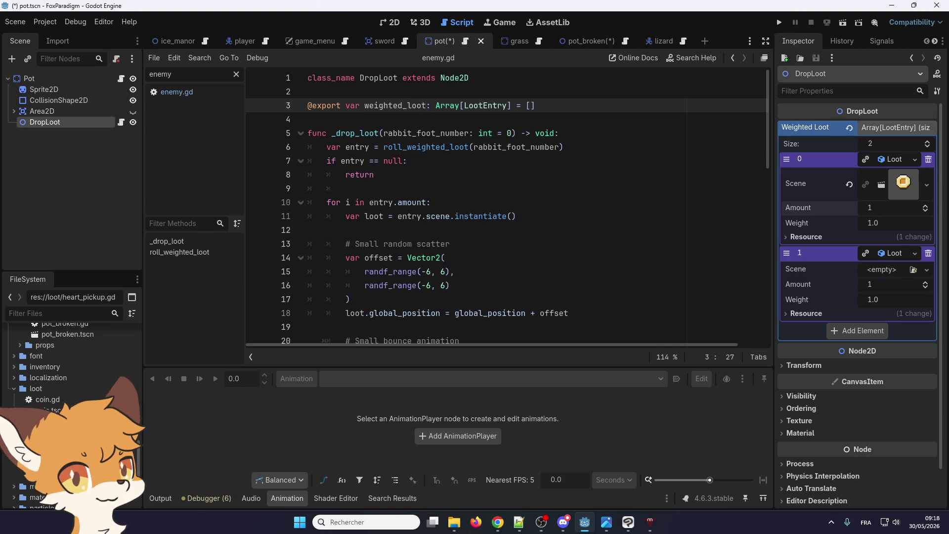
pyautogui.moveTo(54, 421)
pyautogui.mouseDown()
pyautogui.moveTo(346, 247)
pyautogui.moveTo(881, 240)
pyautogui.moveTo(889, 272)
pyautogui.mouseUp()
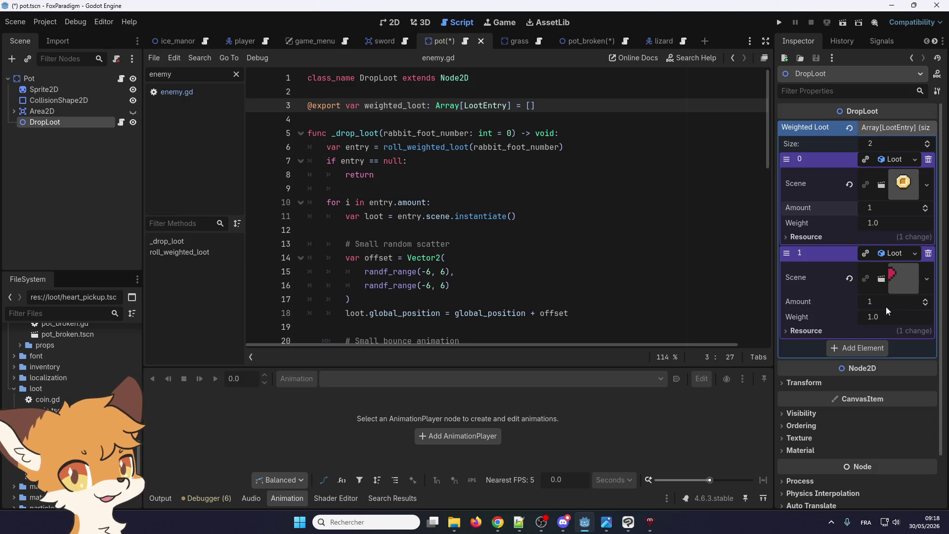
pyautogui.click(840, 347)
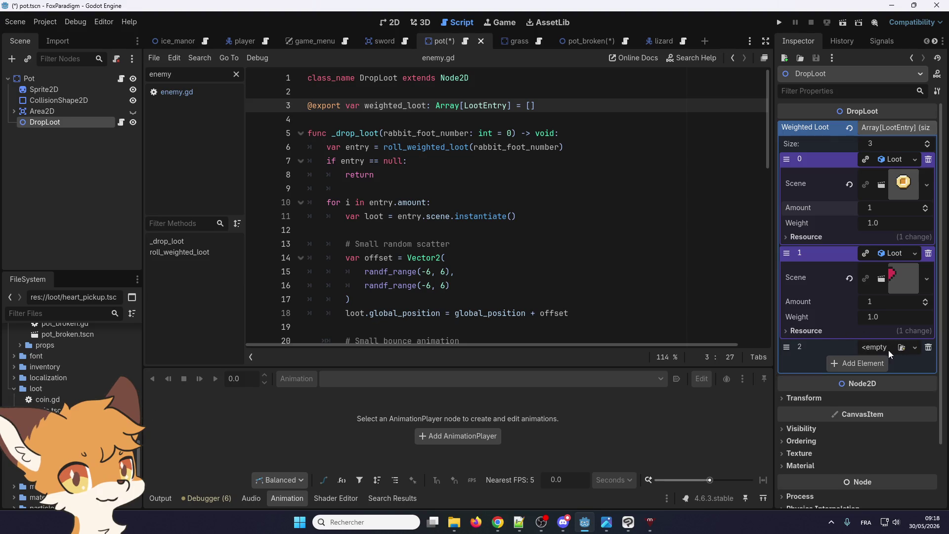
pyautogui.click(916, 347)
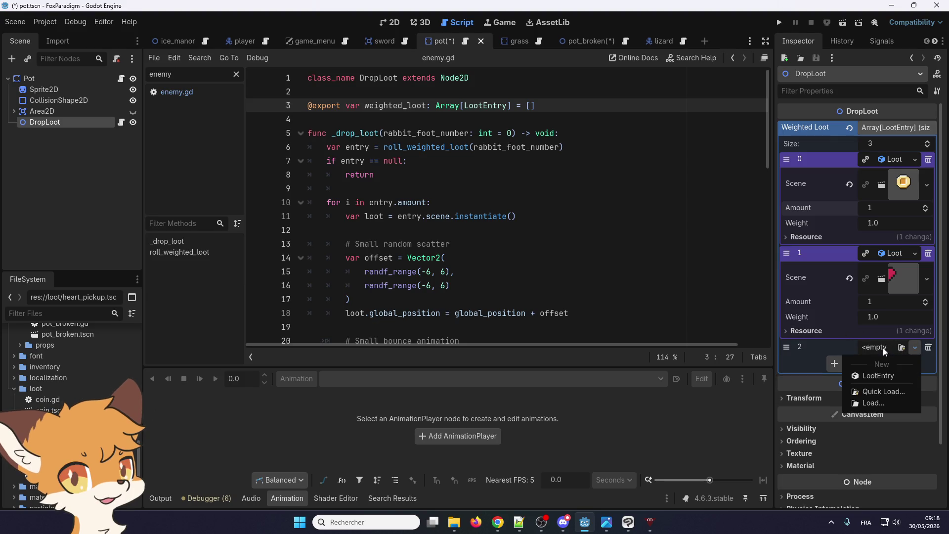
pyautogui.click(870, 374)
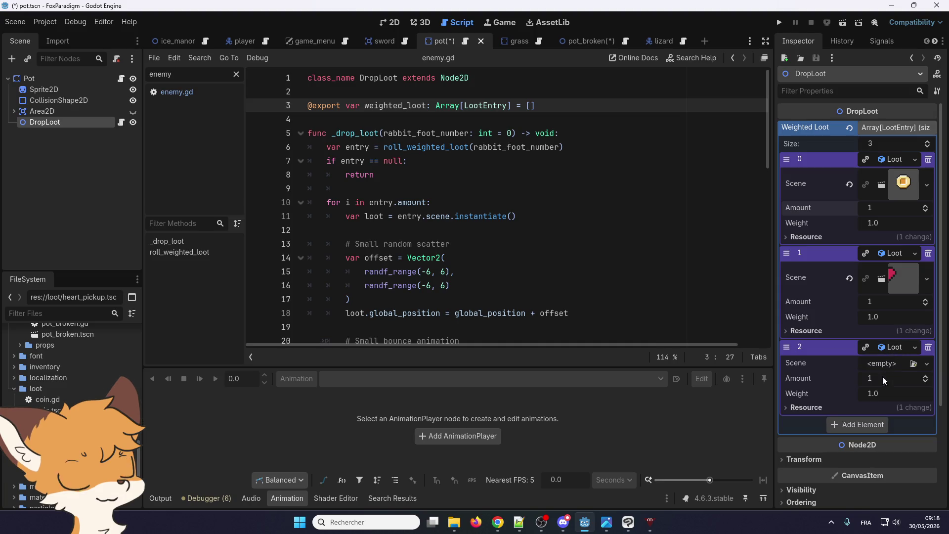
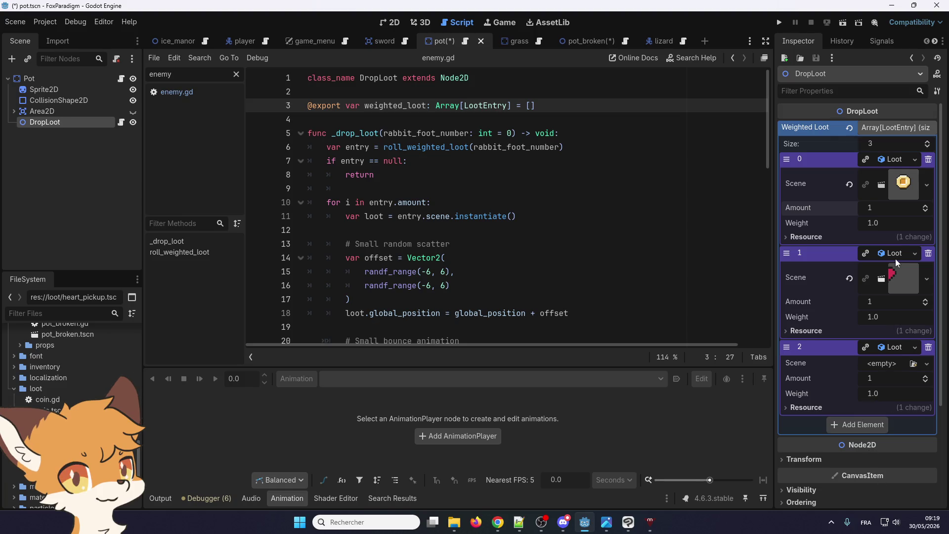
# - Try a Weight of 8 on loot entry 0, then revert it to 1.0
pyautogui.click(885, 223)
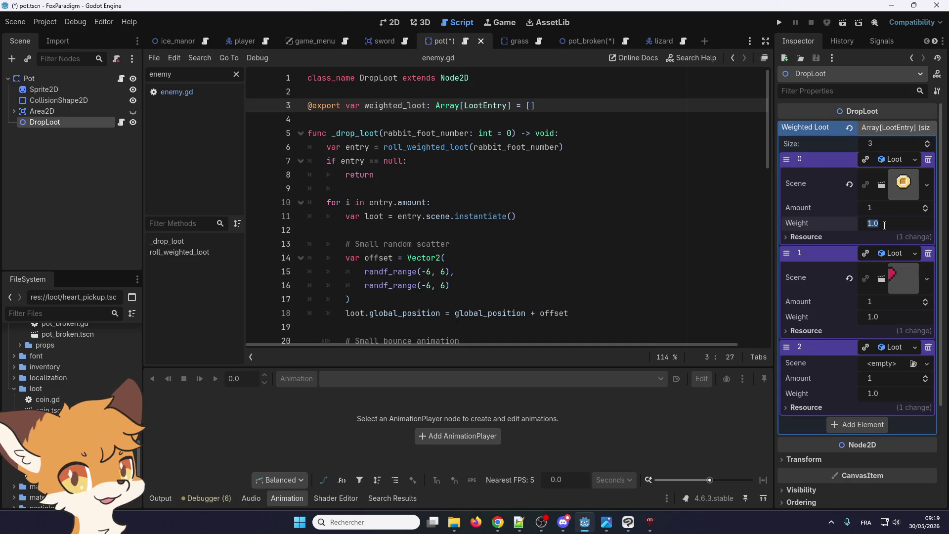
pyautogui.write('8')
pyautogui.press('Return')
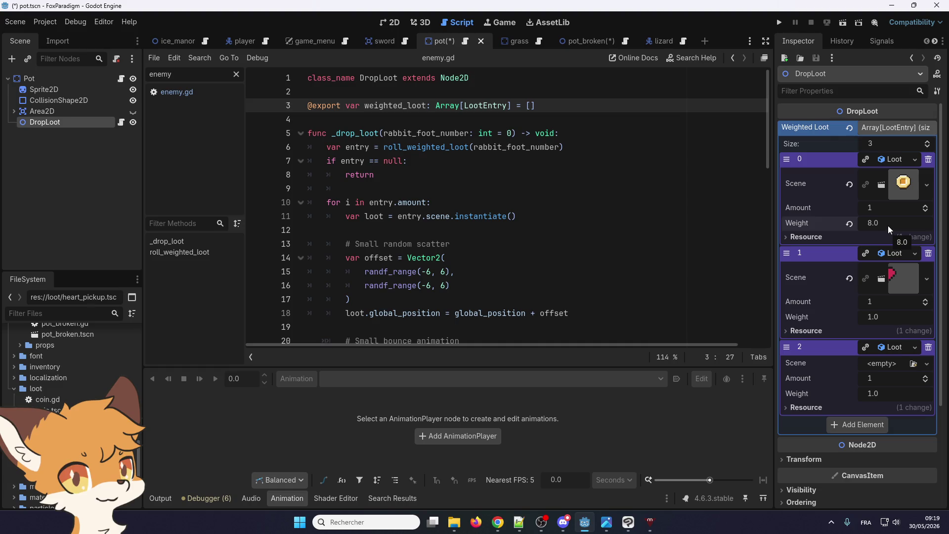
pyautogui.click(849, 224)
# - Save the pot scene and switch to the Lizard scene
pyautogui.click(16, 22)
pyautogui.click(20, 100)
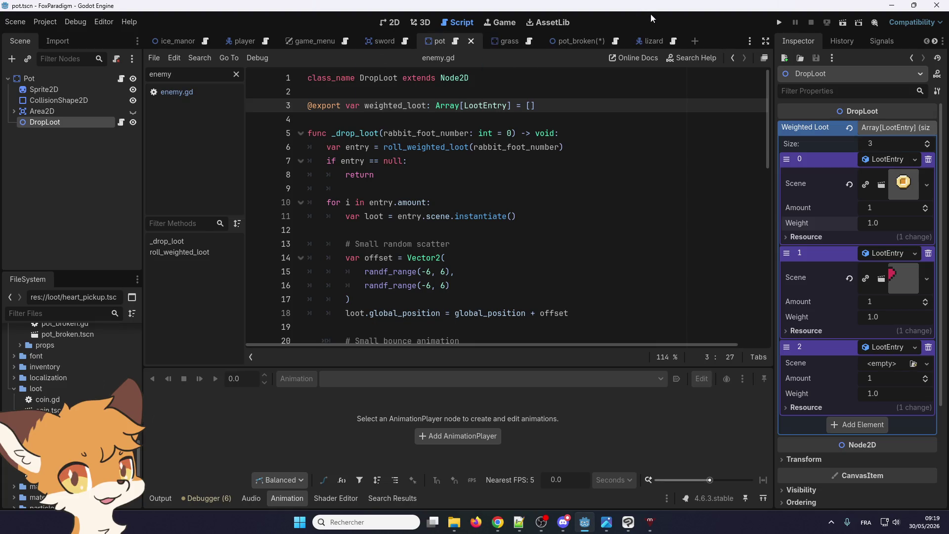
pyautogui.click(660, 41)
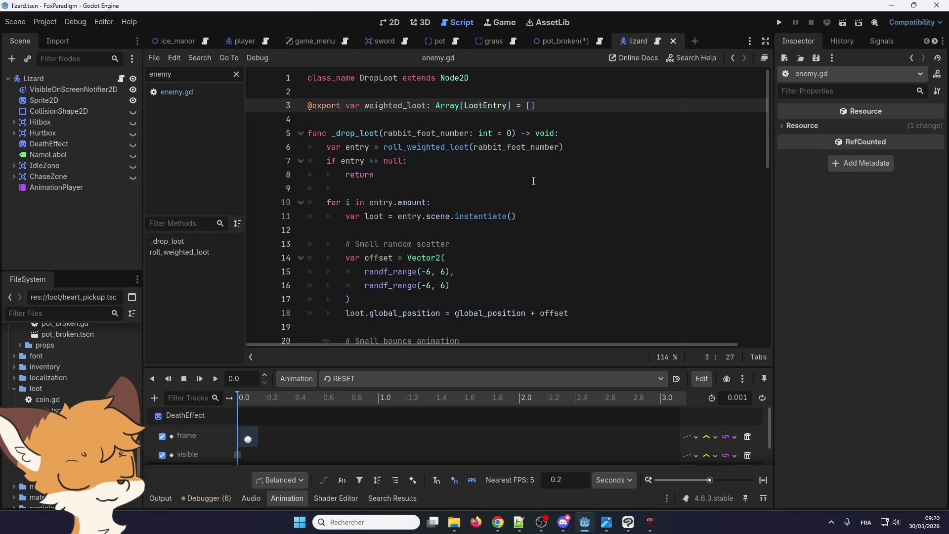
# - Review the weighted_loot array definition in the Lizard's script
pyautogui.scroll(-4, 524, 192)
pyautogui.scroll(-5, 523, 193)
pyautogui.scroll(9, 523, 193)
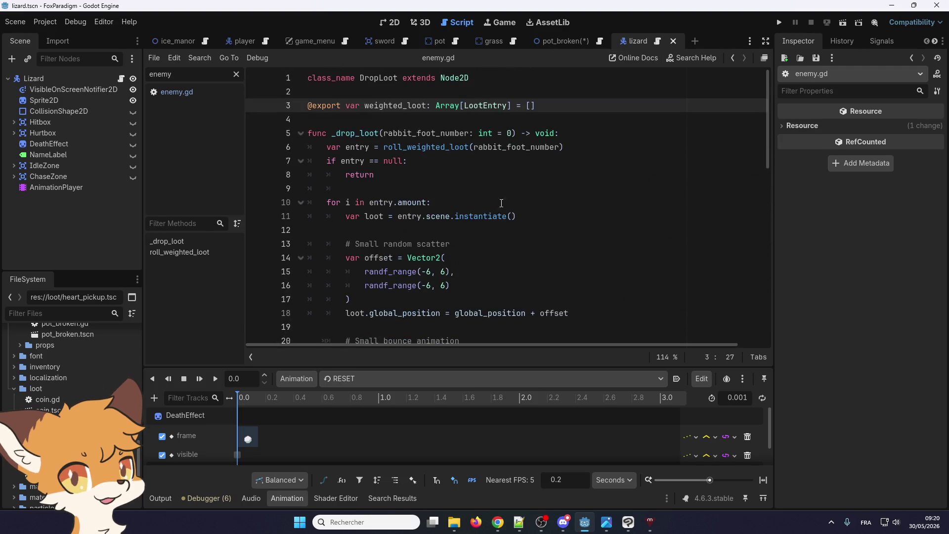
pyautogui.click(660, 40)
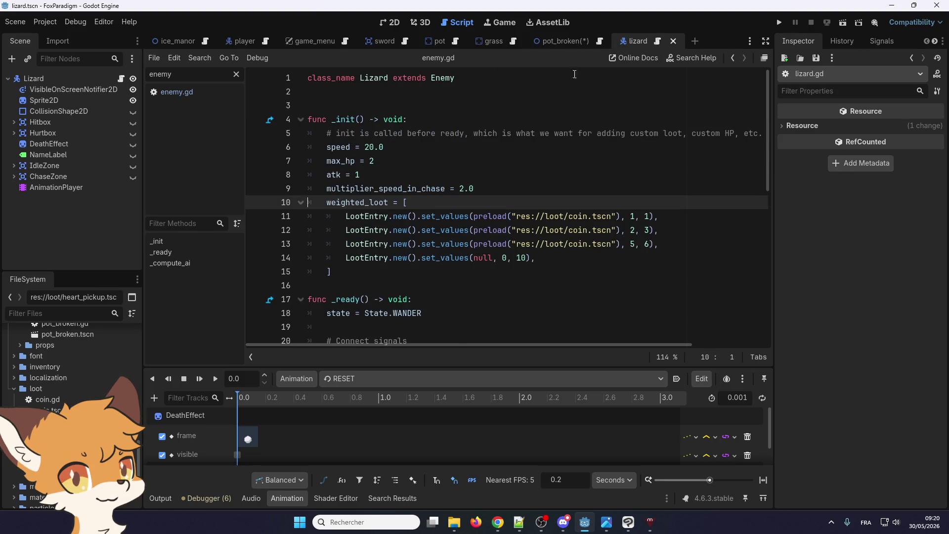
pyautogui.moveTo(325, 202); pyautogui.dragTo(425, 271)
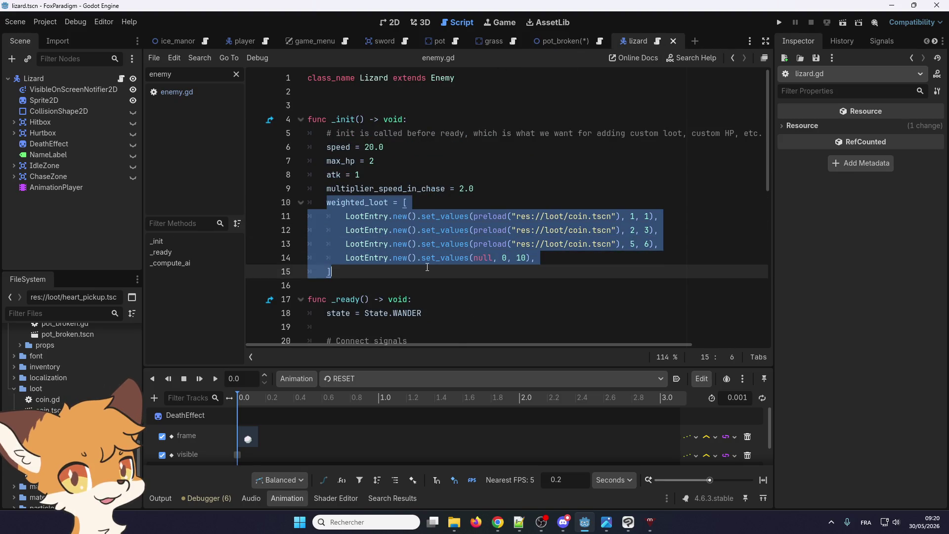
pyautogui.moveTo(332, 271)
pyautogui.mouseDown()
pyautogui.moveTo(346, 230)
pyautogui.moveTo(325, 205)
pyautogui.mouseUp()
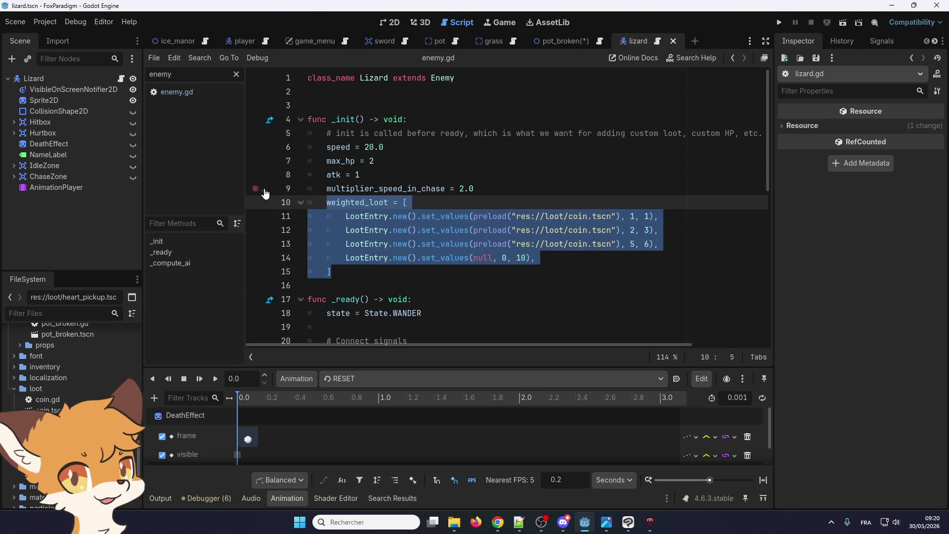
pyautogui.click(507, 203)
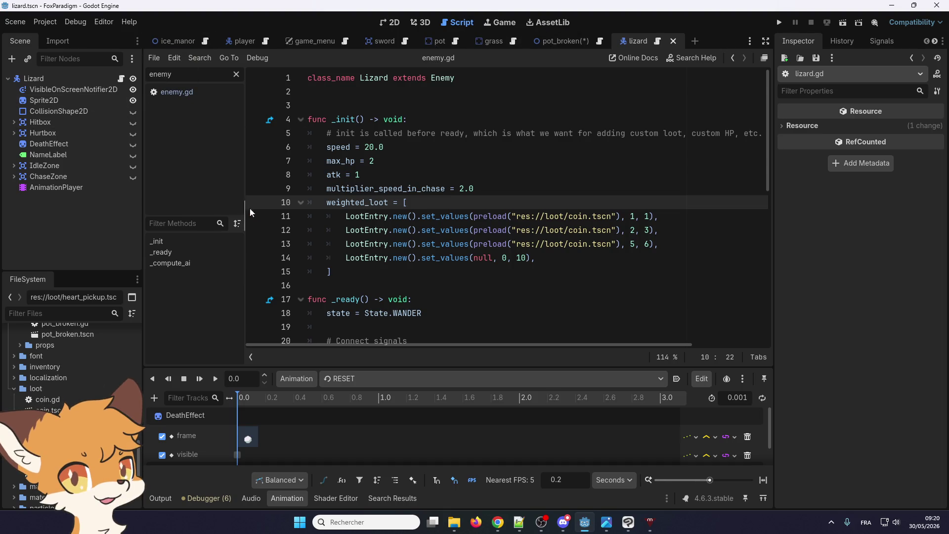
# - Open pot_broken with its PotBroken script, save it, and return to the Pot scene
pyautogui.click(552, 43)
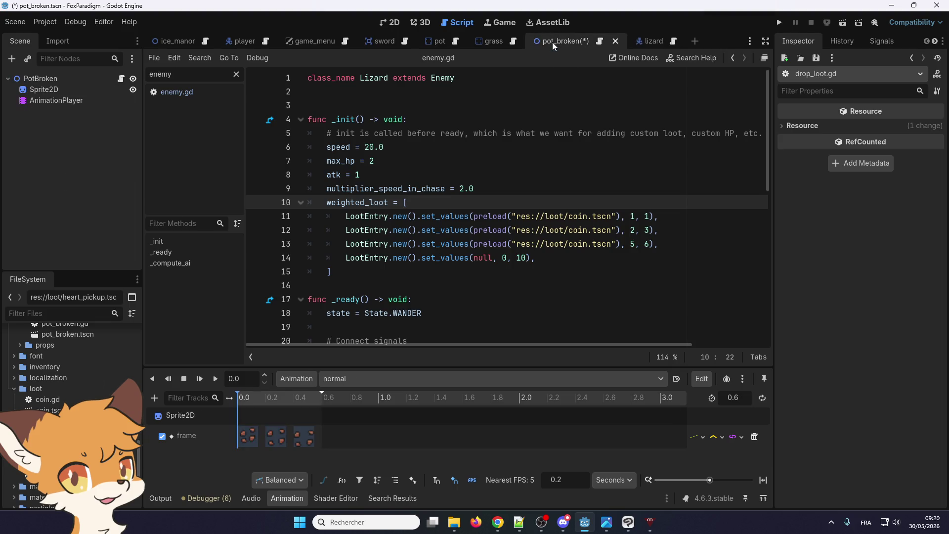
pyautogui.click(600, 43)
pyautogui.click(15, 22)
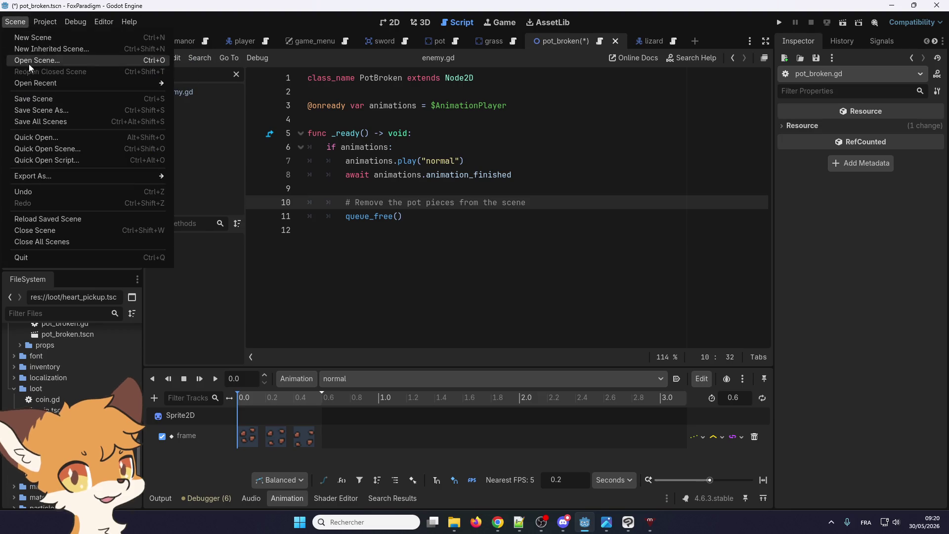
pyautogui.click(28, 99)
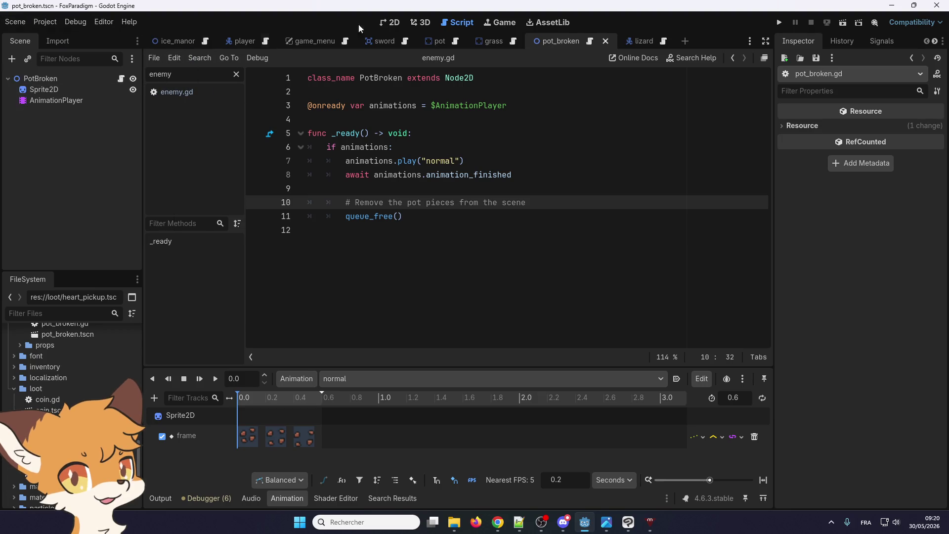
pyautogui.click(427, 42)
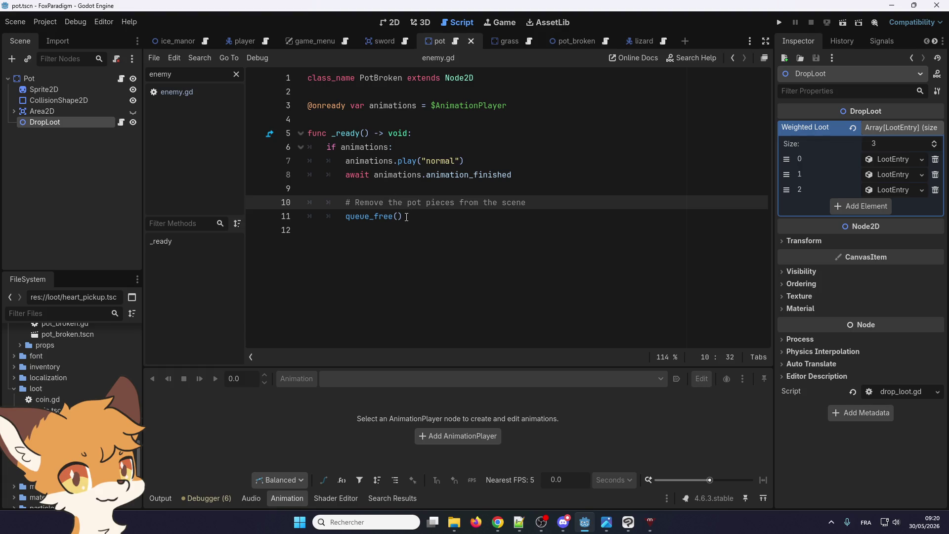
pyautogui.click(424, 190)
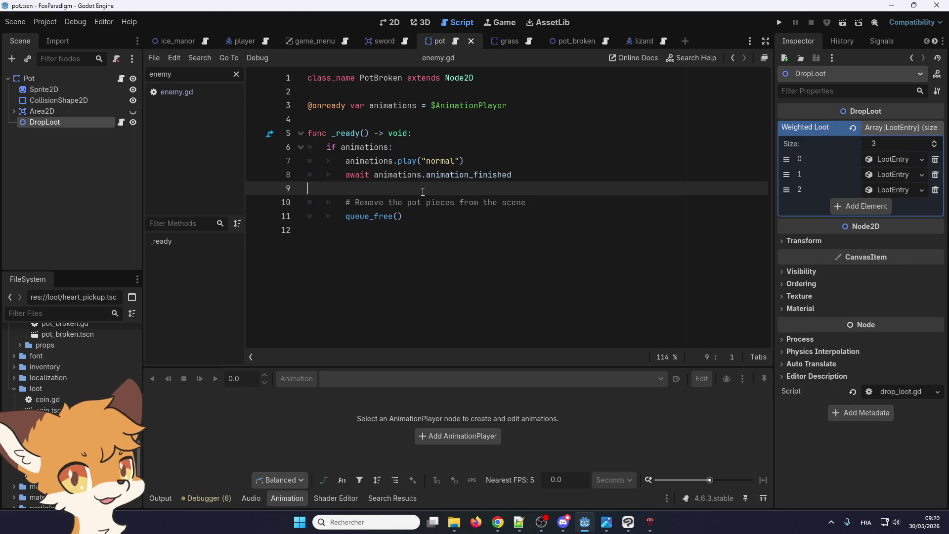
# - In pot.gd, add blank lines and write the comment '# On place les débris' above the broken-pot code
pyautogui.click(455, 44)
pyautogui.scroll(-1, 364, 294)
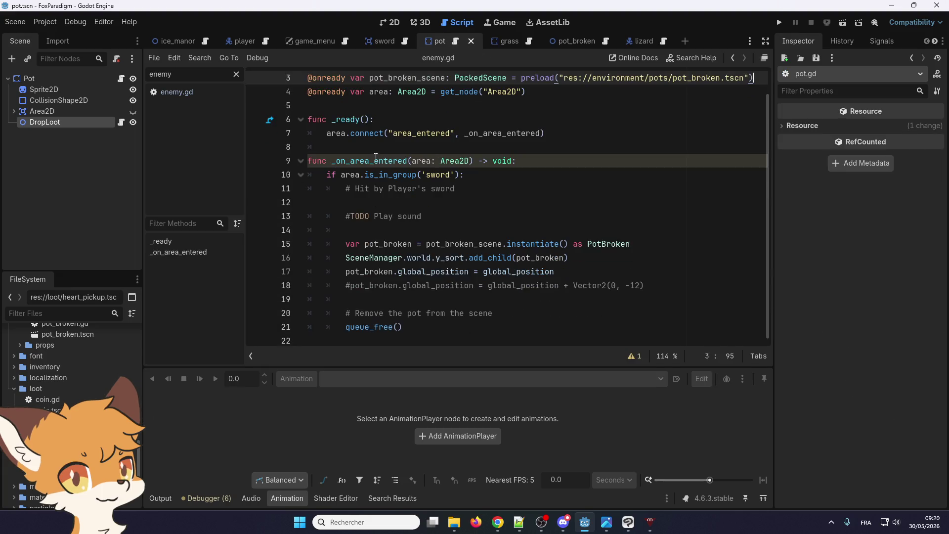
pyautogui.click(381, 300)
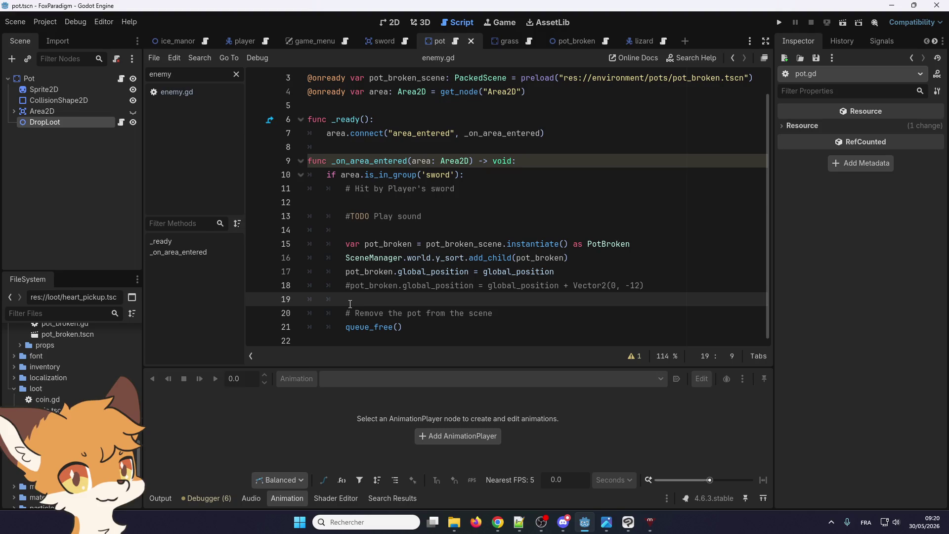
pyautogui.press('Return')
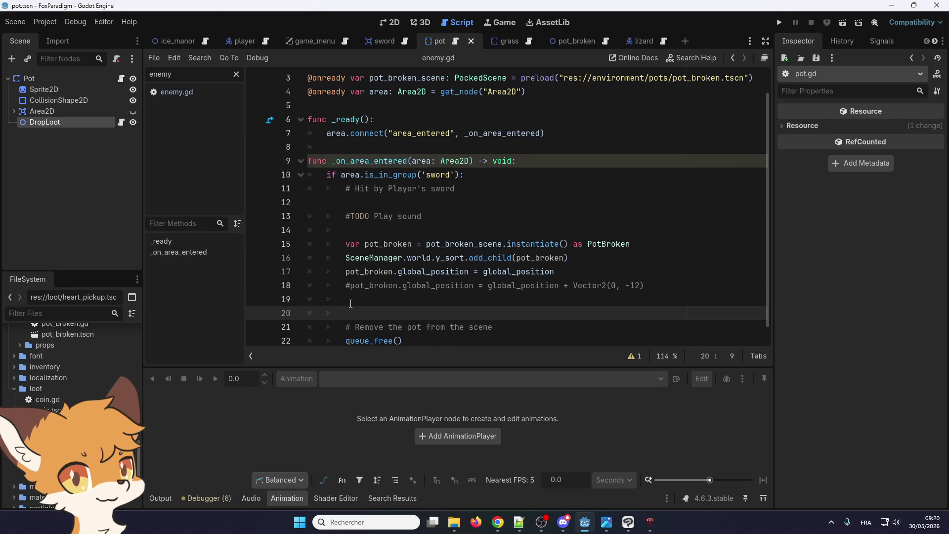
pyautogui.press('Return')
pyautogui.press('Up')
pyautogui.hotkey('alt', 'Up')
pyautogui.hotkey('alt', 'Up')
pyautogui.hotkey('alt', 'Up')
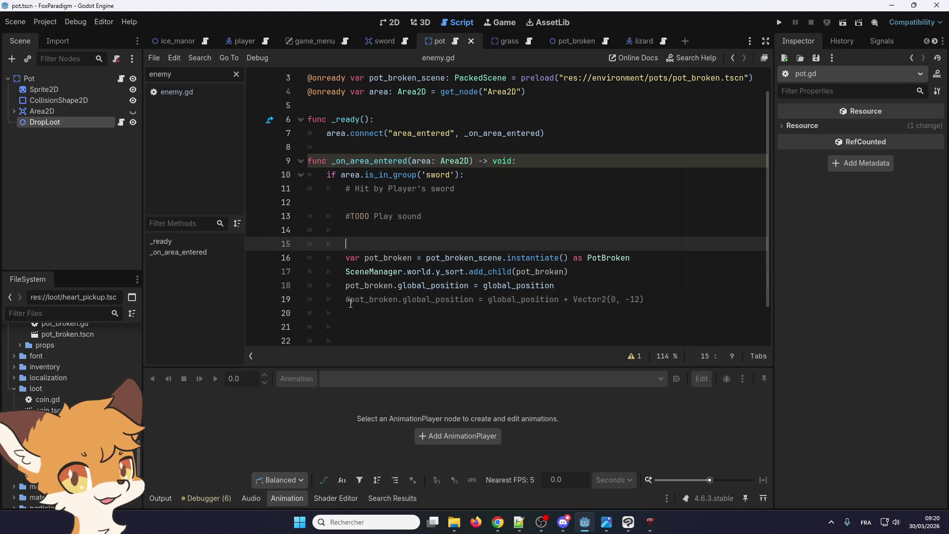
pyautogui.write('# ')
pyautogui.write('On place l')
pyautogui.write('es débr')
pyautogui.write('is')
# - Replace the French comment text with 'Visual pot fragments'
pyautogui.doubleClick(374, 244)
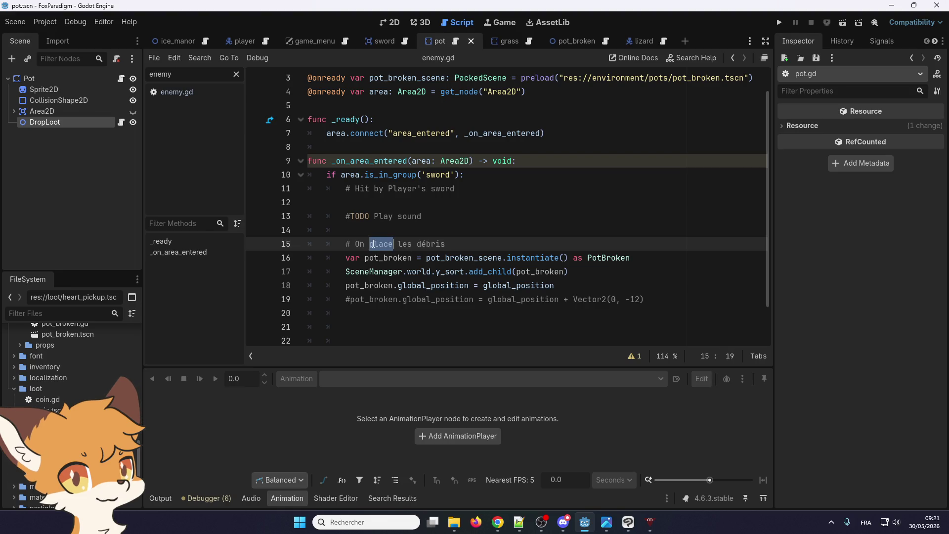
pyautogui.moveTo(446, 244); pyautogui.dragTo(353, 244)
pyautogui.hotkey('alt', 'Tab')
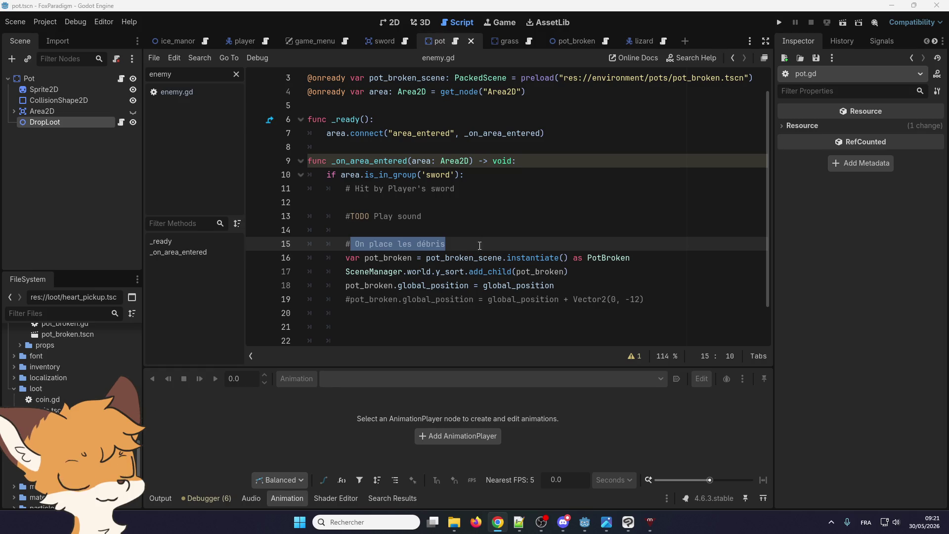
pyautogui.moveTo(445, 244); pyautogui.dragTo(355, 246)
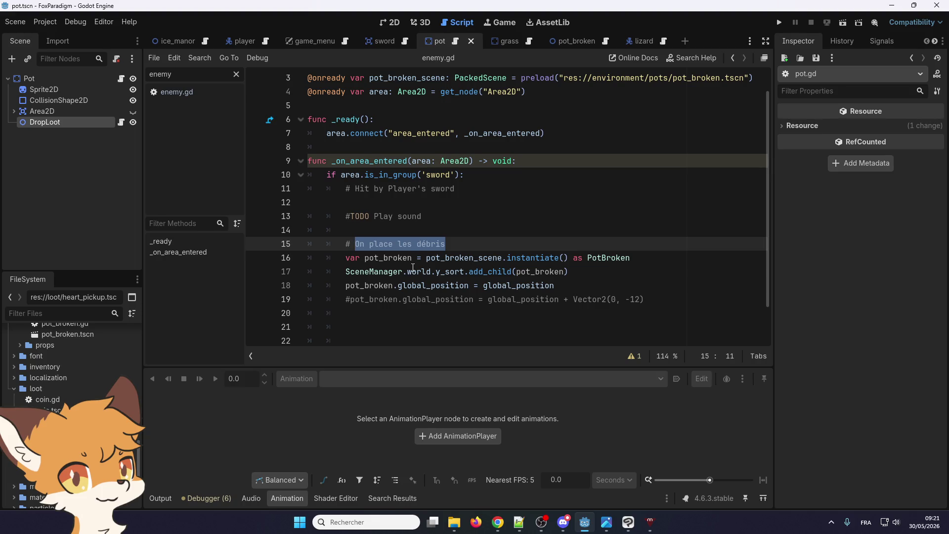
pyautogui.write('Visual frag')
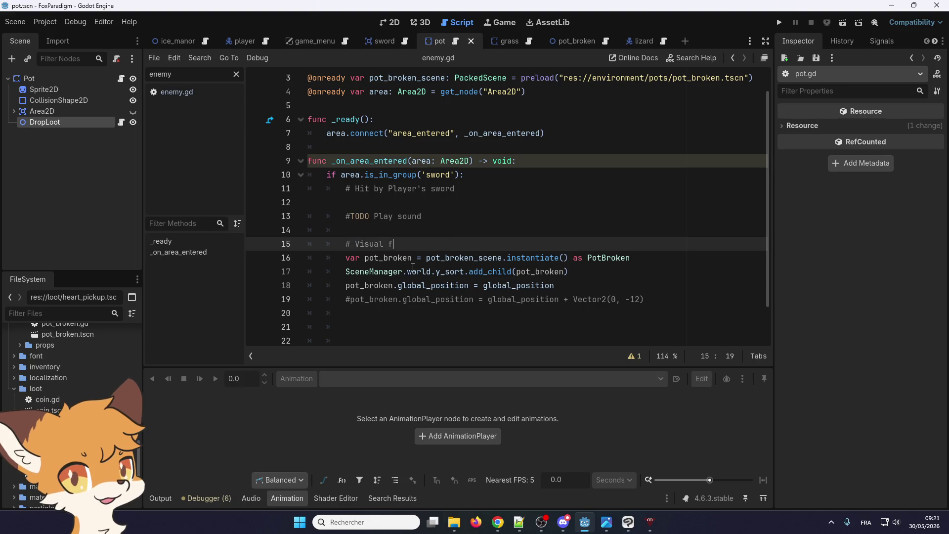
pyautogui.write('ments')
pyautogui.click(390, 244)
pyautogui.write('pot')
# - Reword the comment to '# Display pot fragments'
pyautogui.hotkey('alt', 'Tab')
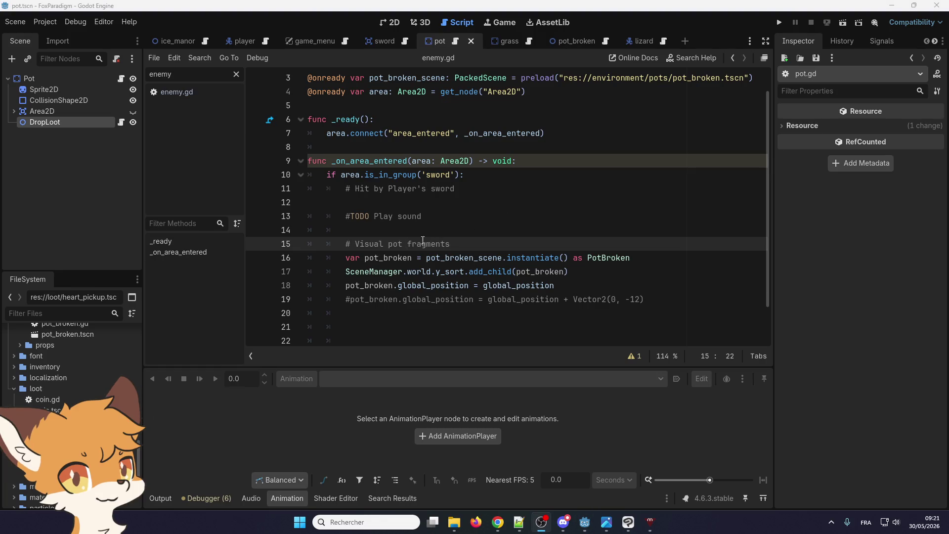
pyautogui.click(459, 241)
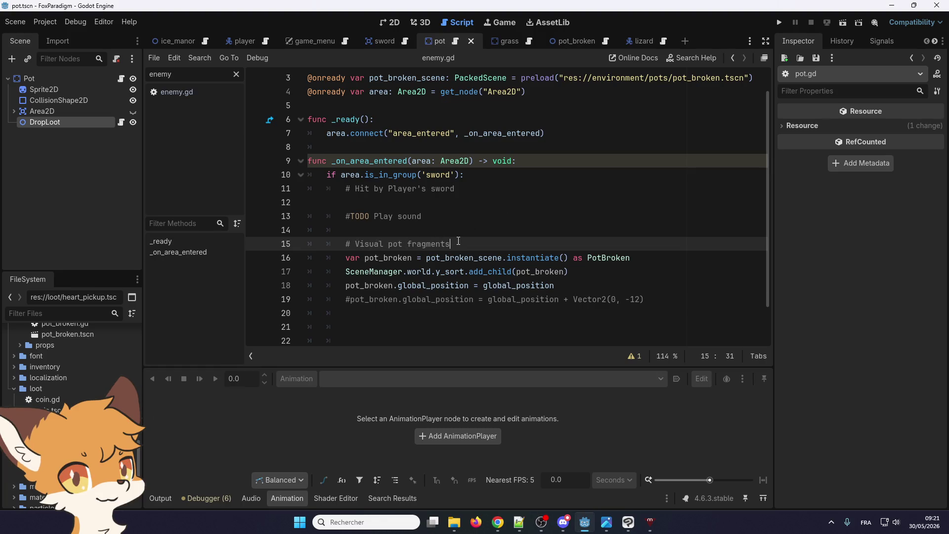
pyautogui.click(356, 244)
pyautogui.write('Displays')
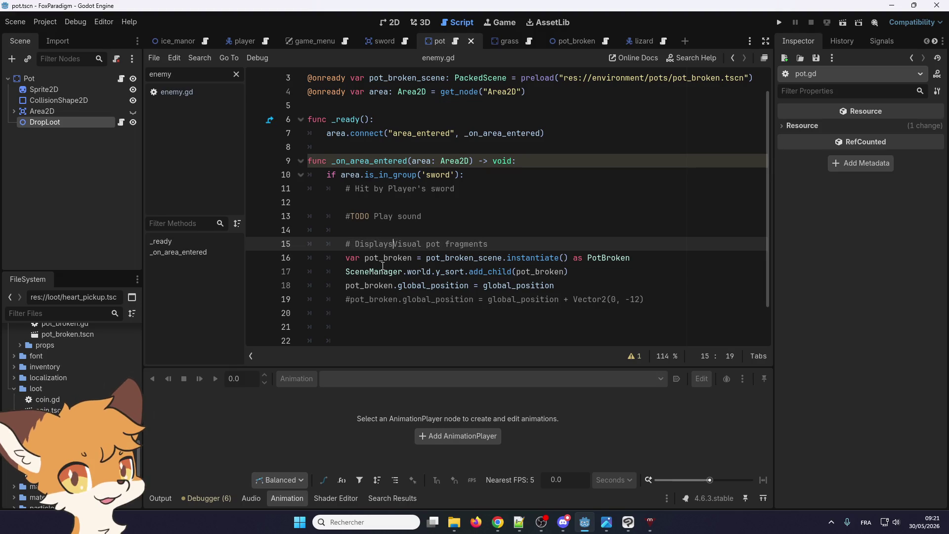
pyautogui.press('Left')
pyautogui.press('BackSpace')
pyautogui.press('Right')
pyautogui.press('Delete')
pyautogui.press('BackSpace')
pyautogui.press('Delete')
pyautogui.press('Delete')
pyautogui.press('Delete')
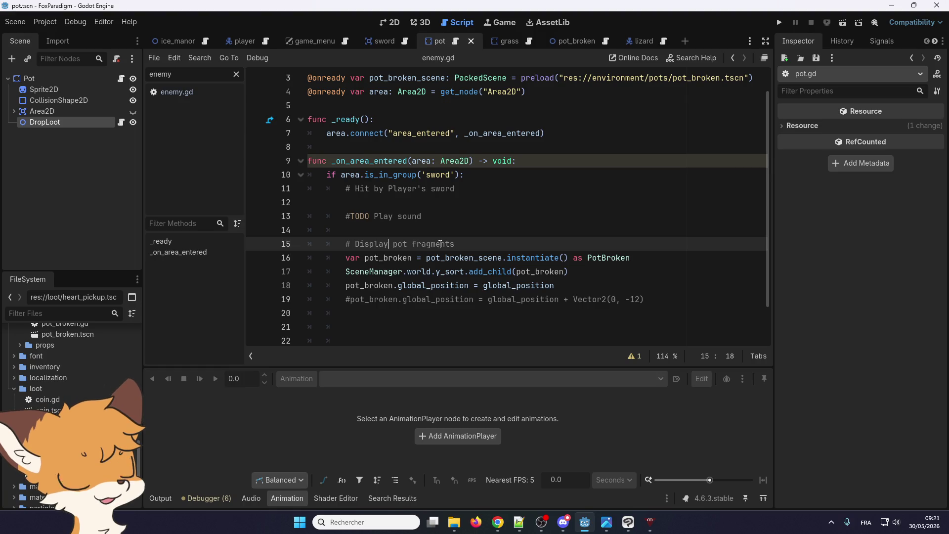
pyautogui.scroll(-1, 382, 267)
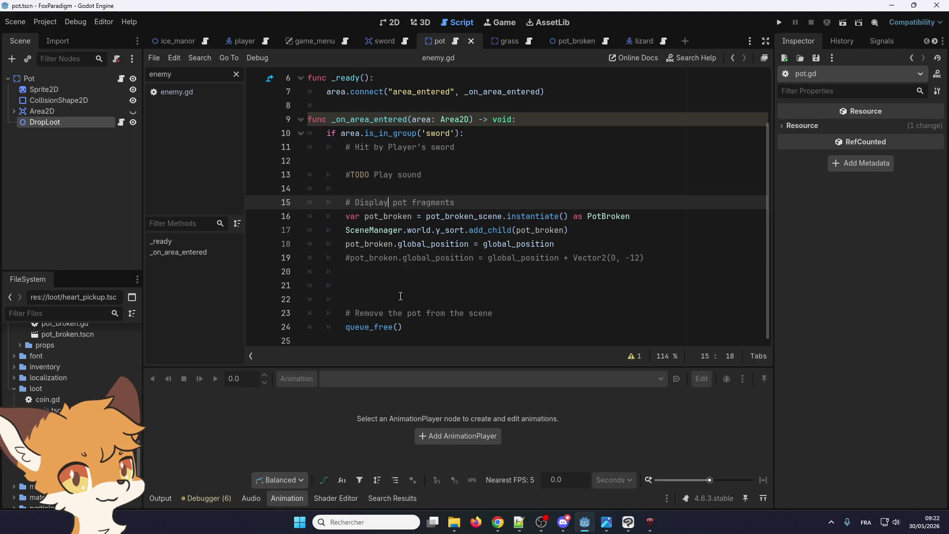
# - Delete the extra empty lines around line 22 of pot.gd
pyautogui.click(383, 294)
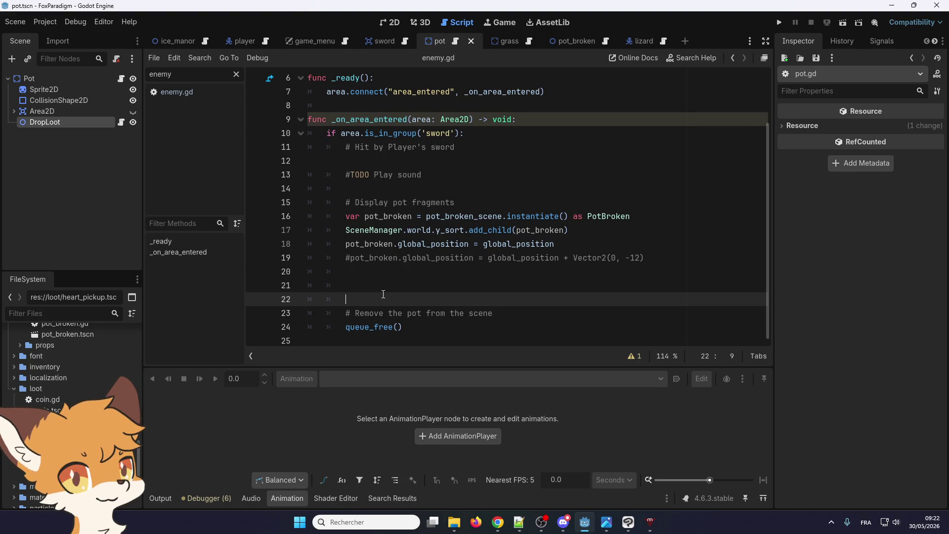
pyautogui.moveTo(383, 295); pyautogui.dragTo(349, 278)
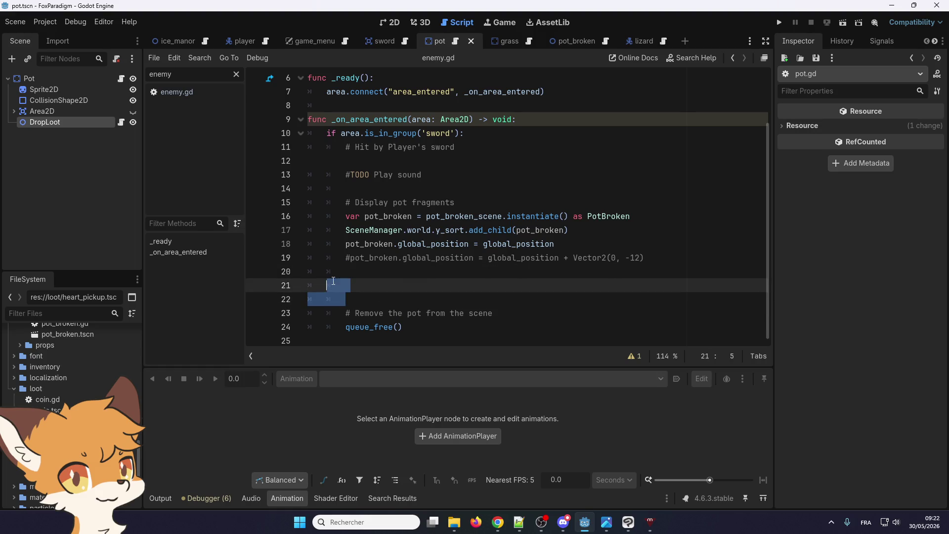
pyautogui.press('BackSpace')
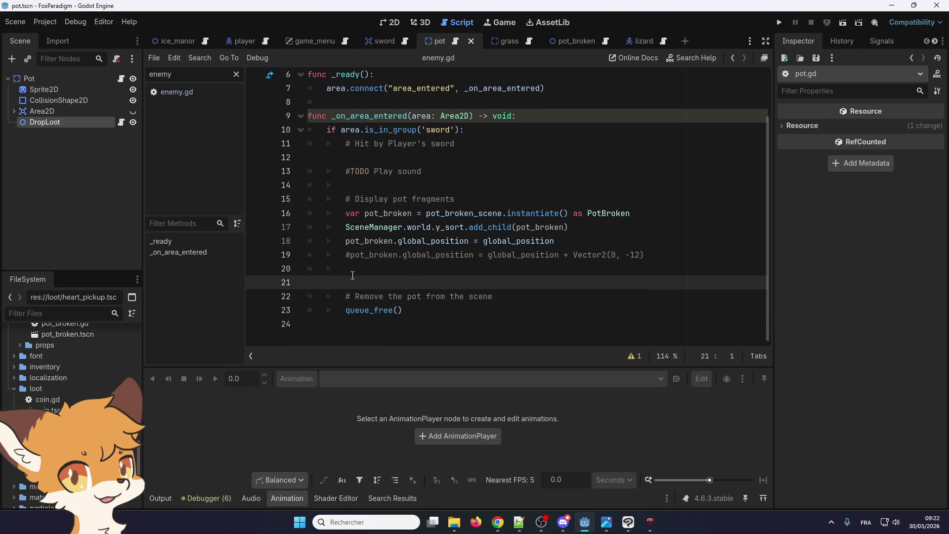
pyautogui.press('BackSpace')
pyautogui.press('BackSpace')
pyautogui.scroll(2, 426, 312)
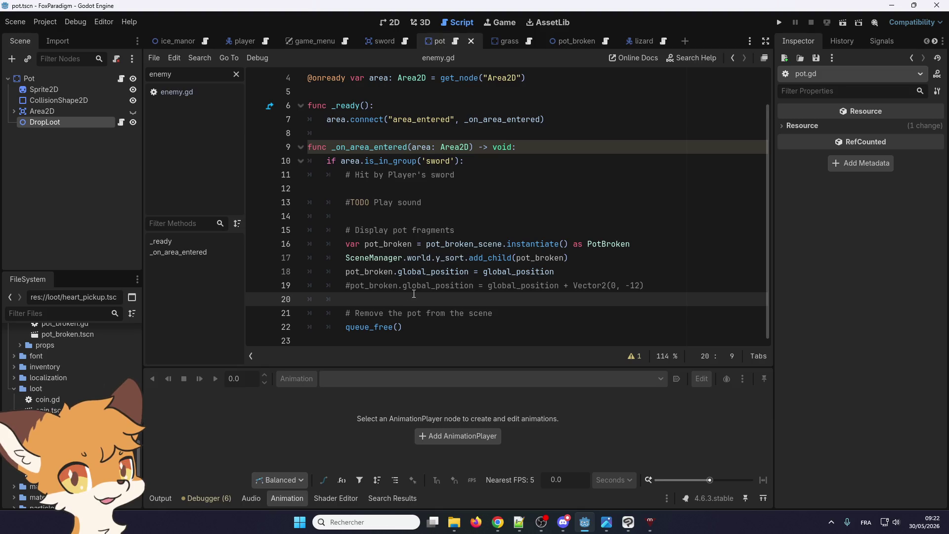
# - Add a '# Drop loot' comment with a blank spacer line before the pot-removal code
pyautogui.press('Return')
pyautogui.write('# Drop loot')
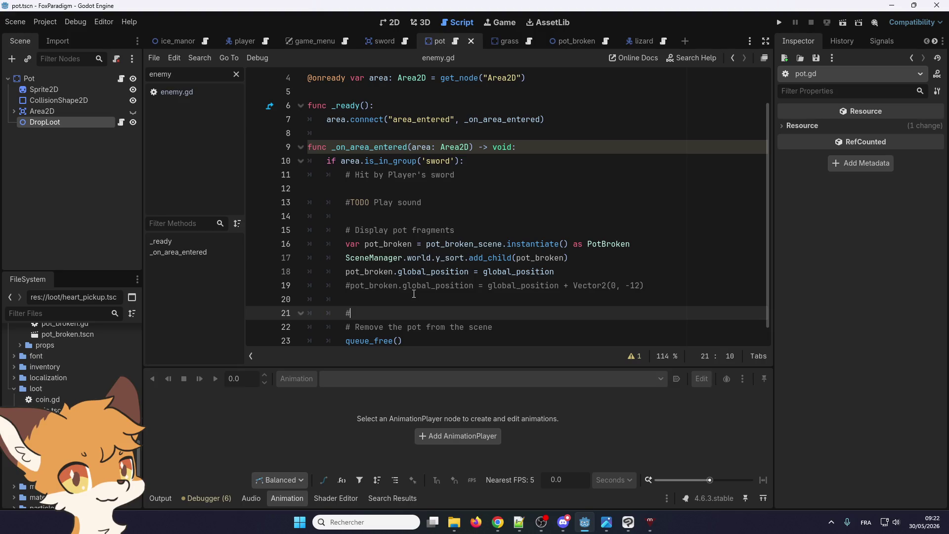
pyautogui.press('Return')
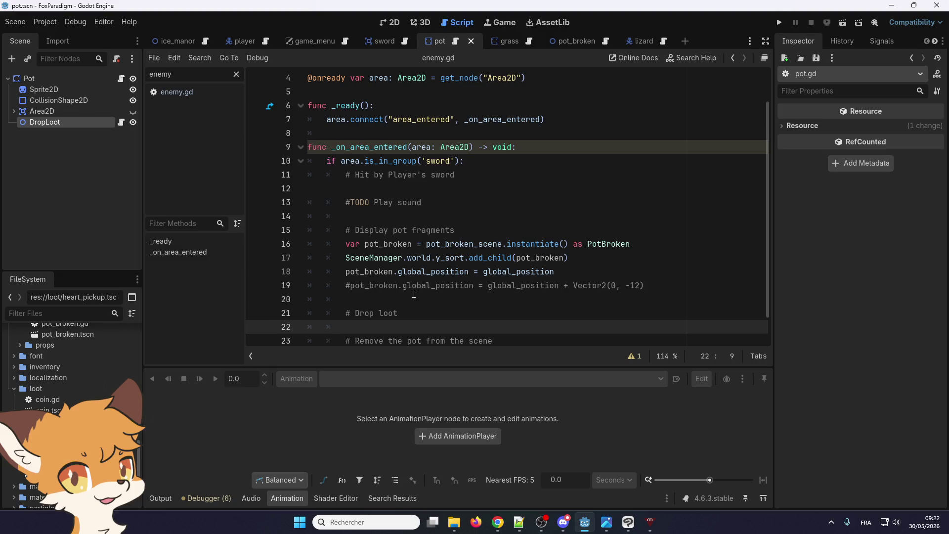
pyautogui.press('Return')
pyautogui.press('Up')
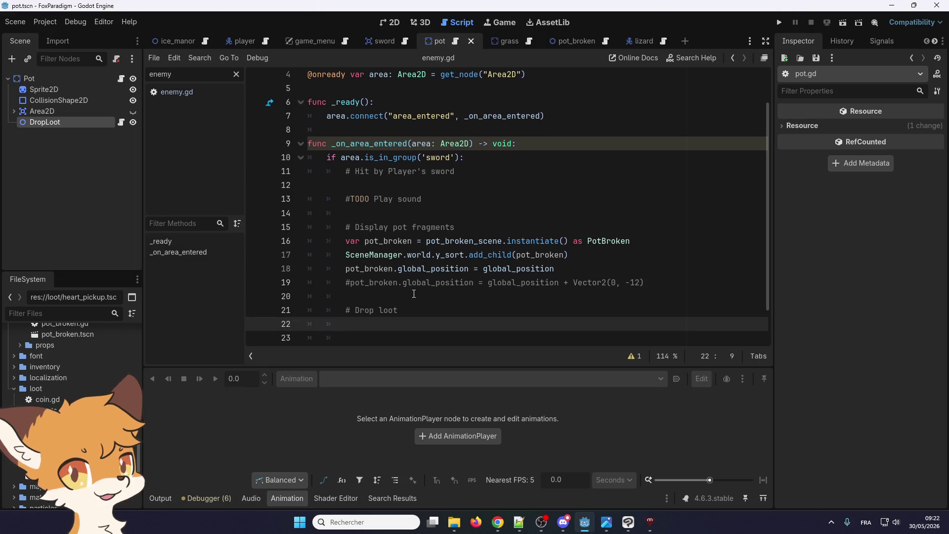
pyautogui.scroll(-1, 389, 210)
pyautogui.scroll(2, 426, 247)
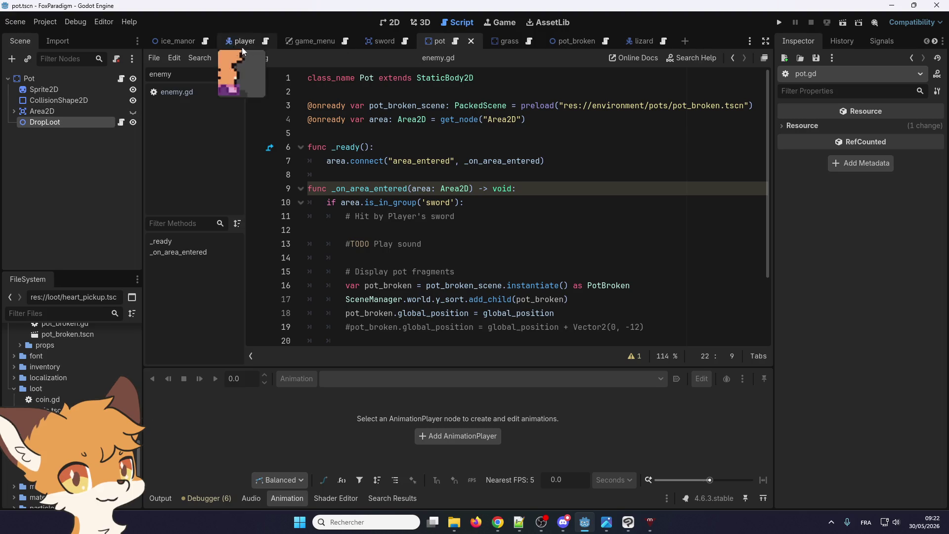
# - Open the player scene and search its script for 'interac'
pyautogui.click(253, 40)
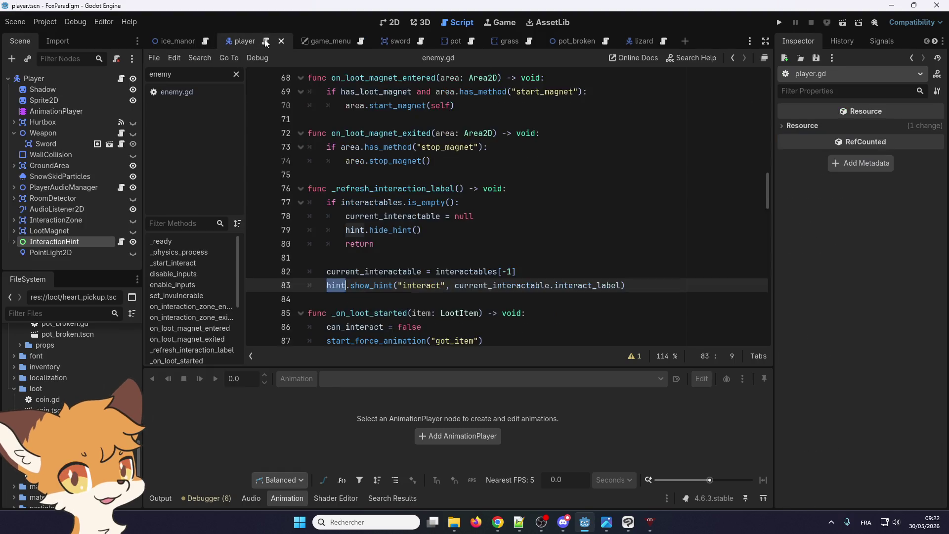
pyautogui.scroll(5, 770, 182)
pyautogui.moveTo(771, 182); pyautogui.dragTo(769, 49)
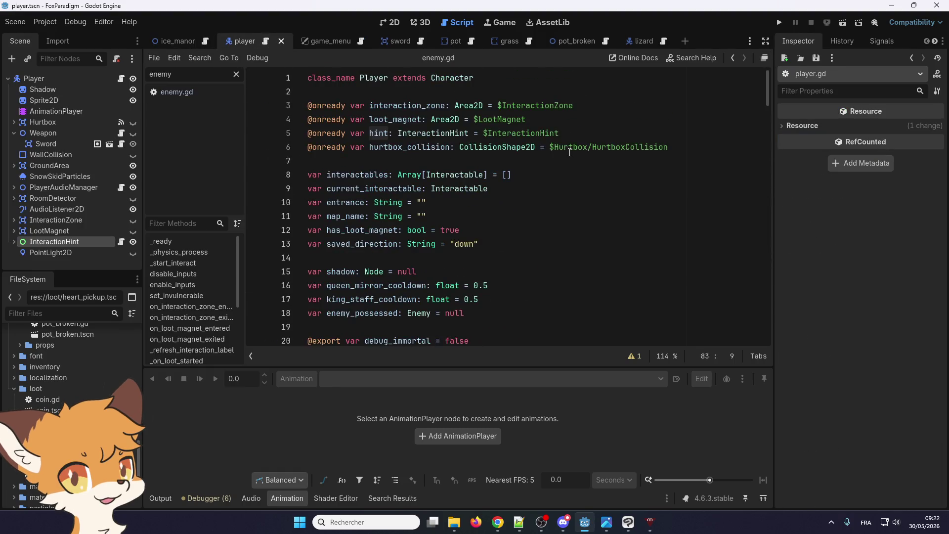
pyautogui.scroll(-3, 569, 150)
pyautogui.scroll(-3, 425, 239)
pyautogui.click(431, 231)
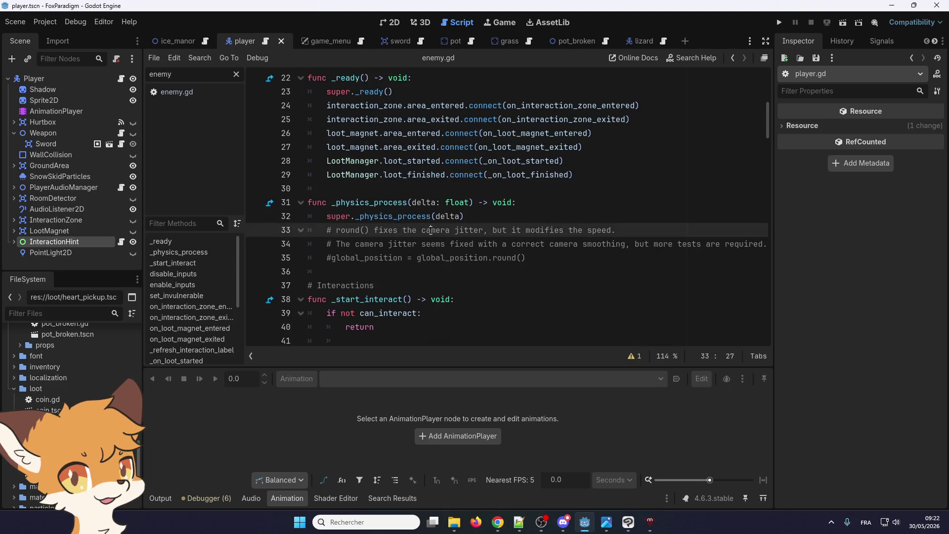
pyautogui.hotkey('ctrl', 'f')
pyautogui.write('interac')
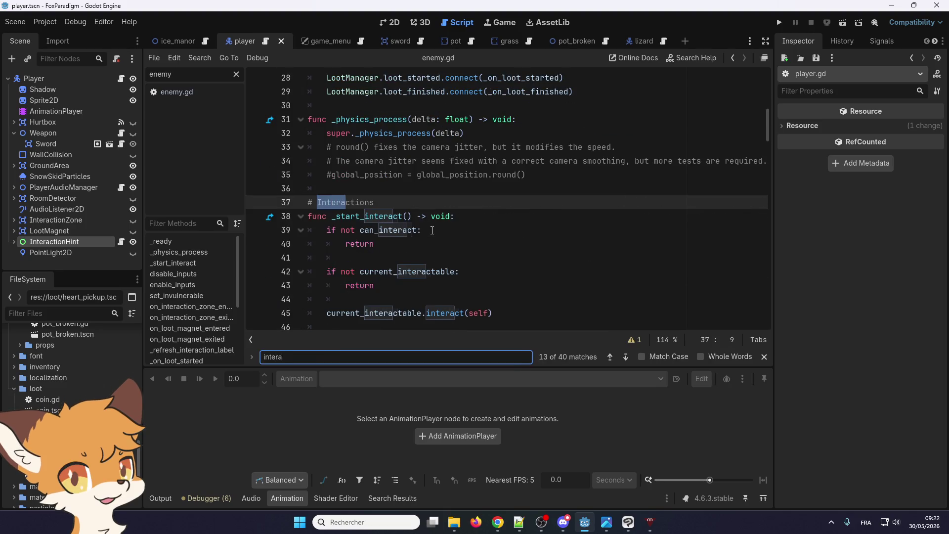
pyautogui.click(609, 357)
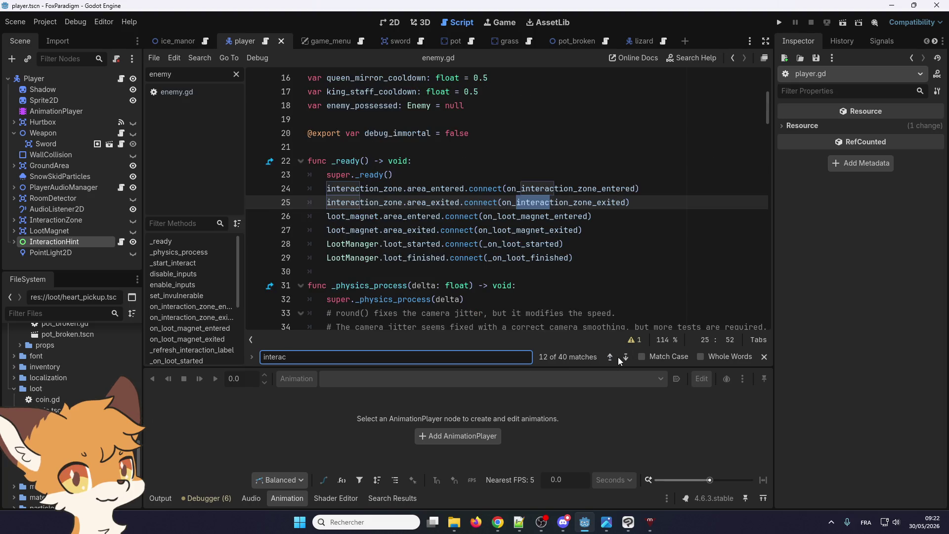
# - Look up the Character base class definition and step through its 'interac' matches
pyautogui.scroll(3, 514, 255)
pyautogui.scroll(1, 436, 262)
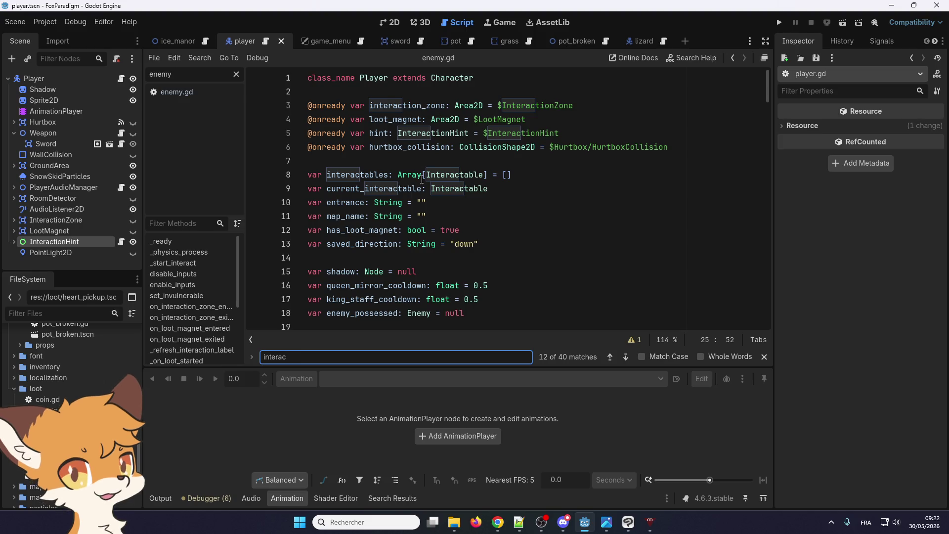
pyautogui.click(413, 189)
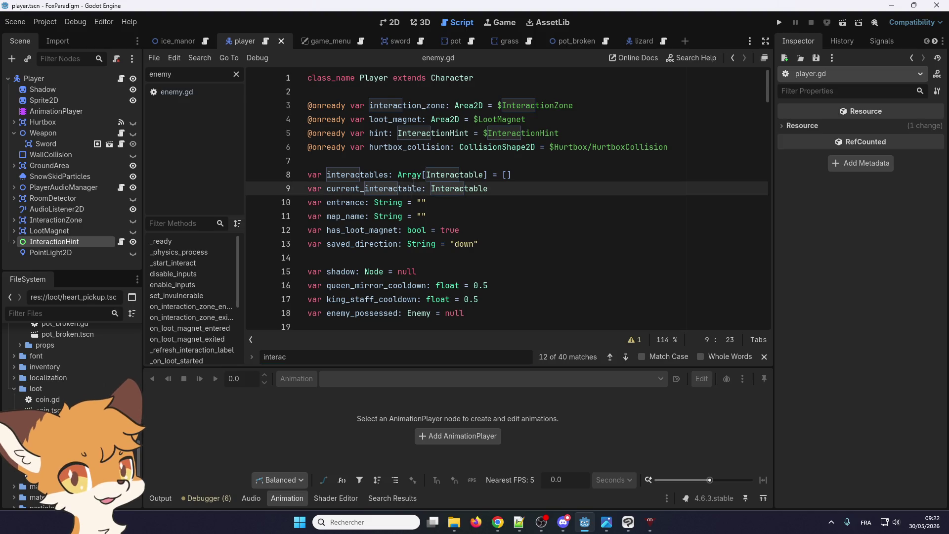
pyautogui.rightClick(447, 80)
pyautogui.click(569, 355)
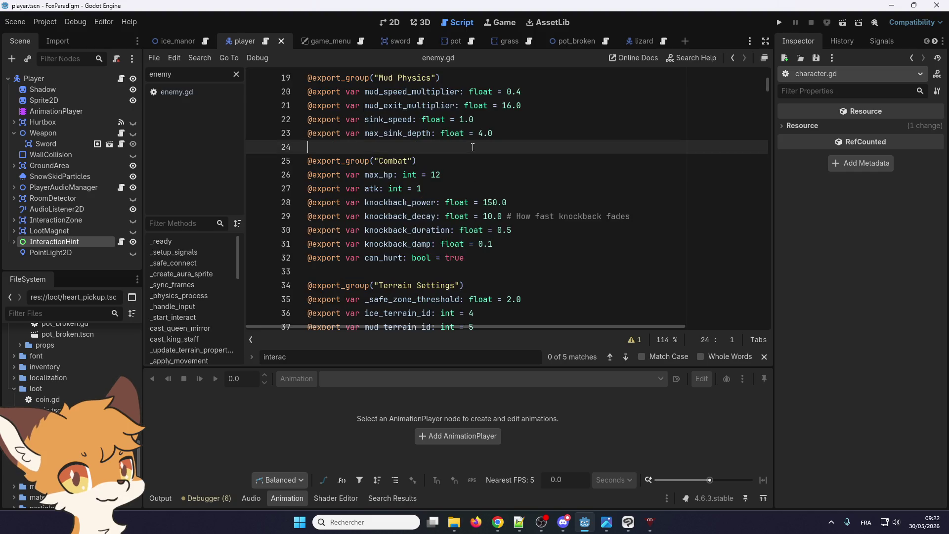
pyautogui.hotkey('ctrl', 'f')
pyautogui.click(610, 357)
pyautogui.click(622, 358)
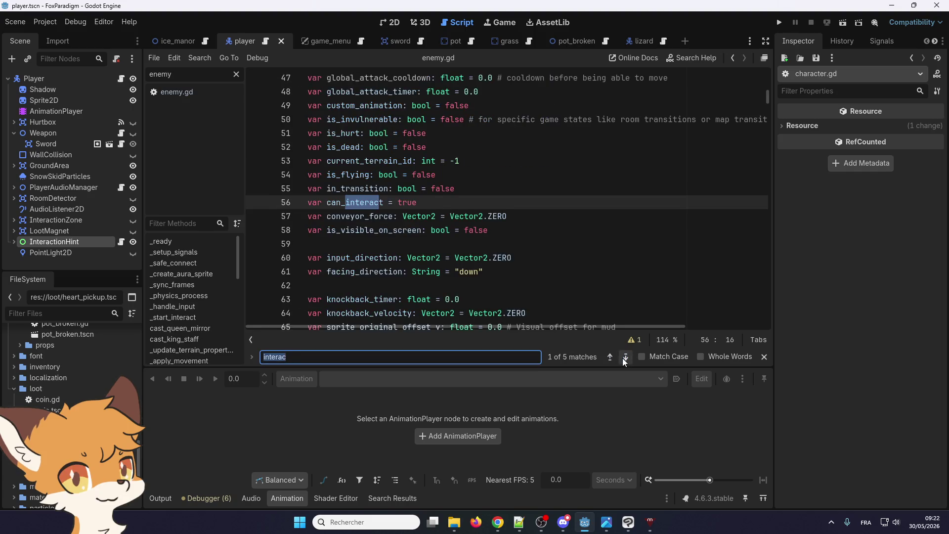
pyautogui.click(622, 358)
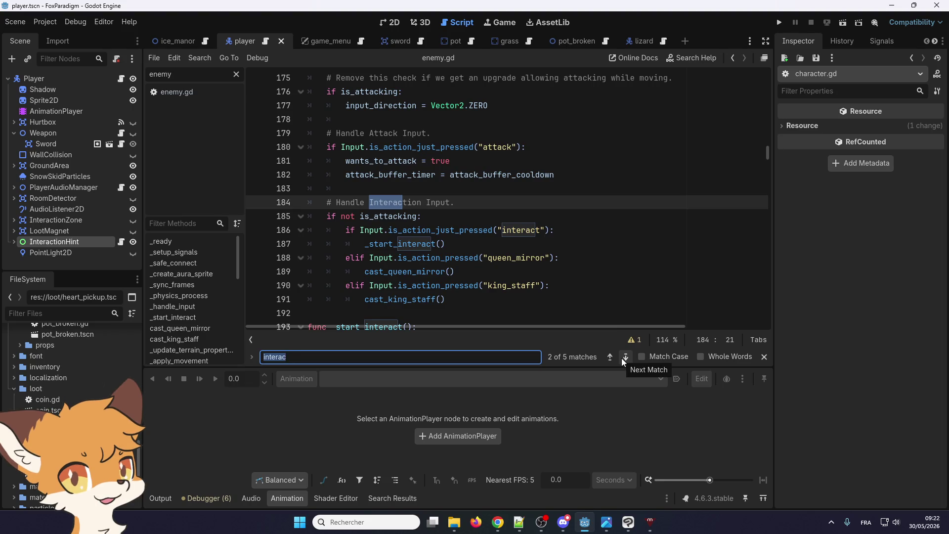
pyautogui.click(621, 358)
pyautogui.click(622, 359)
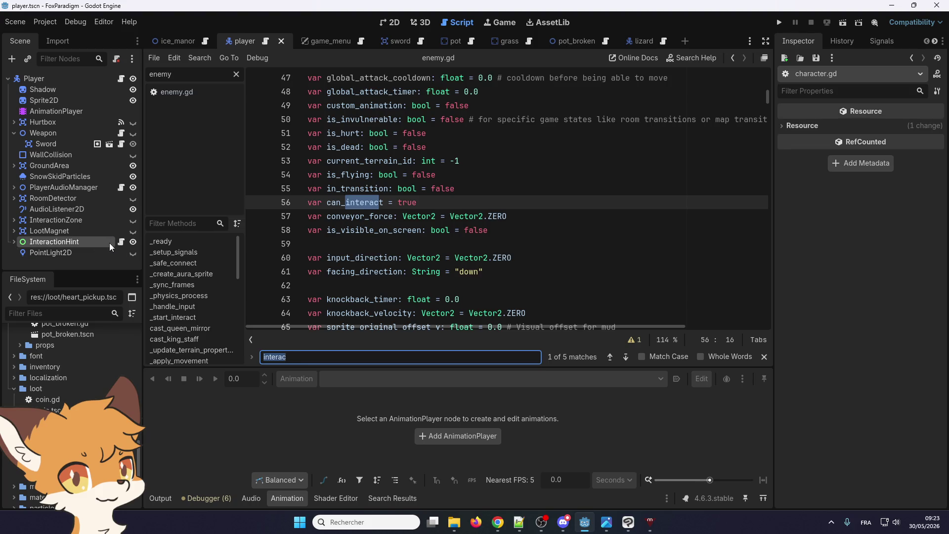
# - Select the InteractionHint node in the Scene tree to view its properties
pyautogui.click(85, 241)
pyautogui.click(85, 241)
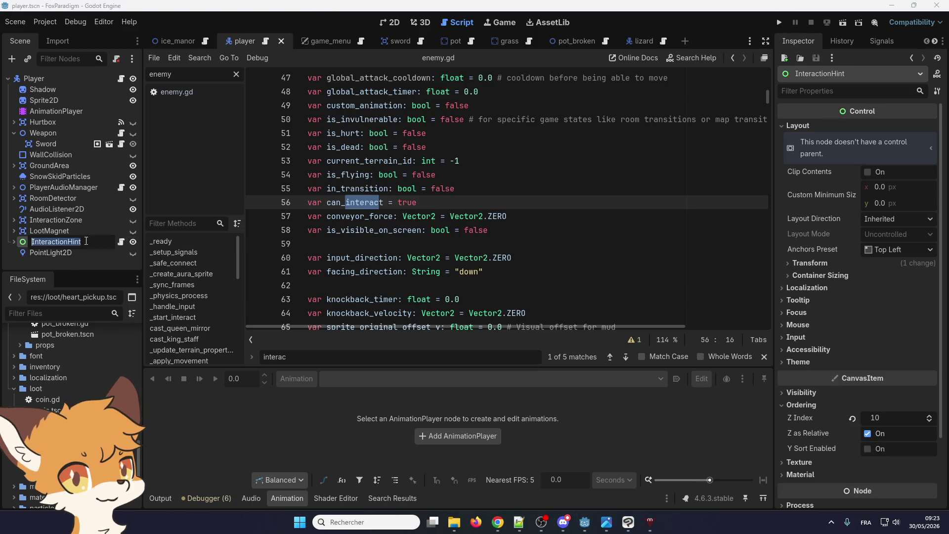
pyautogui.write('InteractionHint')
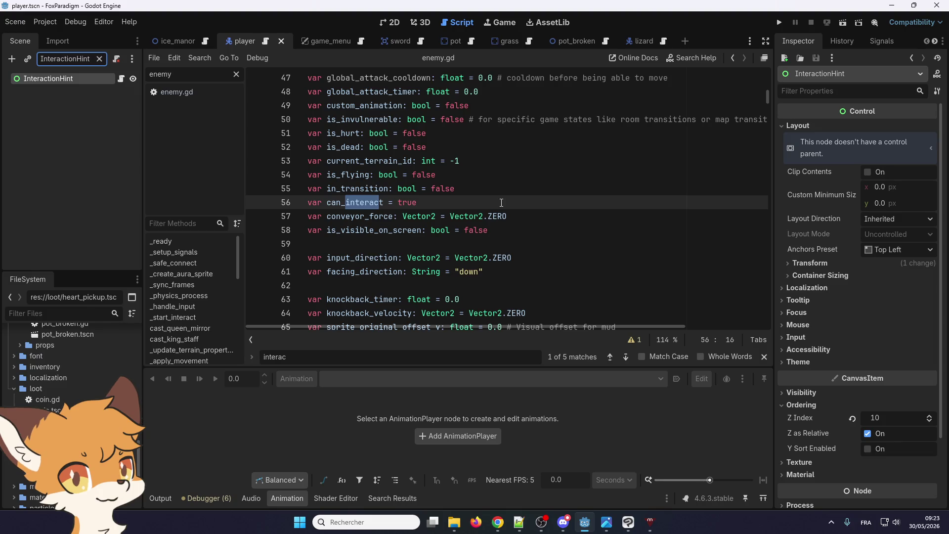
pyautogui.click(99, 59)
# - Search the Character script for 'InteractionHint' and browse the results
pyautogui.click(458, 189)
pyautogui.hotkey('ctrl', 'f')
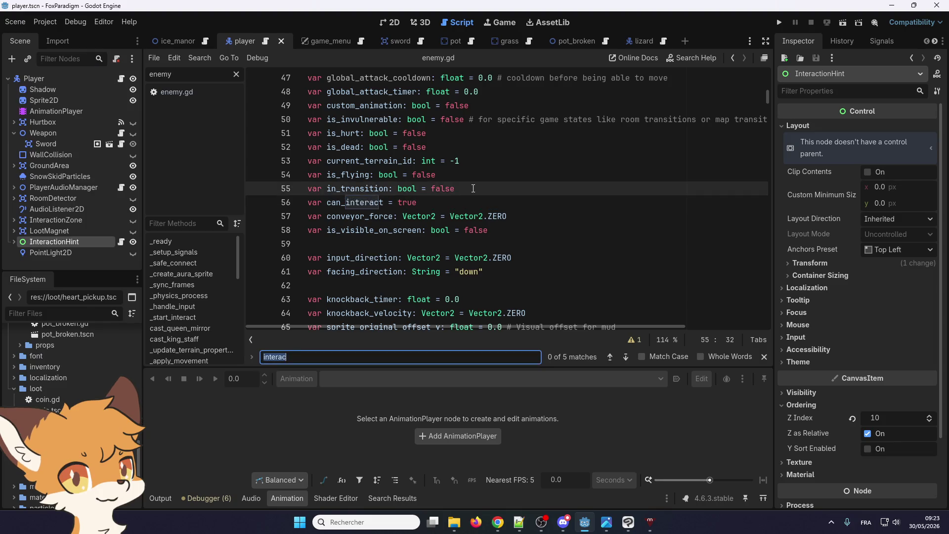
pyautogui.write('InteractionHint')
pyautogui.scroll(3, 395, 240)
pyautogui.scroll(10, 394, 240)
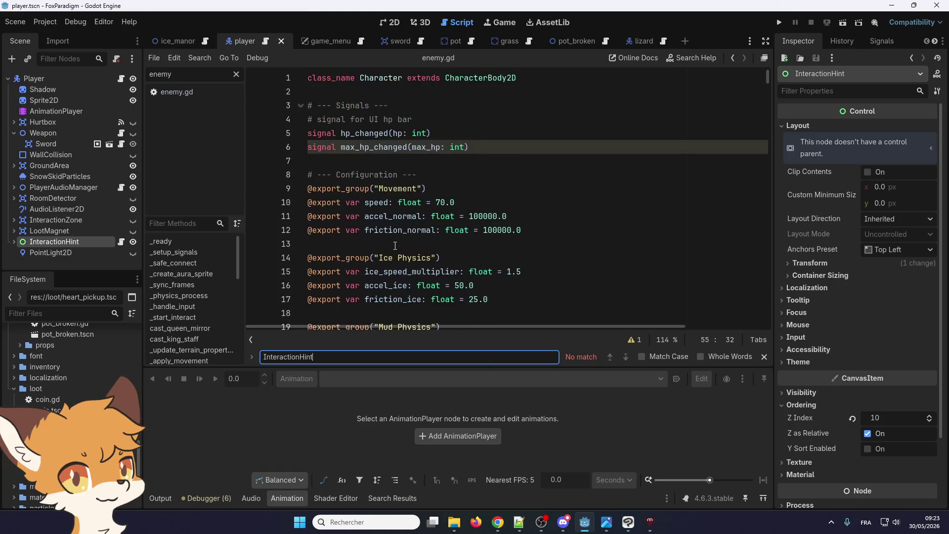
pyautogui.scroll(-15, 395, 245)
pyautogui.scroll(-1, 395, 246)
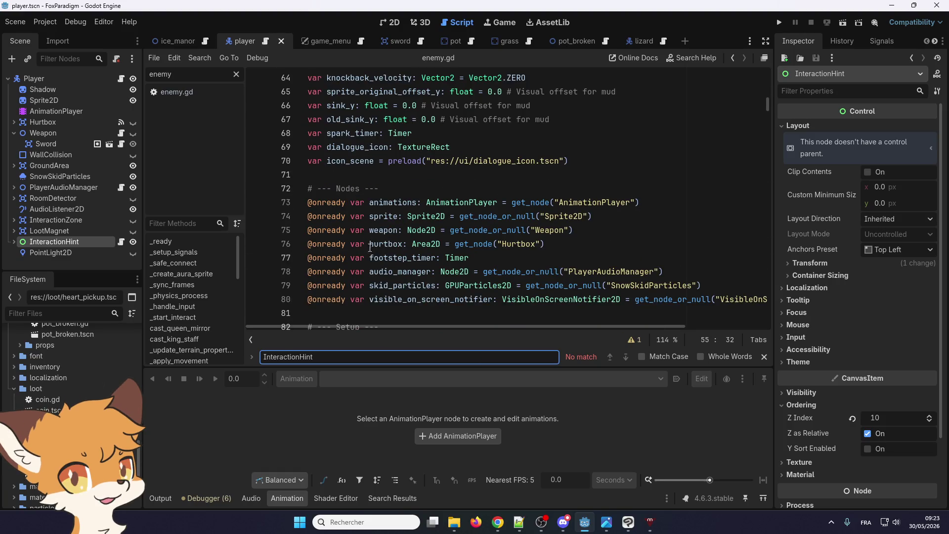
pyautogui.scroll(10, 380, 252)
pyautogui.scroll(10, 378, 253)
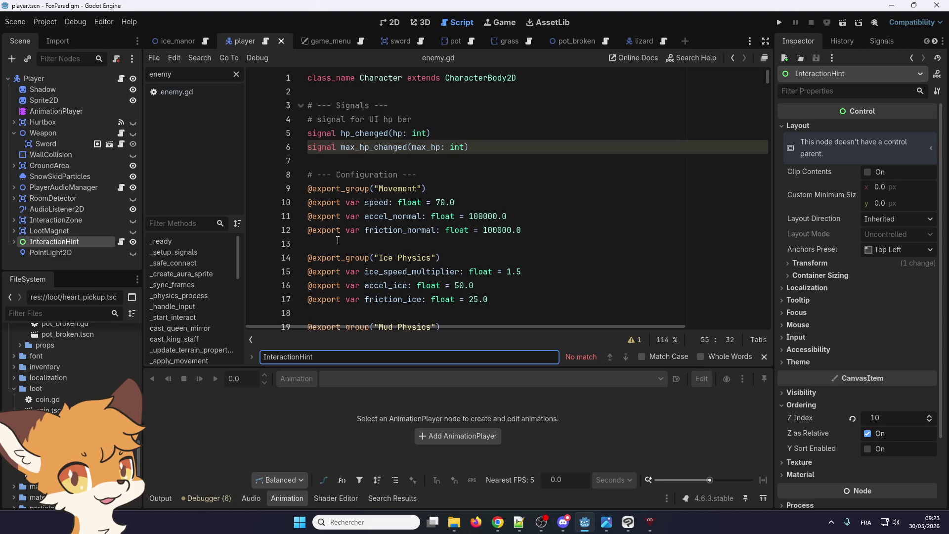
pyautogui.scroll(-6, 386, 264)
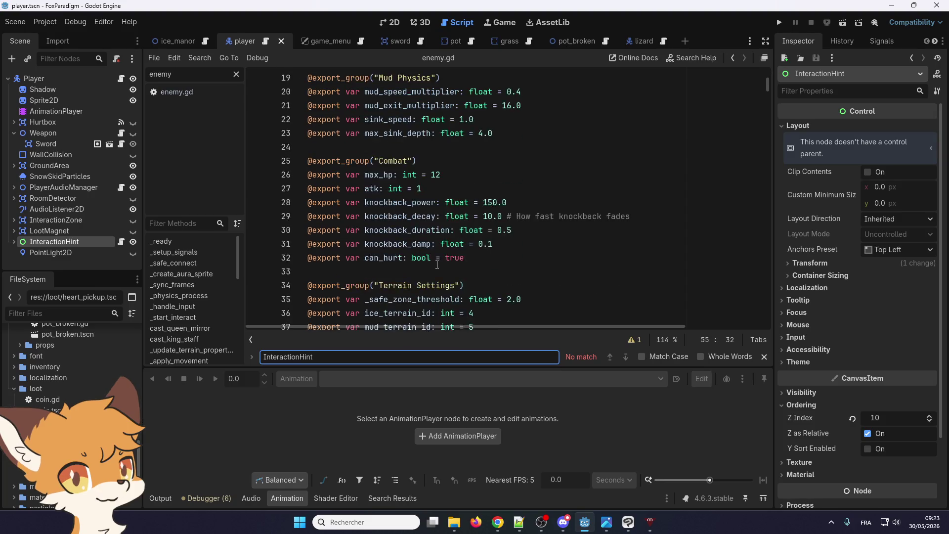
pyautogui.scroll(6, 440, 263)
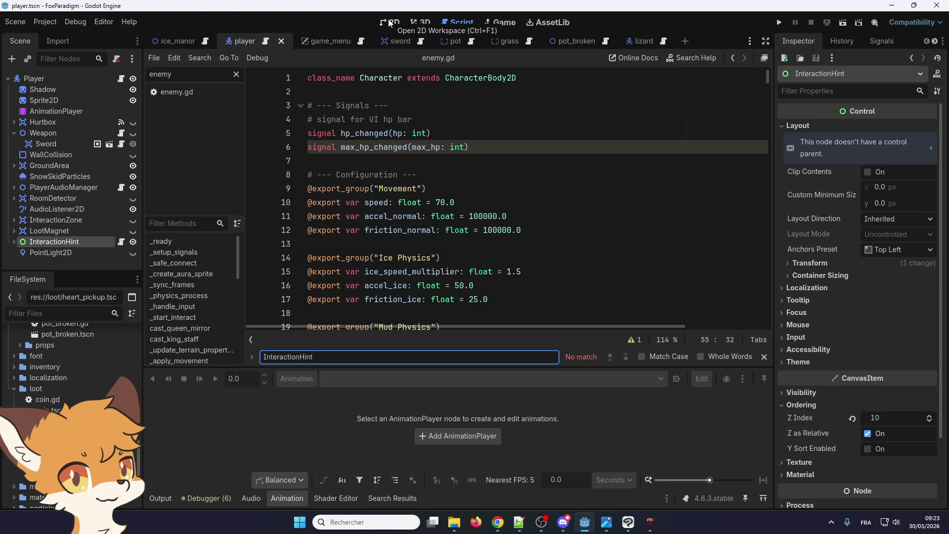
pyautogui.rightClick(374, 79)
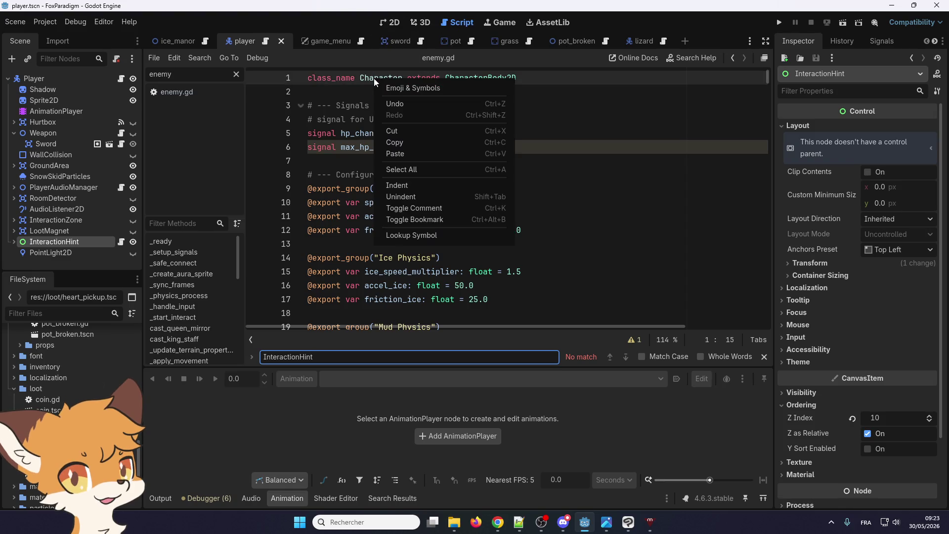
pyautogui.click(343, 217)
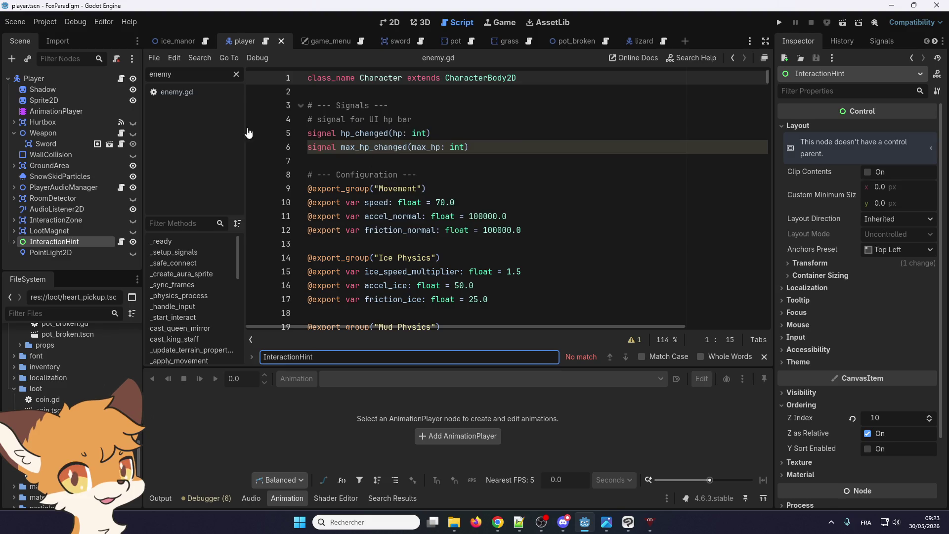
# - Step through the 'hint' matches in player.gd back to its declaration
pyautogui.click(267, 41)
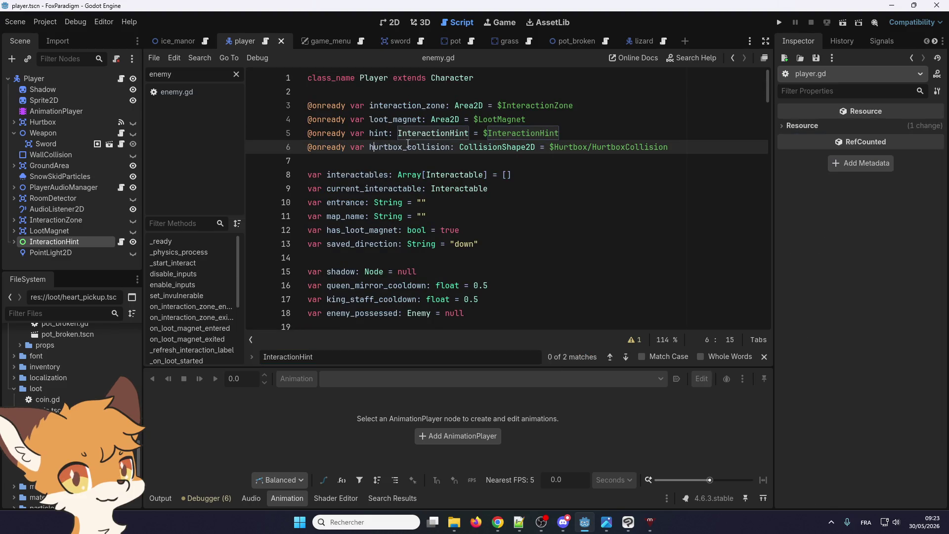
pyautogui.doubleClick(379, 133)
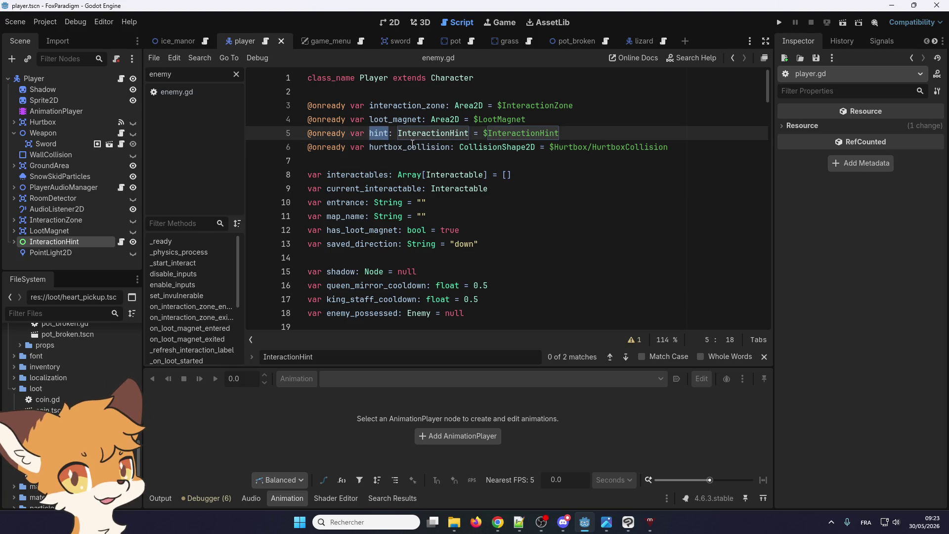
pyautogui.hotkey('ctrl', 'f')
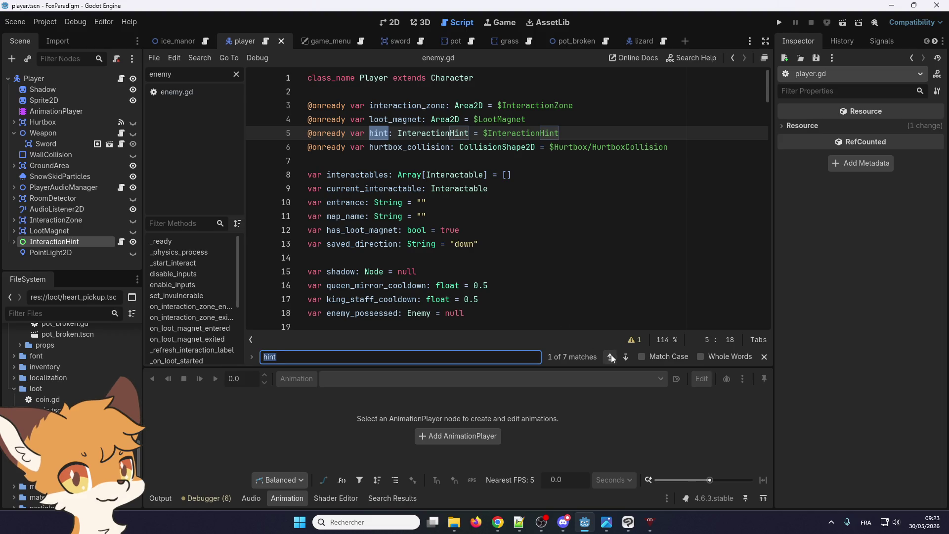
pyautogui.click(611, 355)
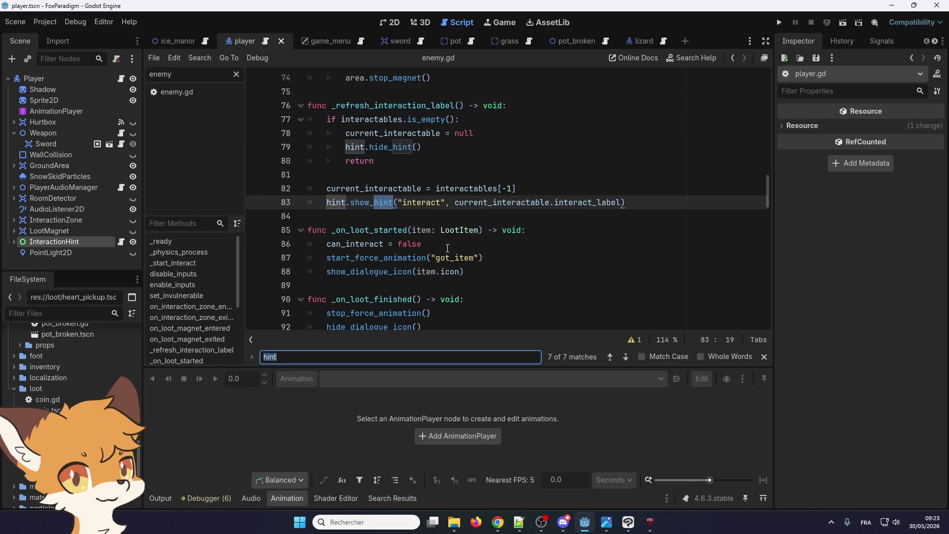
pyautogui.scroll(2, 374, 209)
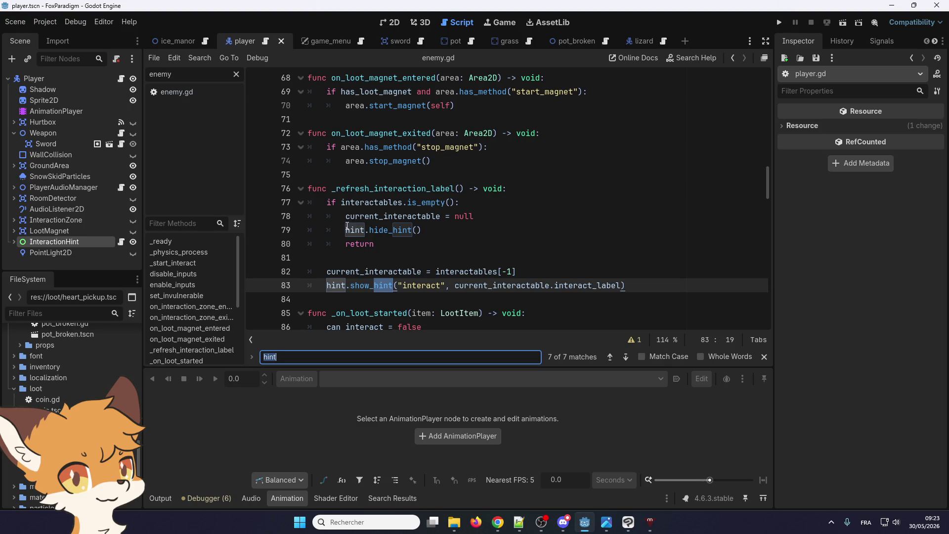
pyautogui.click(626, 357)
# - Select the line 5 hint declaration and close the sword scene
pyautogui.tripleClick(475, 133)
pyautogui.hotkey('ctrl', 'c')
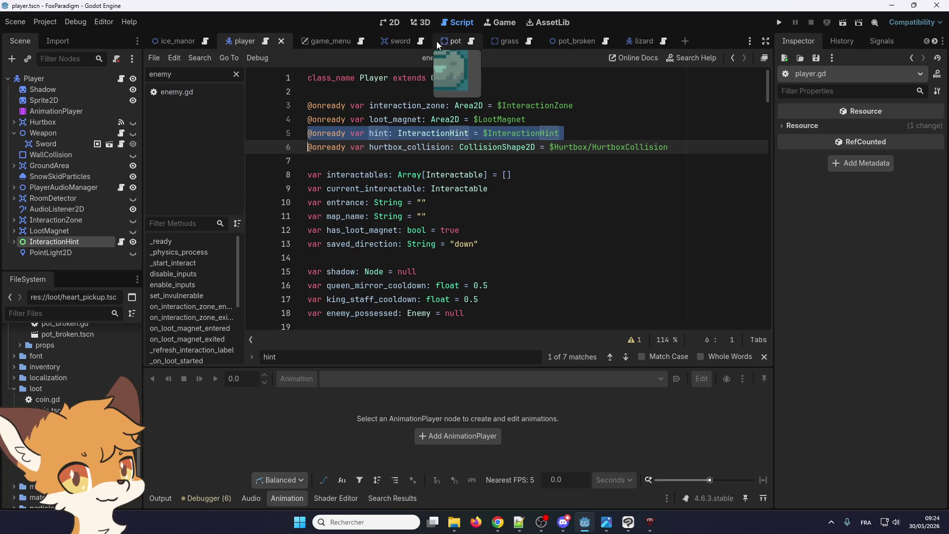
pyautogui.click(422, 42)
pyautogui.click(422, 43)
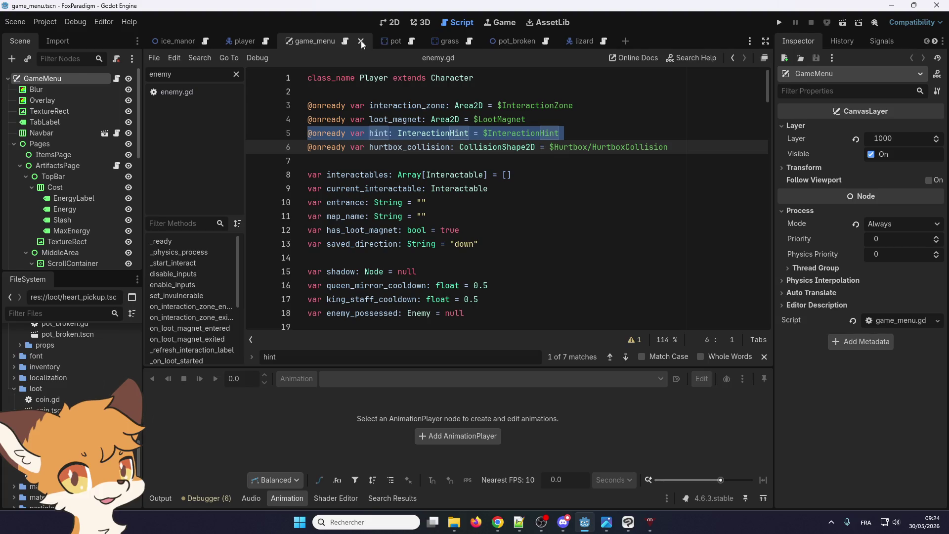
# - Paste the copied hint declaration onto line 5 of pot.gd
pyautogui.click(316, 41)
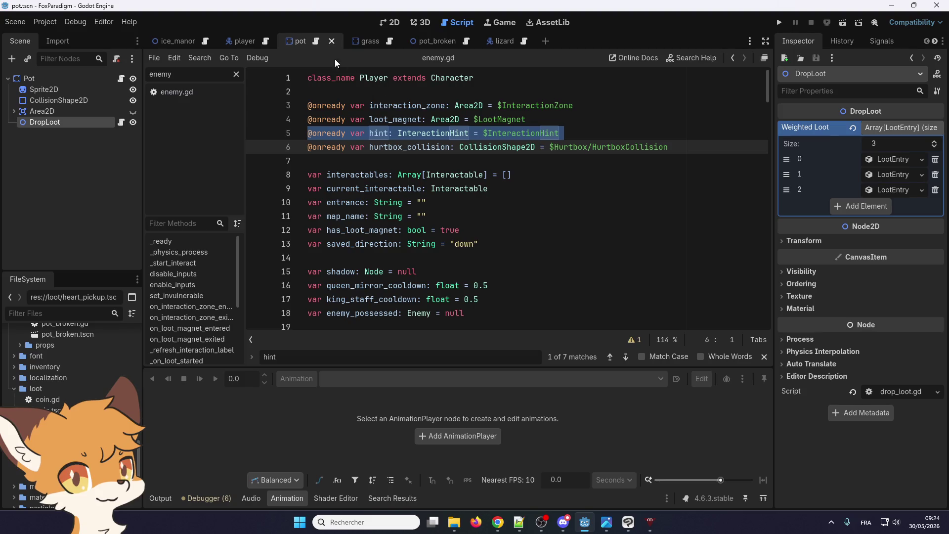
pyautogui.click(314, 43)
pyautogui.click(357, 126)
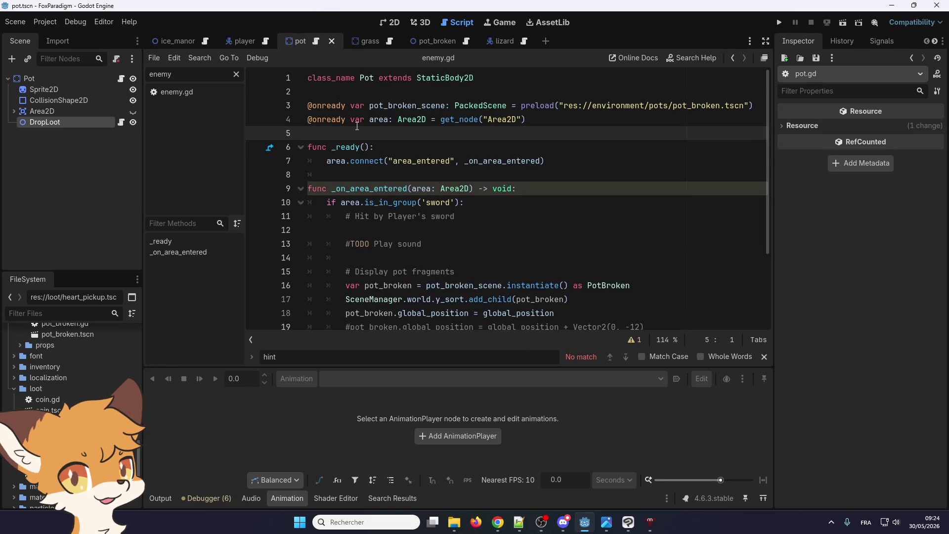
pyautogui.hotkey('ctrl', 'v')
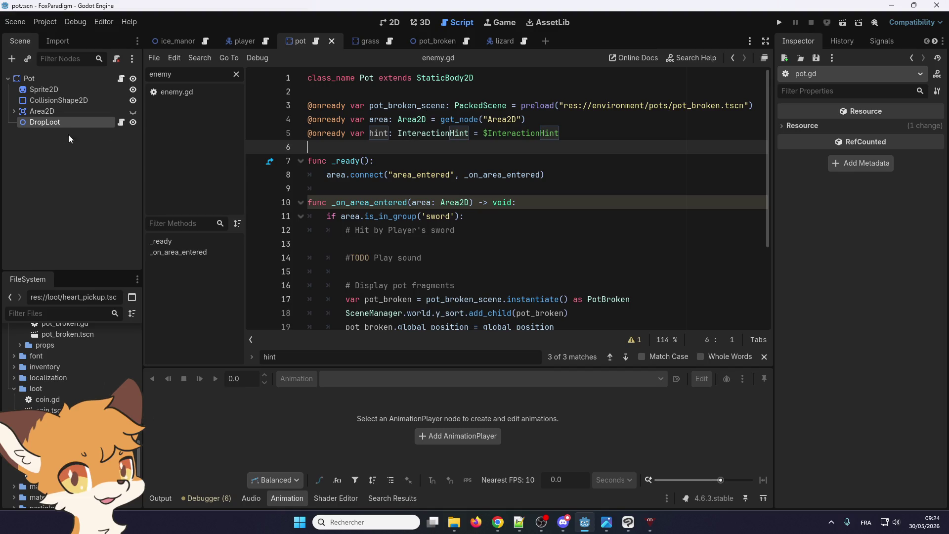
# - Copy the DropLoot node name and make the declaration's type DropLoot and path $DropLoot
pyautogui.click(46, 122)
pyautogui.hotkey('ctrl', 'c')
pyautogui.doubleClick(433, 133)
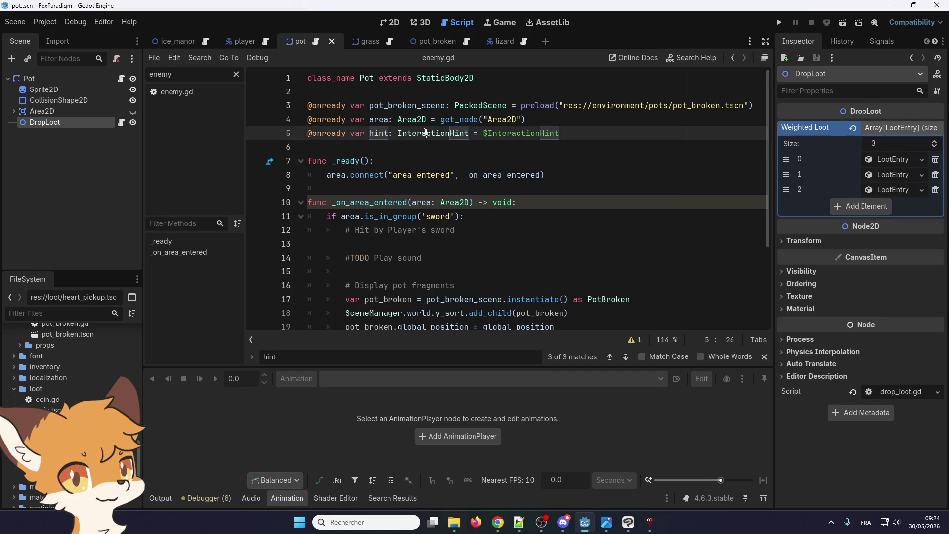
pyautogui.hotkey('ctrl', 'v')
pyautogui.doubleClick(505, 133)
pyautogui.hotkey('ctrl', 'v')
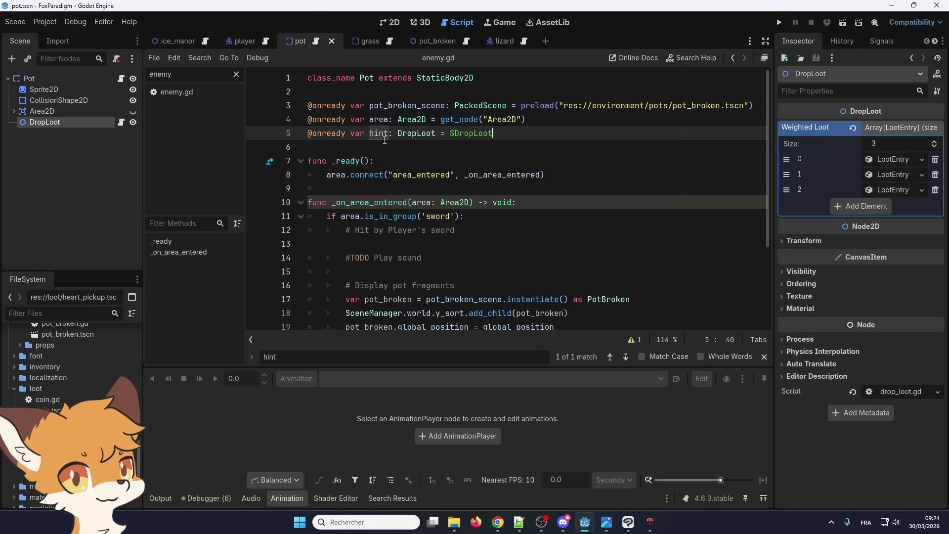
# - Replace get_node("Area2D") with $Area2D and rename the variable to drop_loot
pyautogui.moveTo(488, 121); pyautogui.dragTo(442, 120)
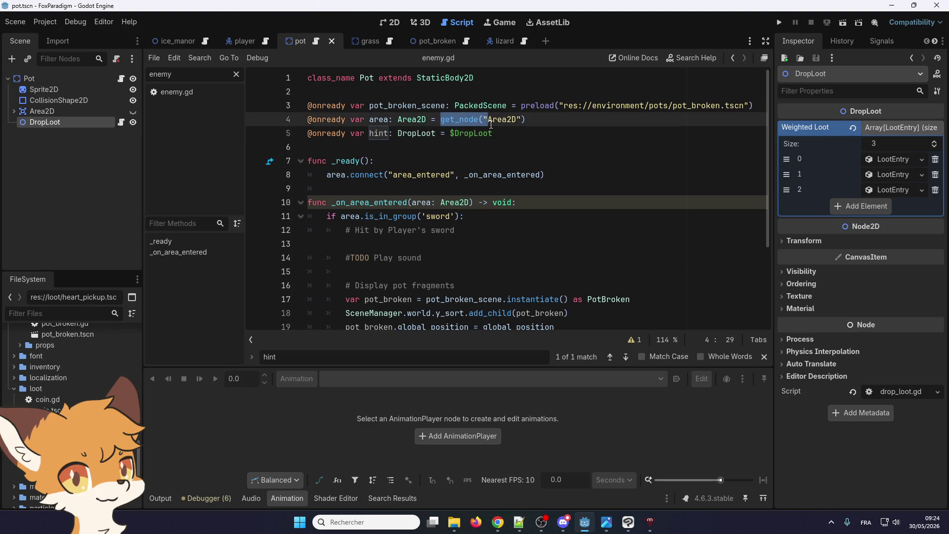
pyautogui.hotkey('shift', 'End')
pyautogui.write('$Area2D')
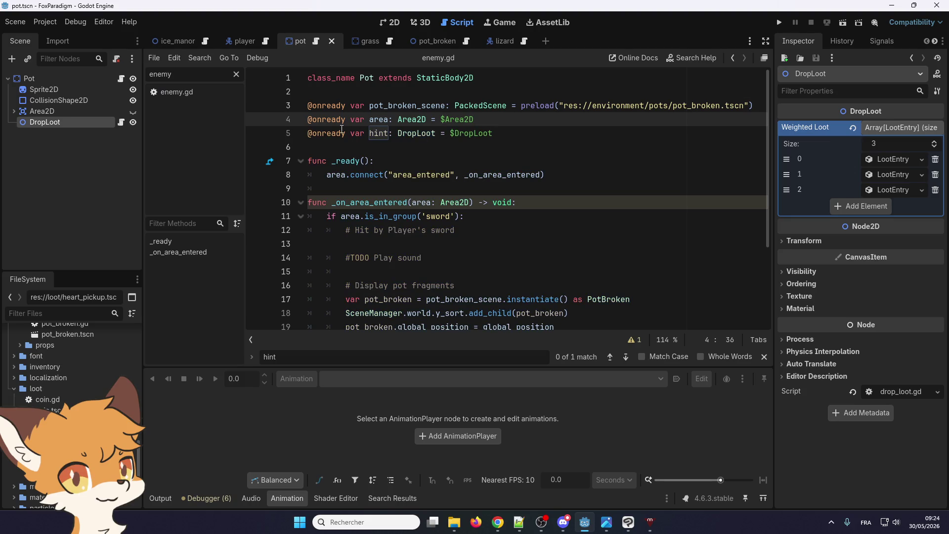
pyautogui.click(379, 134)
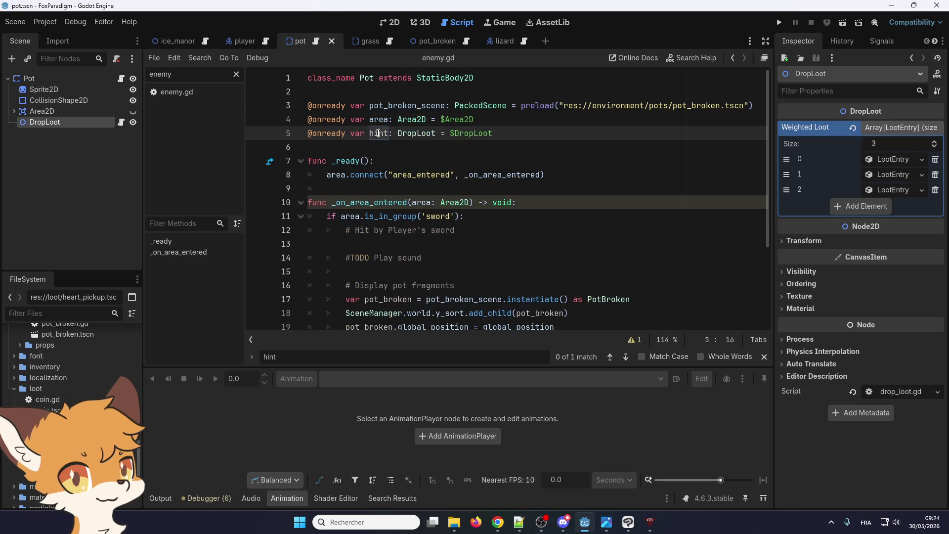
pyautogui.doubleClick(379, 134)
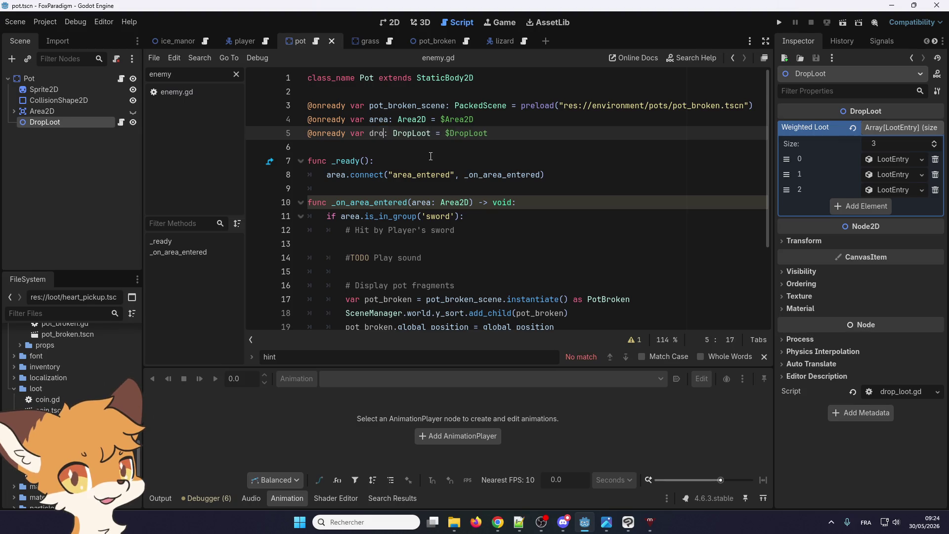
pyautogui.write('drop_loot')
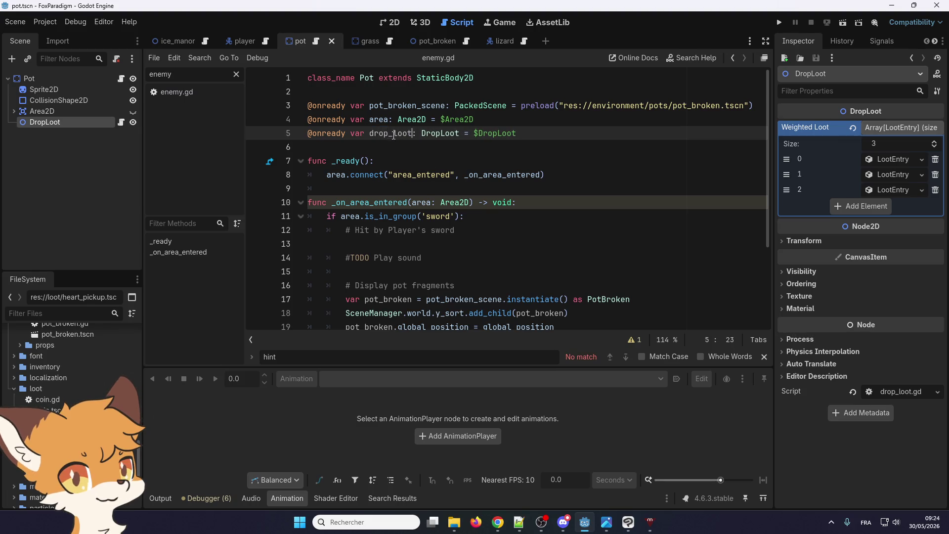
pyautogui.doubleClick(390, 133)
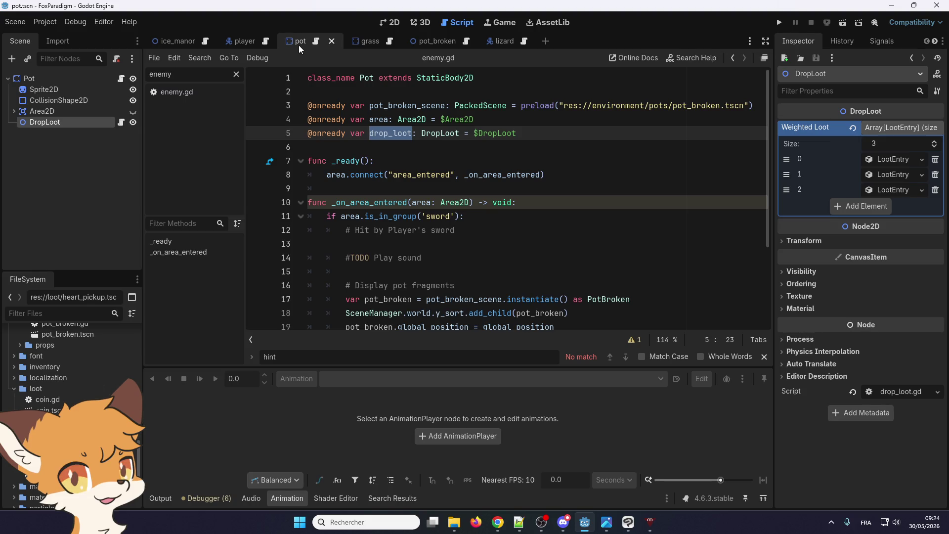
pyautogui.moveTo(262, 50)
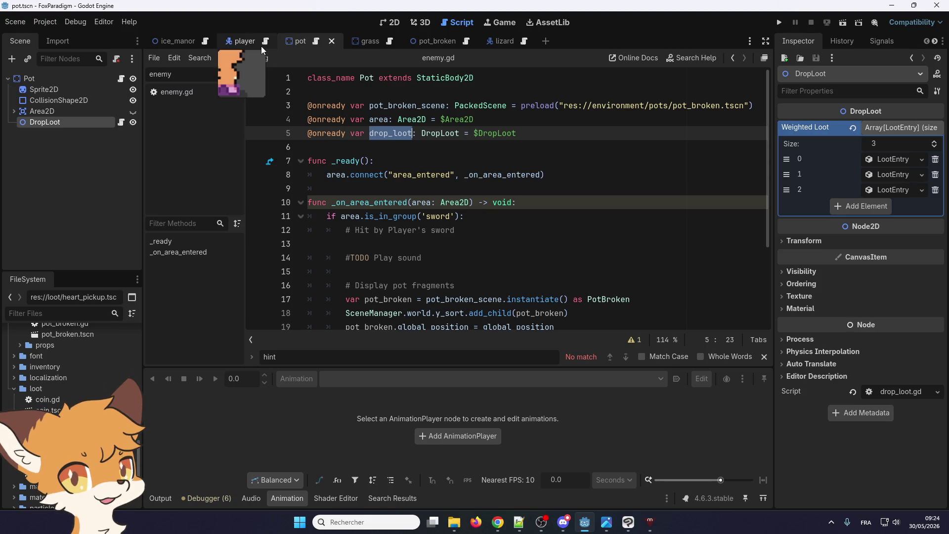
# - Switch to player.gd and scroll through its code
pyautogui.click(266, 41)
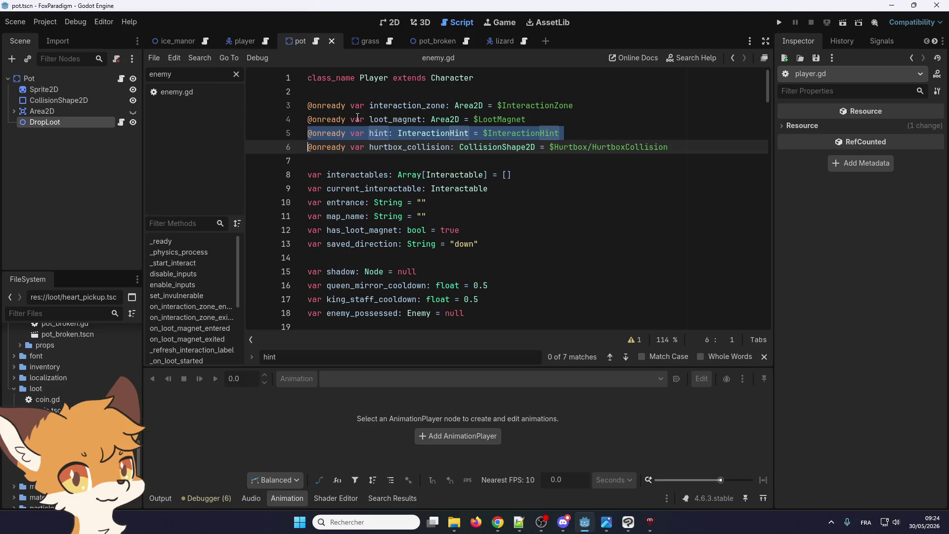
pyautogui.scroll(-9, 358, 117)
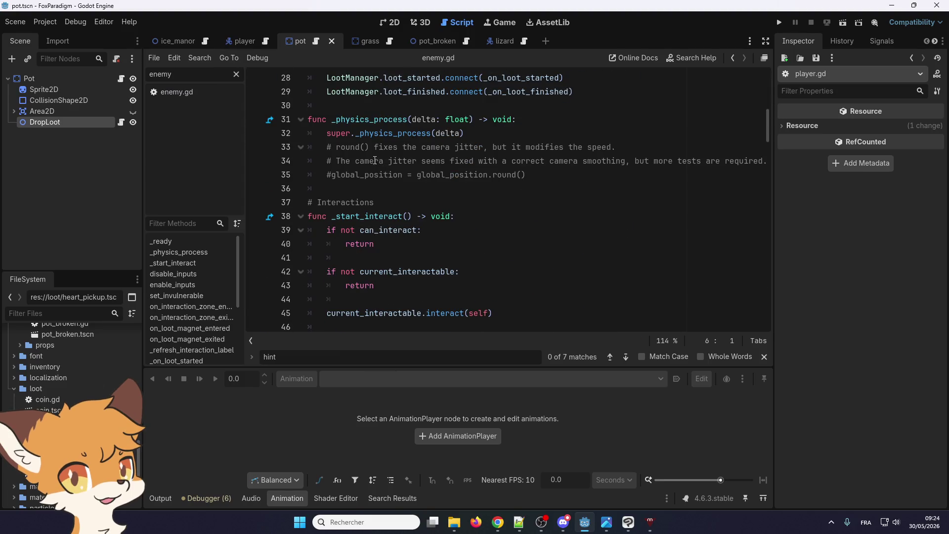
pyautogui.scroll(-3, 371, 160)
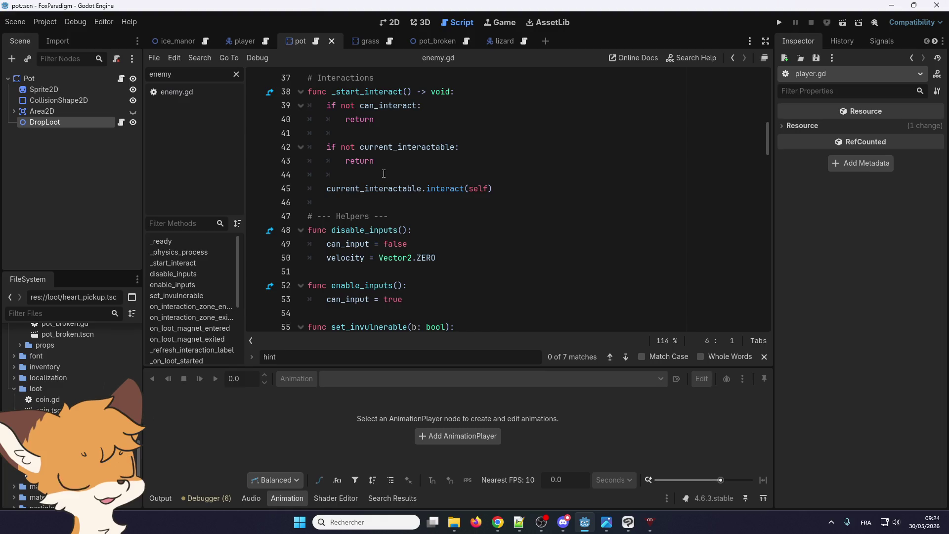
pyautogui.scroll(-5, 407, 231)
pyautogui.scroll(17, 407, 232)
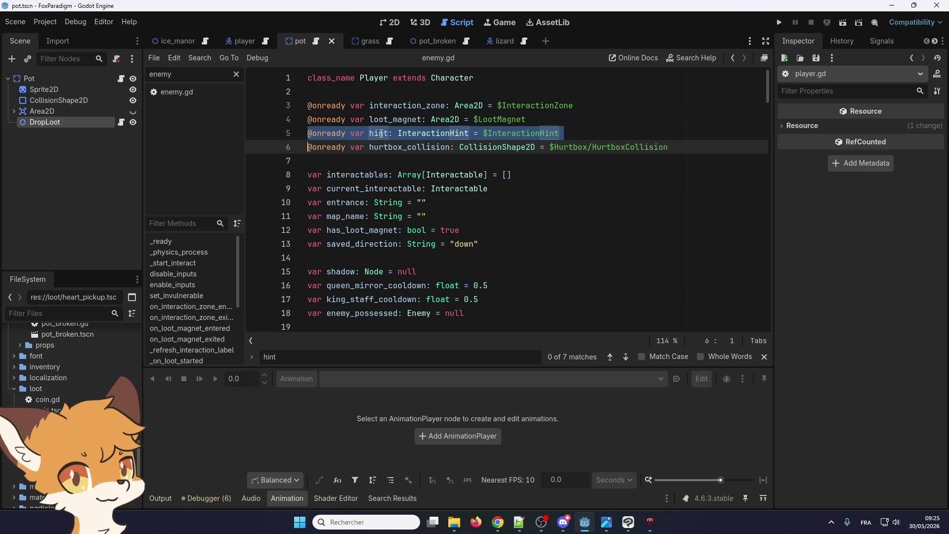
# - Search for 'hint' and jump to the show_hint call on line 83
pyautogui.doubleClick(380, 133)
pyautogui.hotkey('ctrl', 'f')
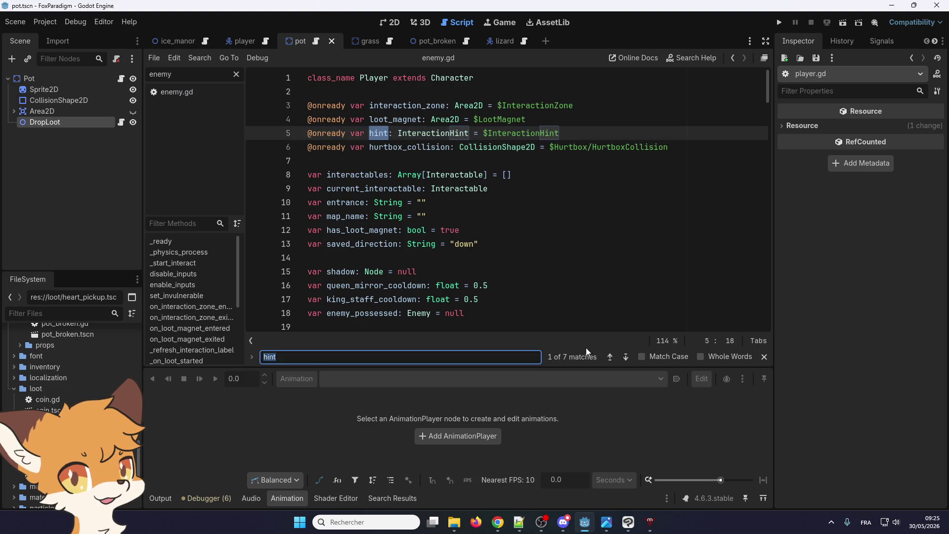
pyautogui.click(610, 357)
pyautogui.scroll(1, 353, 158)
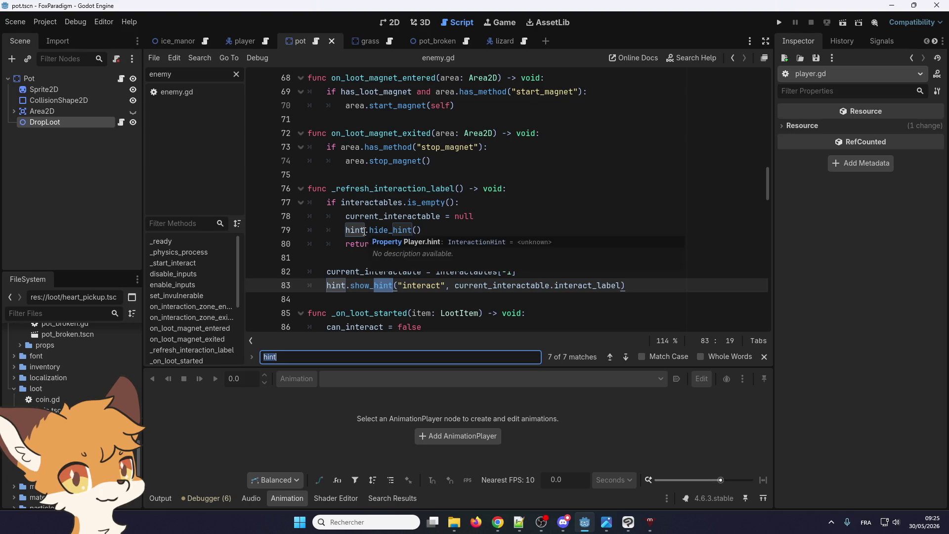
pyautogui.scroll(-1, 356, 257)
pyautogui.scroll(-1, 356, 256)
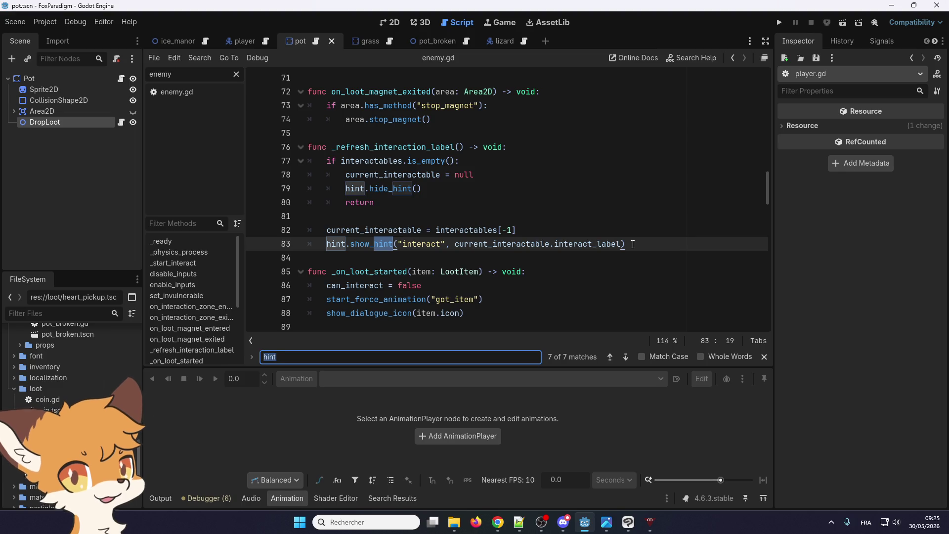
pyautogui.moveTo(633, 245)
pyautogui.mouseDown()
pyautogui.moveTo(309, 244)
pyautogui.moveTo(327, 245)
pyautogui.mouseUp()
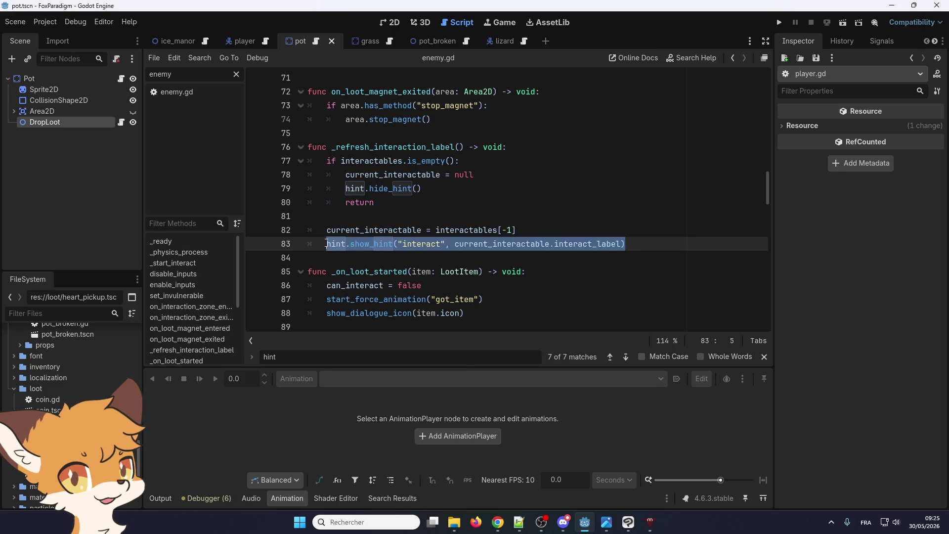
pyautogui.click(365, 244)
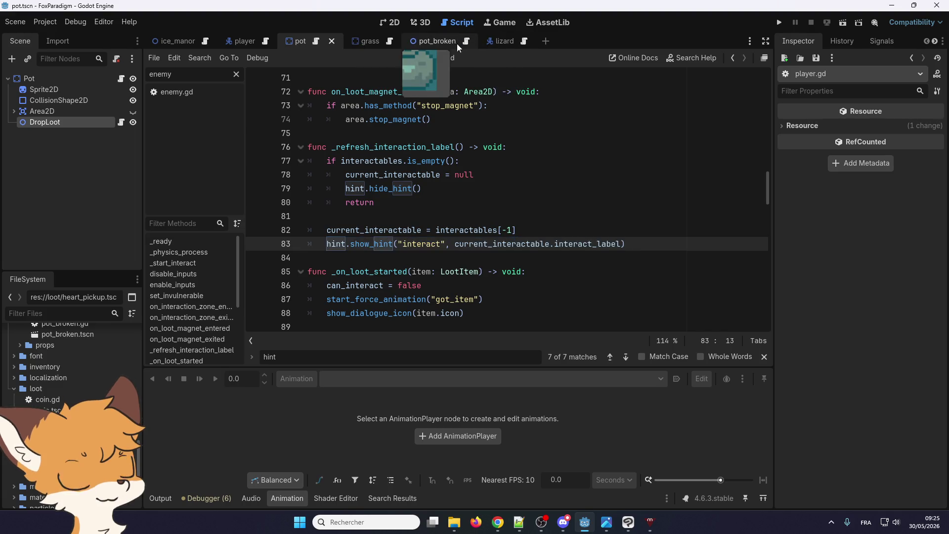
# - Type drop_loot on the empty line under the # Drop loot comment in pot.gd
pyautogui.click(316, 47)
pyautogui.scroll(-3, 388, 254)
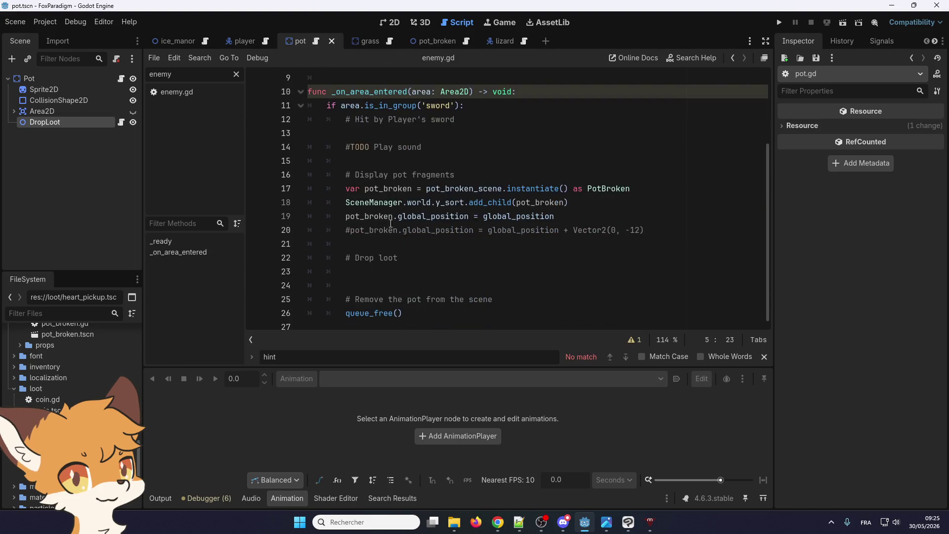
pyautogui.click(402, 272)
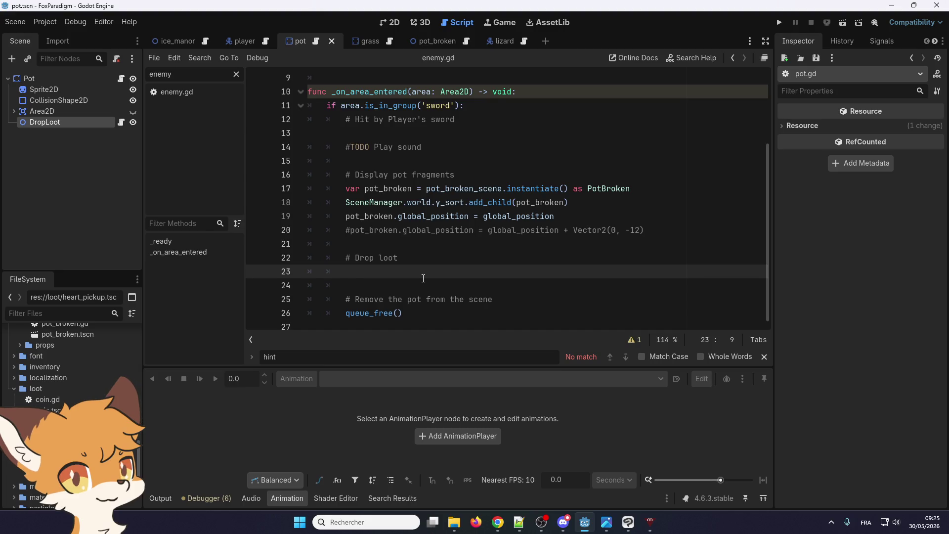
pyautogui.write('drop_loot')
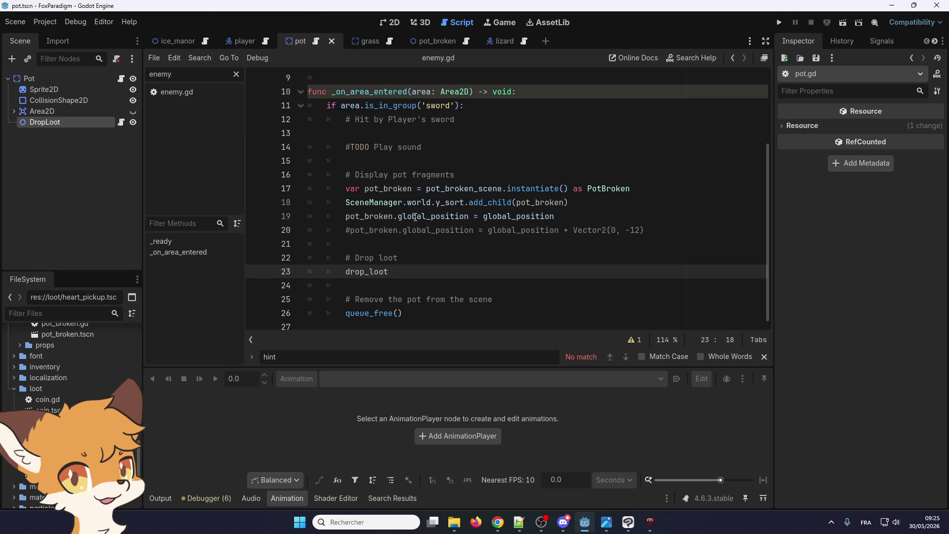
pyautogui.scroll(3, 415, 216)
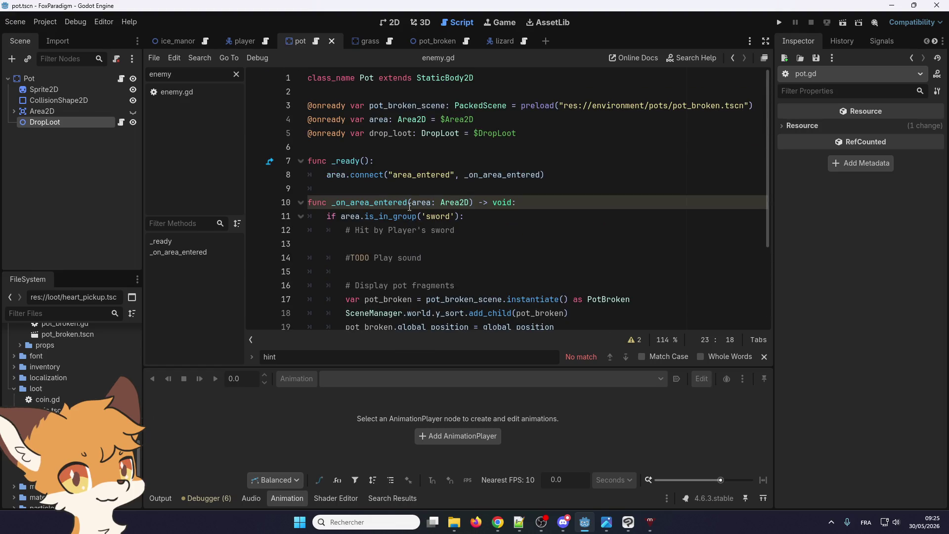
pyautogui.scroll(-3, 370, 241)
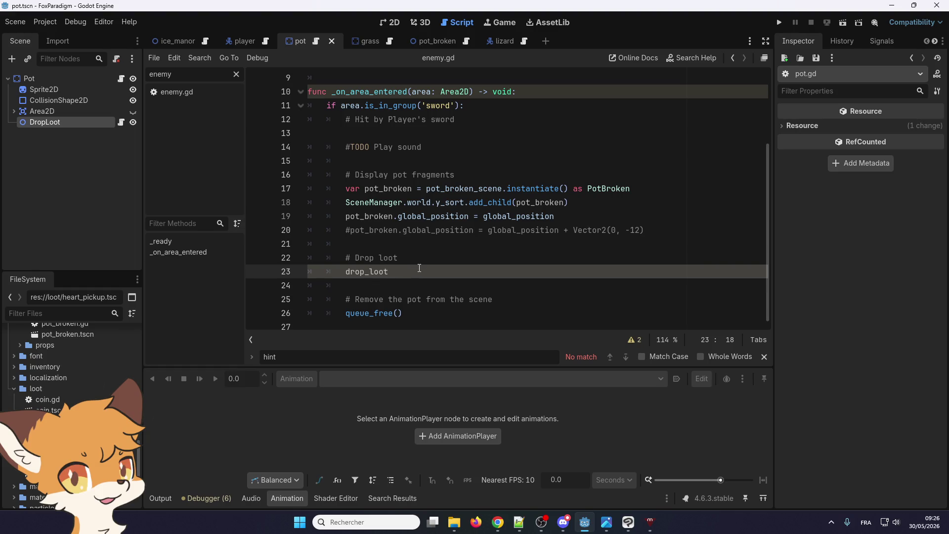
# - Complete line 23 as drop_loot.drop() using the autocomplete suggestion
pyautogui.write('.')
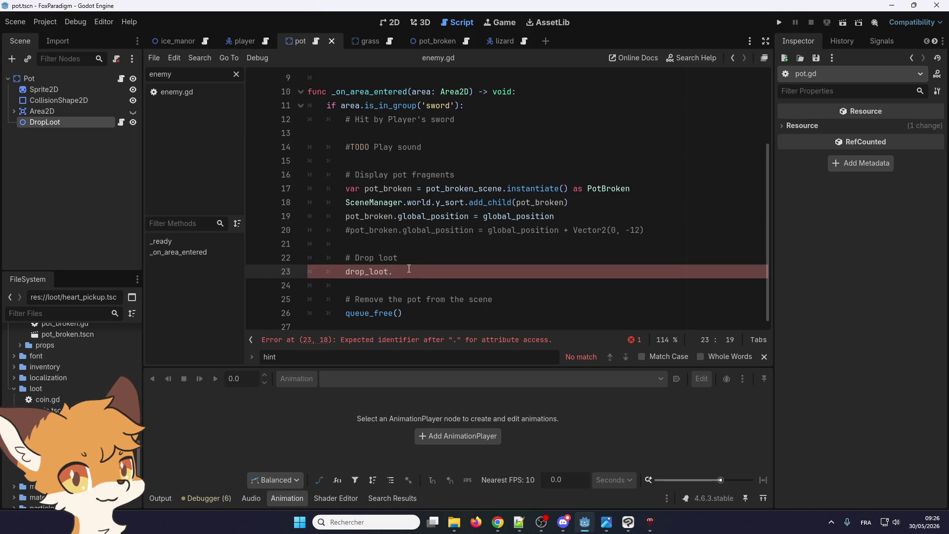
pyautogui.scroll(3, 379, 267)
pyautogui.scroll(-3, 427, 270)
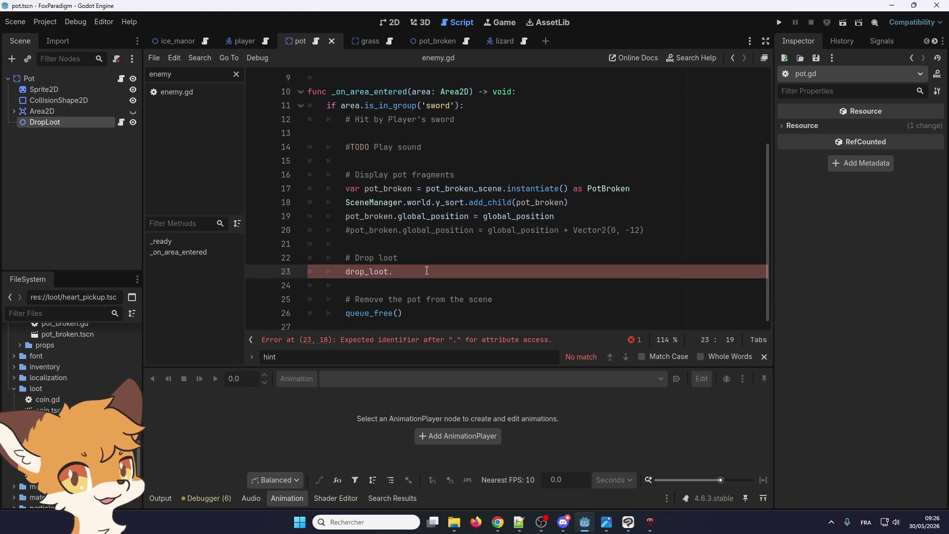
pyautogui.scroll(1, 428, 270)
pyautogui.scroll(-1, 428, 270)
pyautogui.write('do')
pyautogui.press('BackSpace')
pyautogui.write('rop')
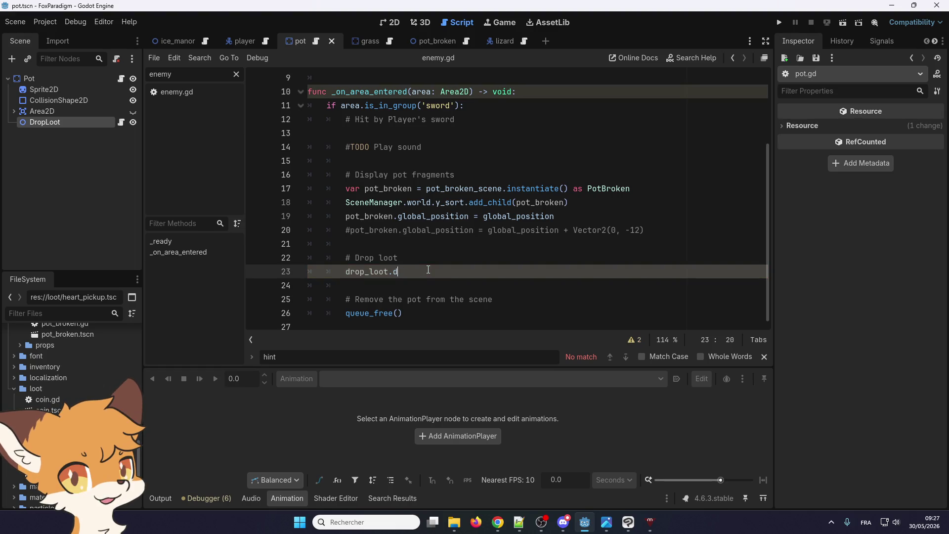
pyautogui.write('()')
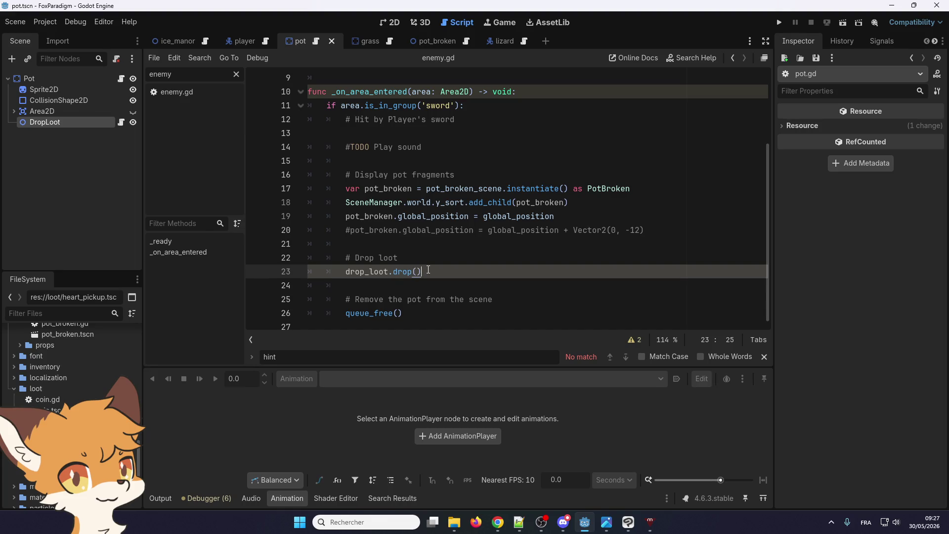
pyautogui.press('Down')
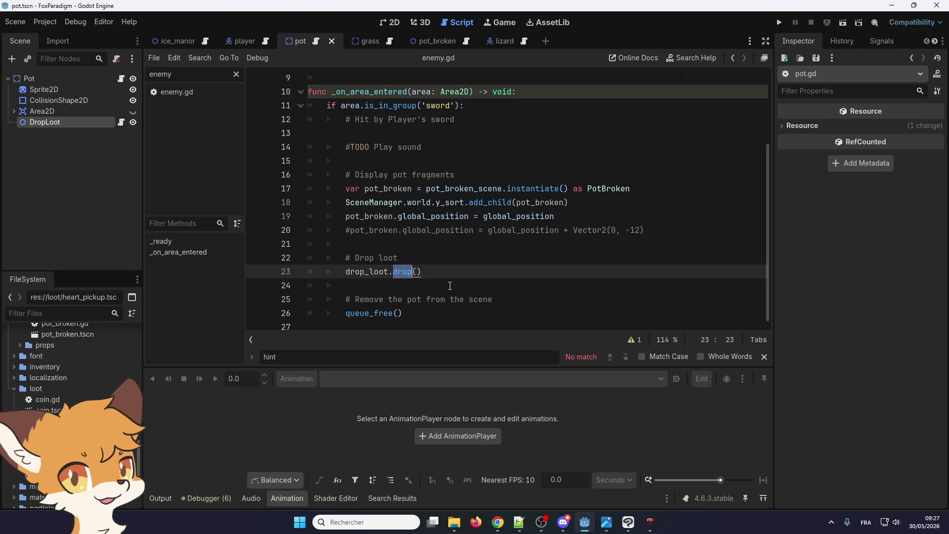
pyautogui.rightClick(402, 271)
pyautogui.press('Escape')
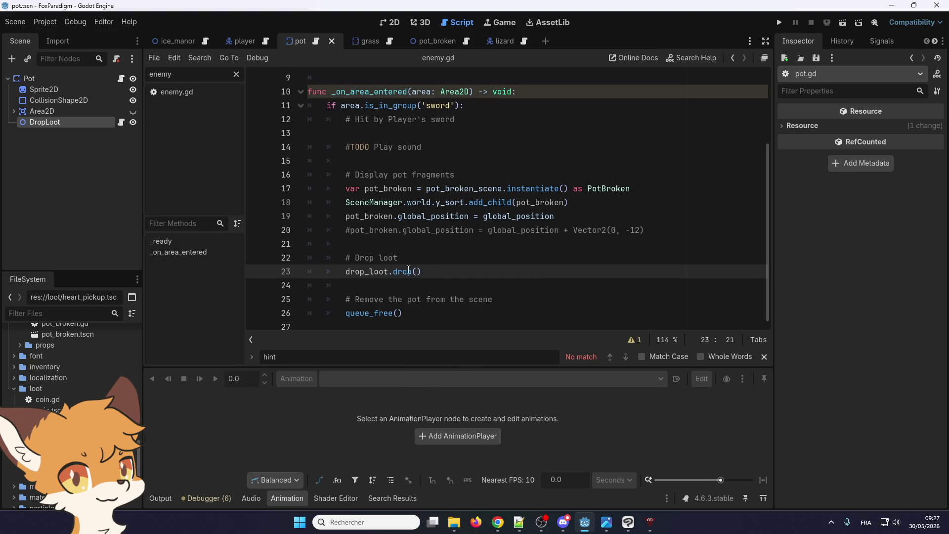
pyautogui.scroll(3, 398, 272)
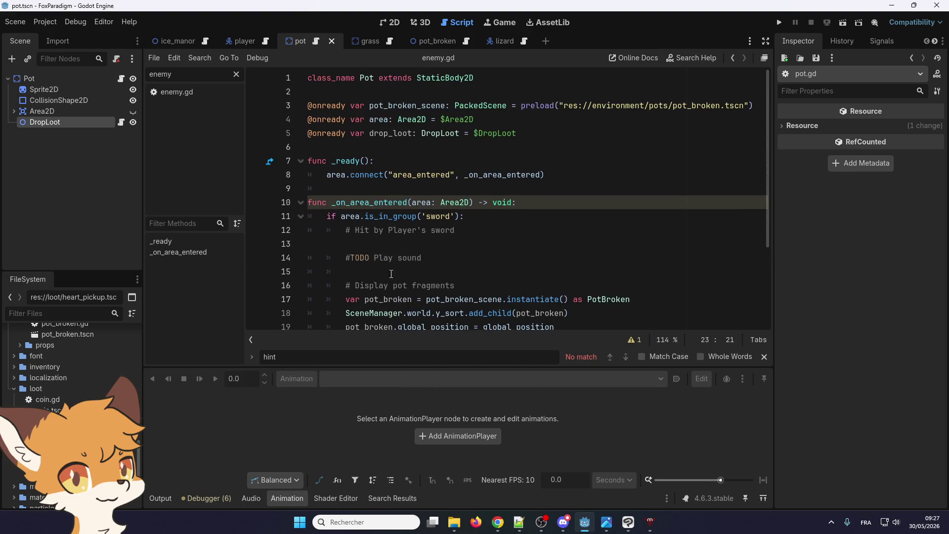
pyautogui.scroll(-3, 391, 274)
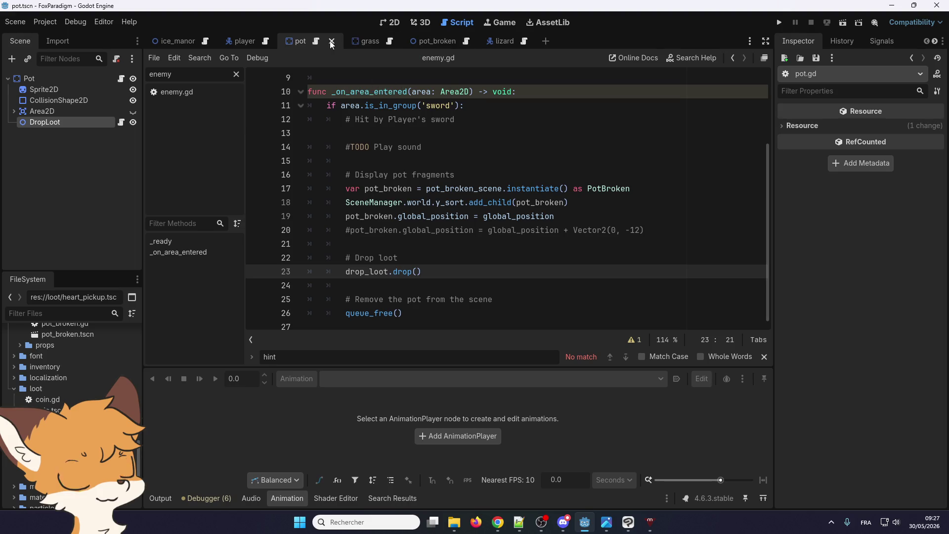
# - In drop_loot.gd, add a new 'func drop() -> void:' declaration above _drop_loot
pyautogui.click(121, 123)
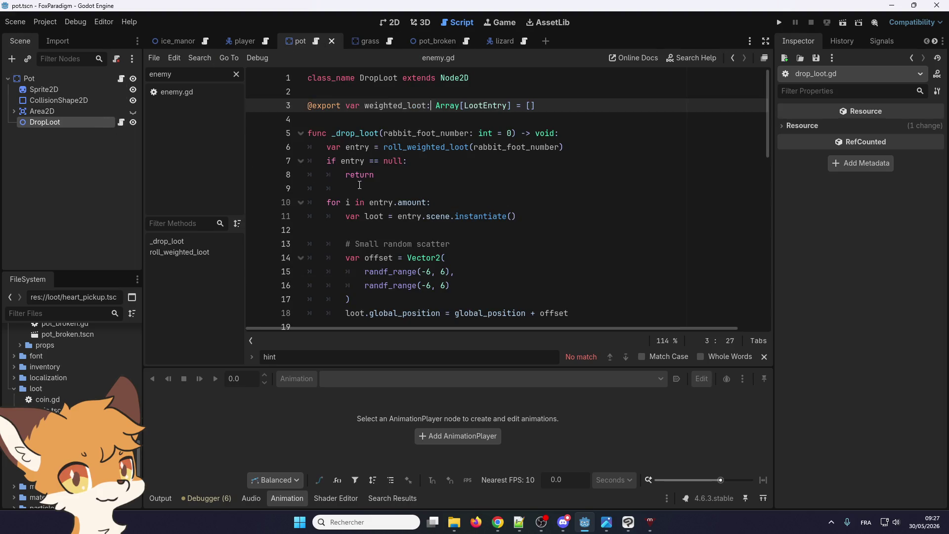
pyautogui.scroll(-3, 356, 183)
pyautogui.scroll(3, 353, 158)
pyautogui.click(350, 122)
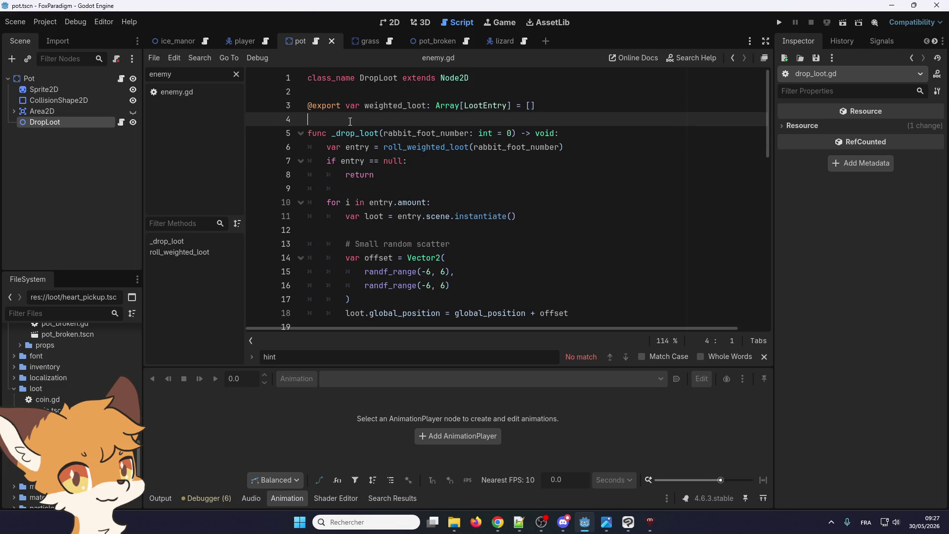
pyautogui.press('Return')
pyautogui.write('func drop')
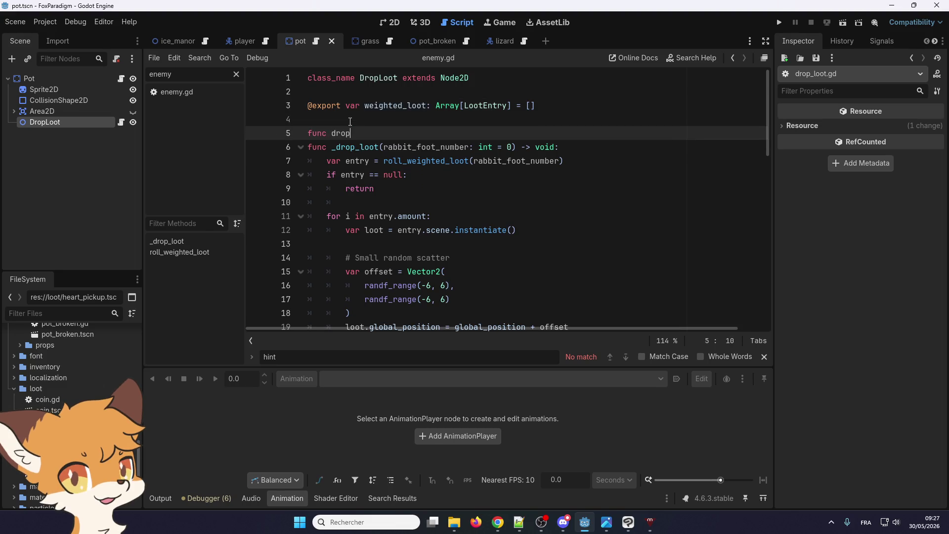
pyautogui.write('()')
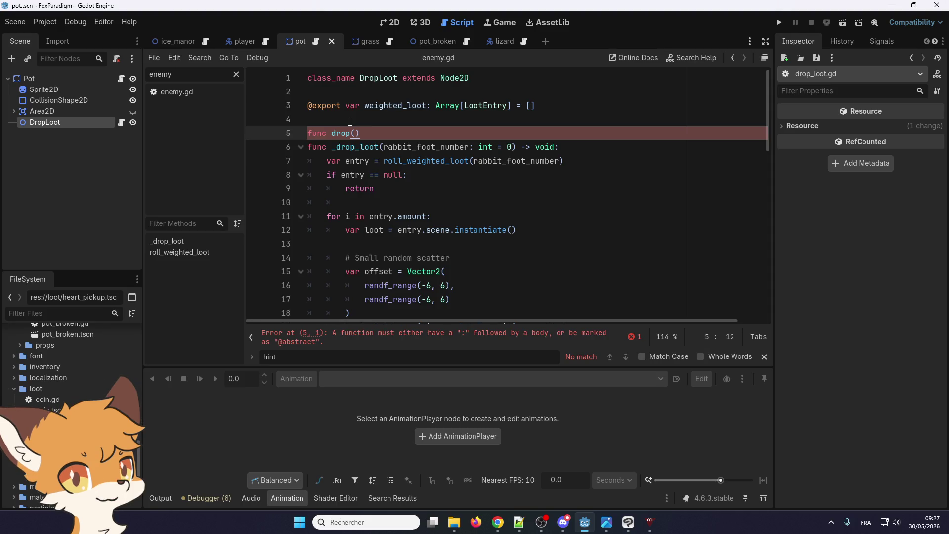
pyautogui.write(' -> void:')
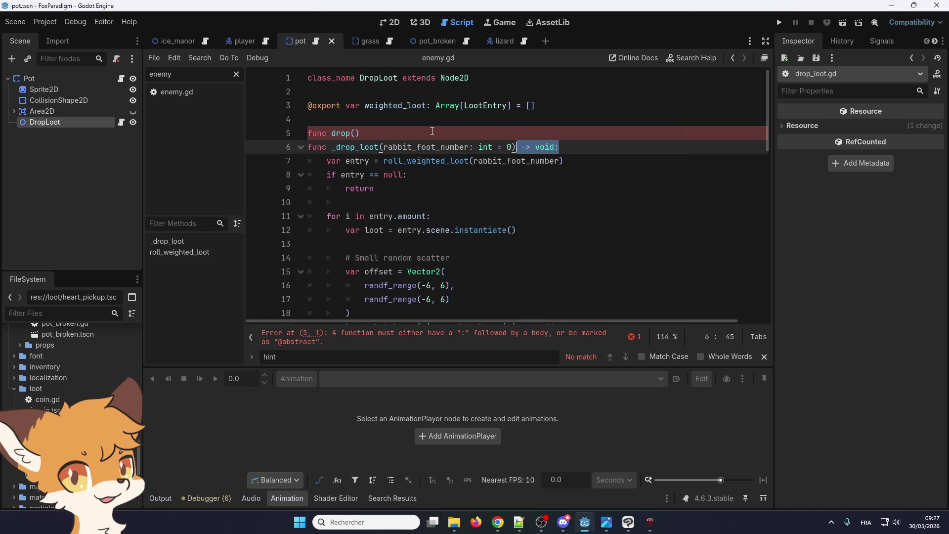
pyautogui.press('Return')
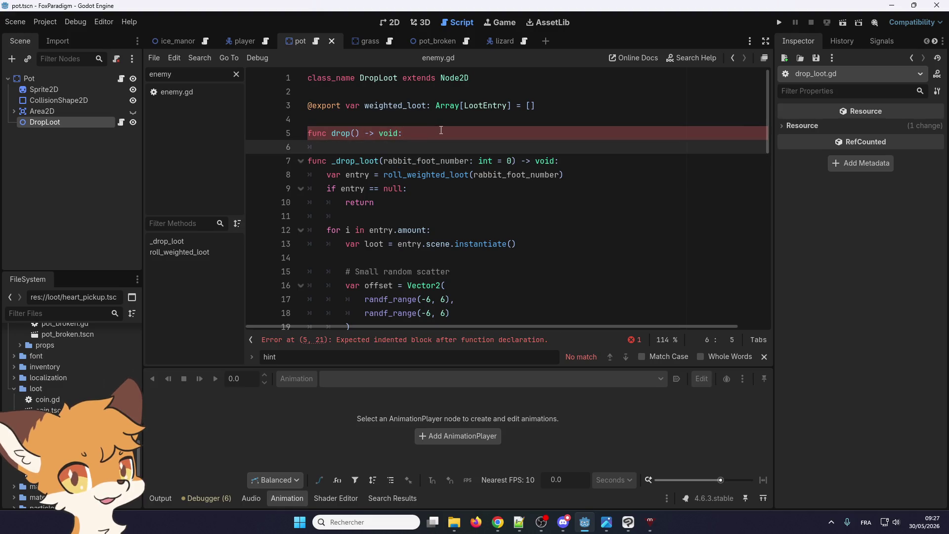
# - Fill the drop() body with a _drop_loot() call, pasting the copied function name
pyautogui.click(358, 161)
pyautogui.doubleClick(358, 161)
pyautogui.hotkey('ctrl', 'c')
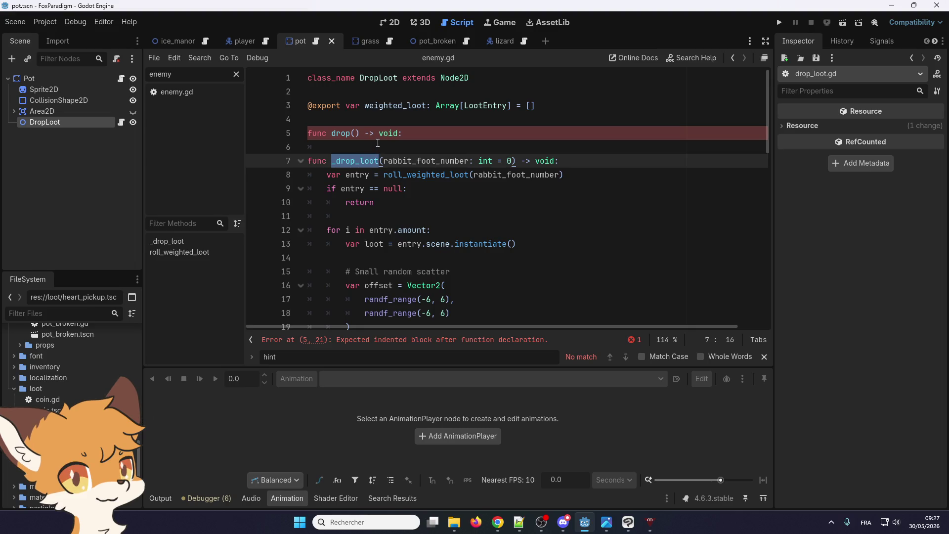
pyautogui.click(377, 144)
pyautogui.hotkey('ctrl', 'v')
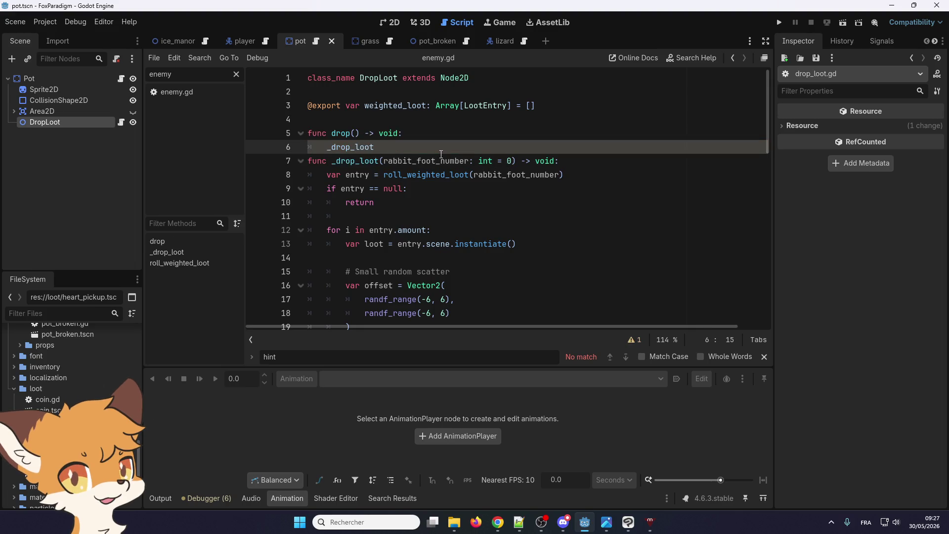
pyautogui.write('()')
pyautogui.press('Return')
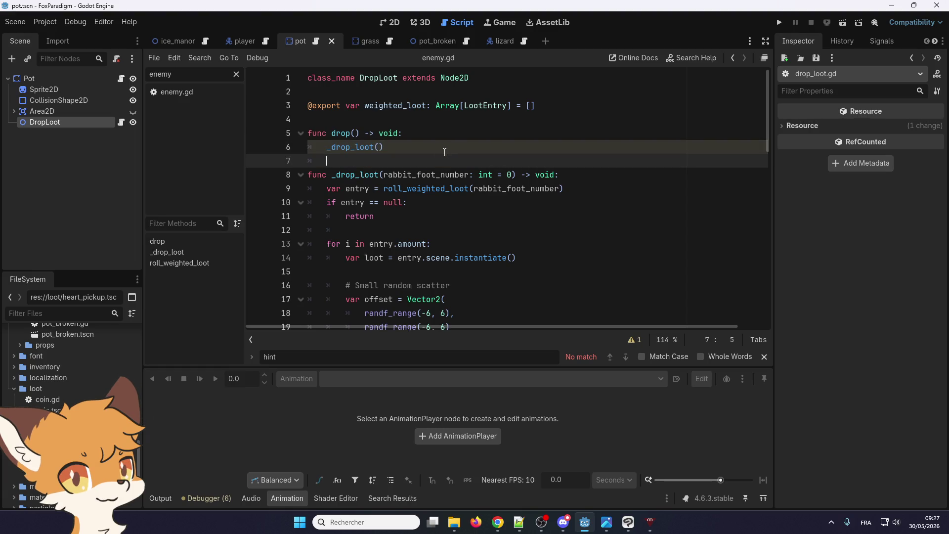
pyautogui.scroll(-5, 381, 148)
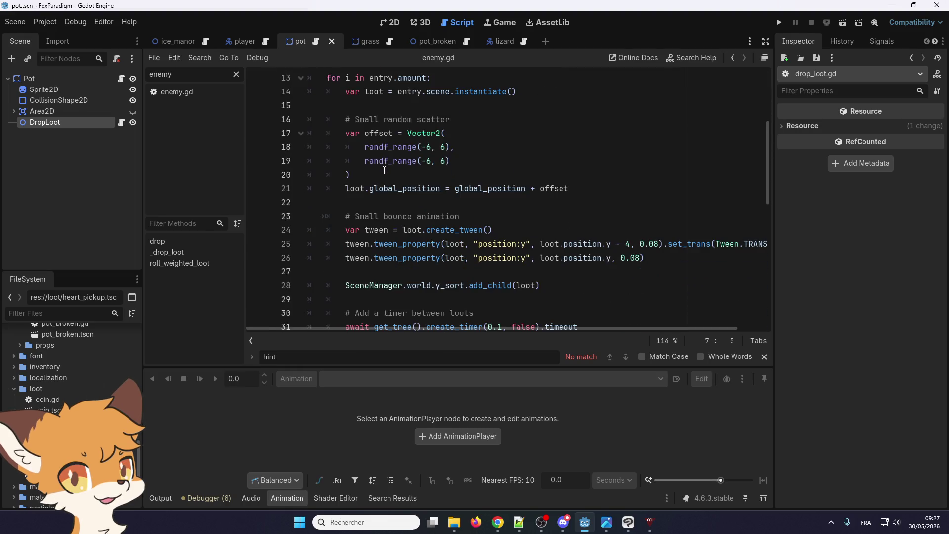
pyautogui.scroll(-2, 385, 170)
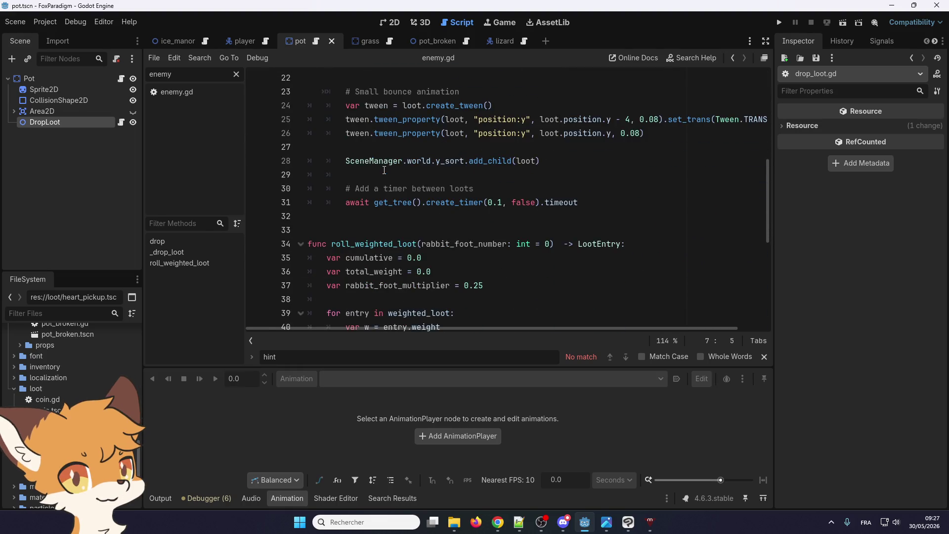
pyautogui.scroll(-6, 384, 170)
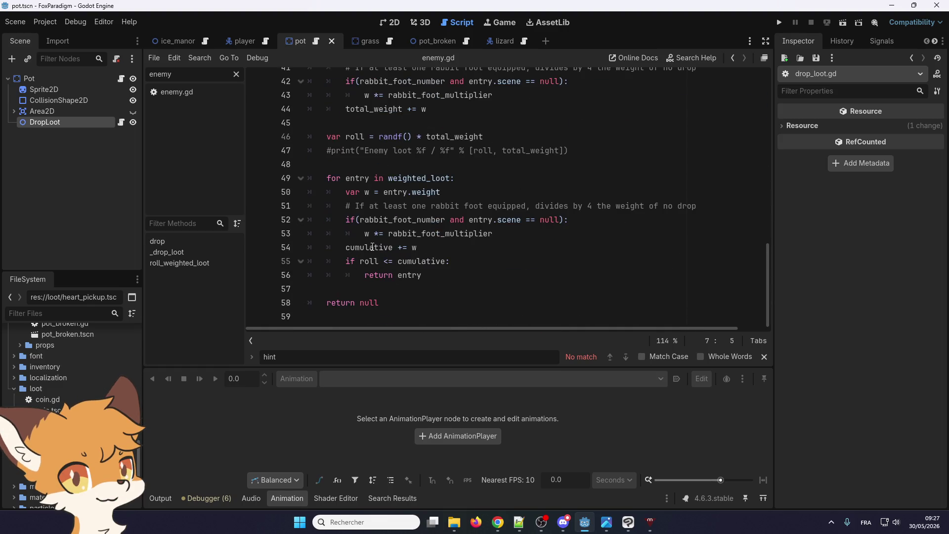
pyautogui.scroll(2, 372, 247)
pyautogui.doubleClick(385, 233)
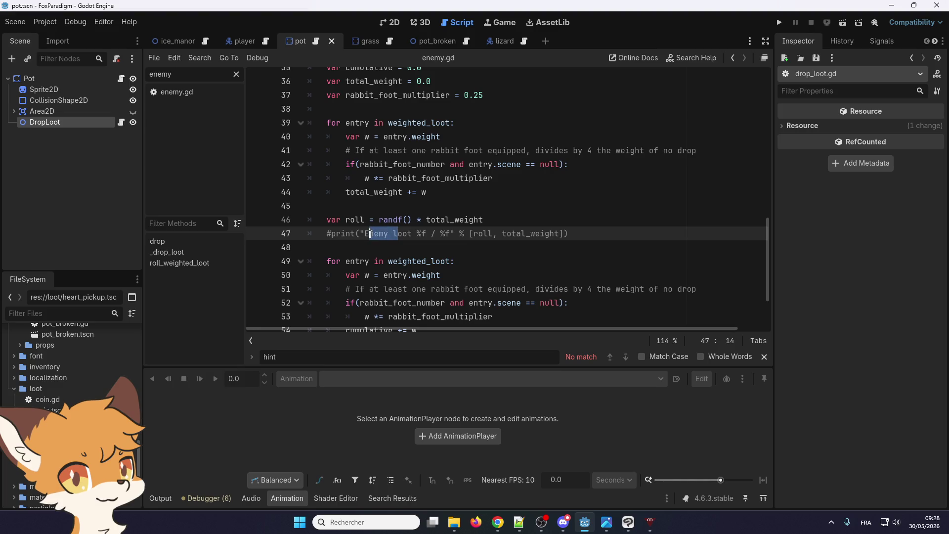
pyautogui.write('Drop')
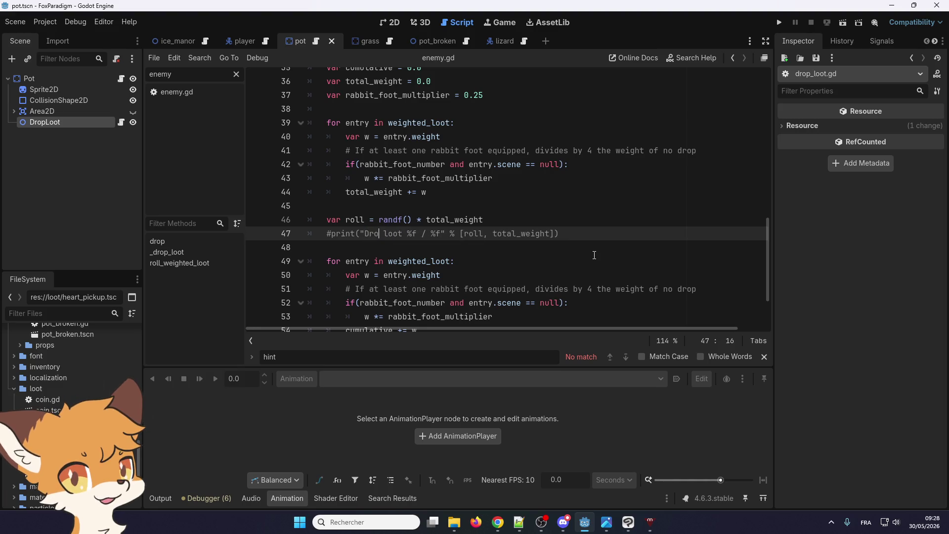
pyautogui.scroll(-2, 545, 269)
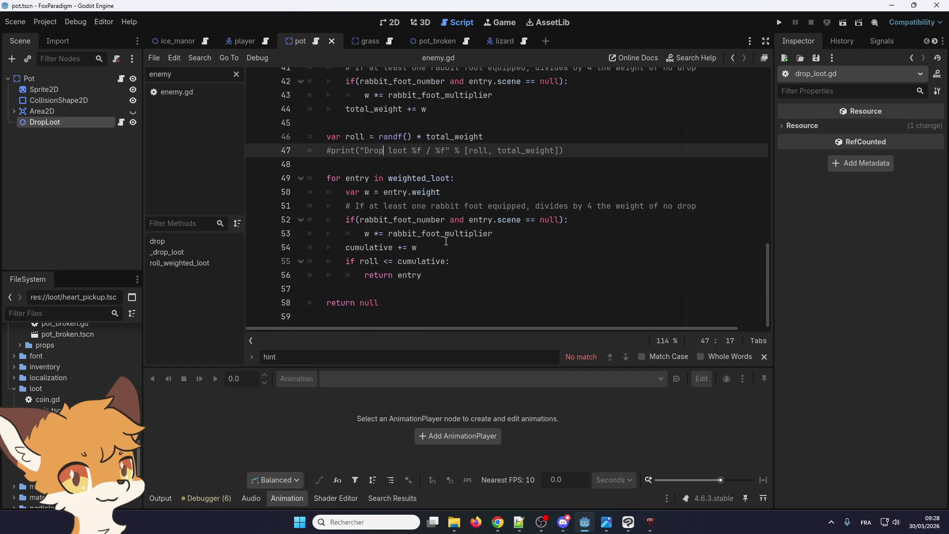
pyautogui.scroll(6, 462, 254)
pyautogui.scroll(7, 462, 254)
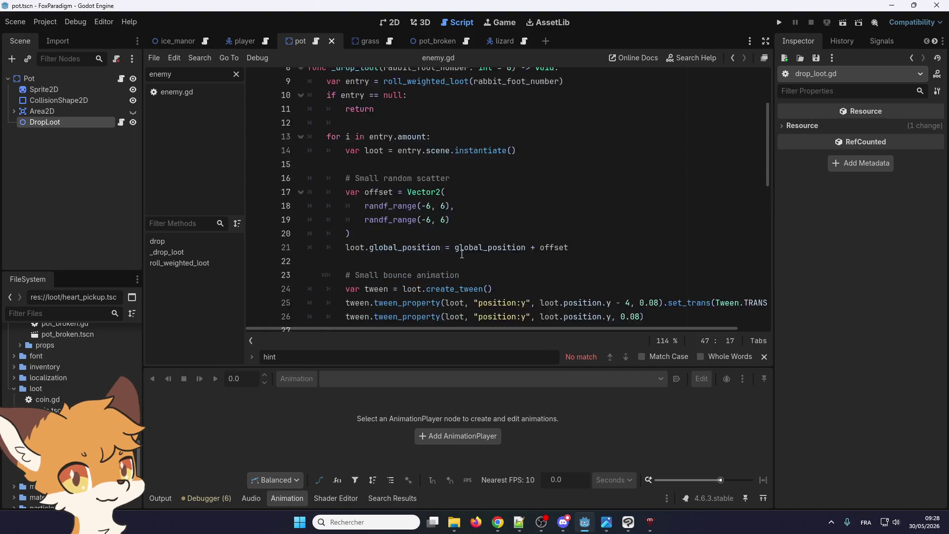
pyautogui.scroll(-6, 462, 254)
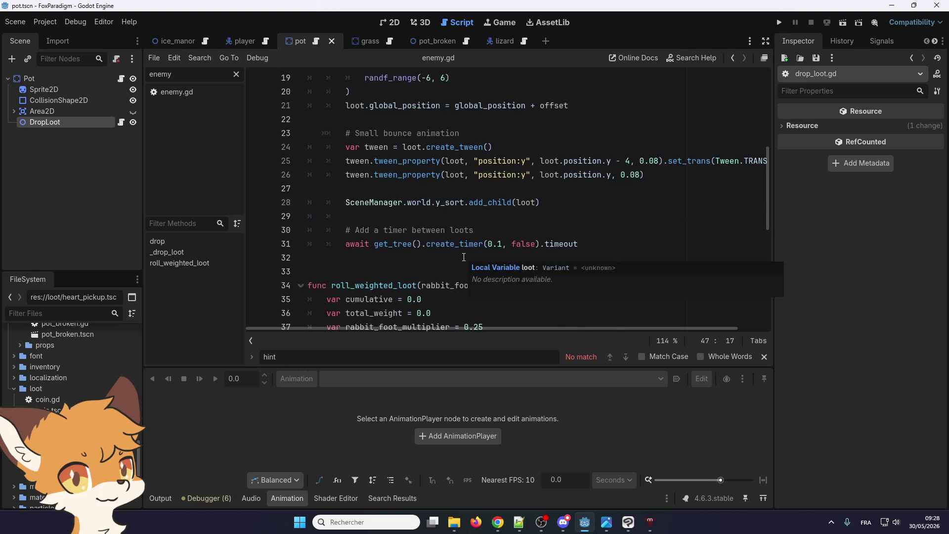
pyautogui.scroll(1, 392, 244)
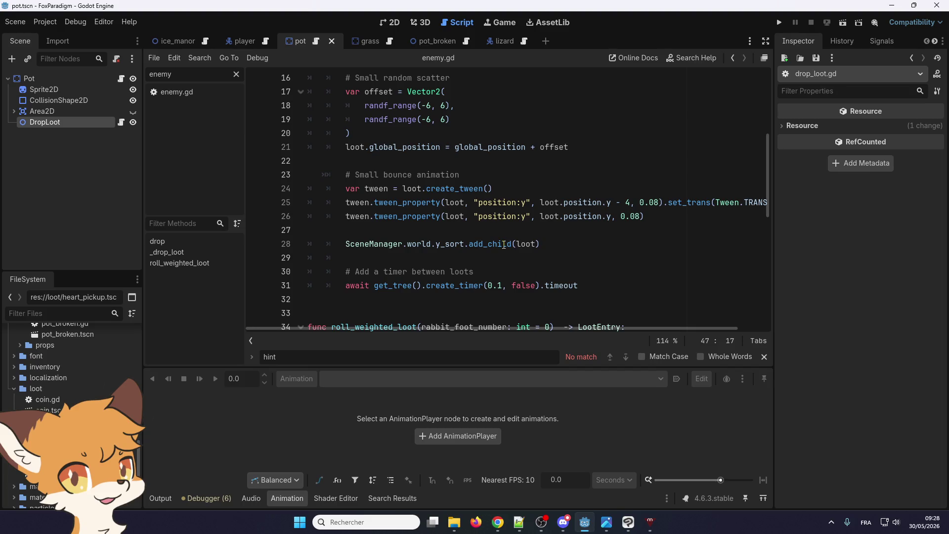
pyautogui.moveTo(524, 246)
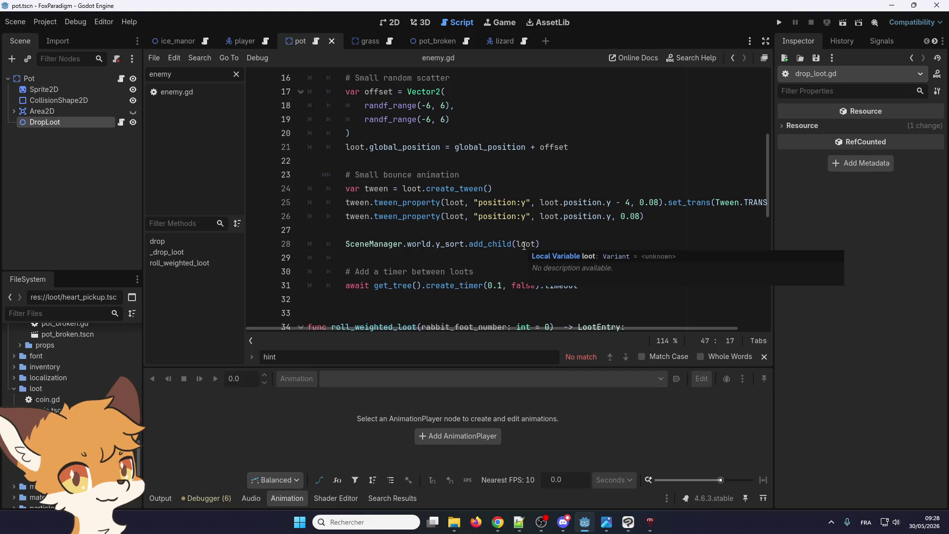
pyautogui.scroll(2, 470, 245)
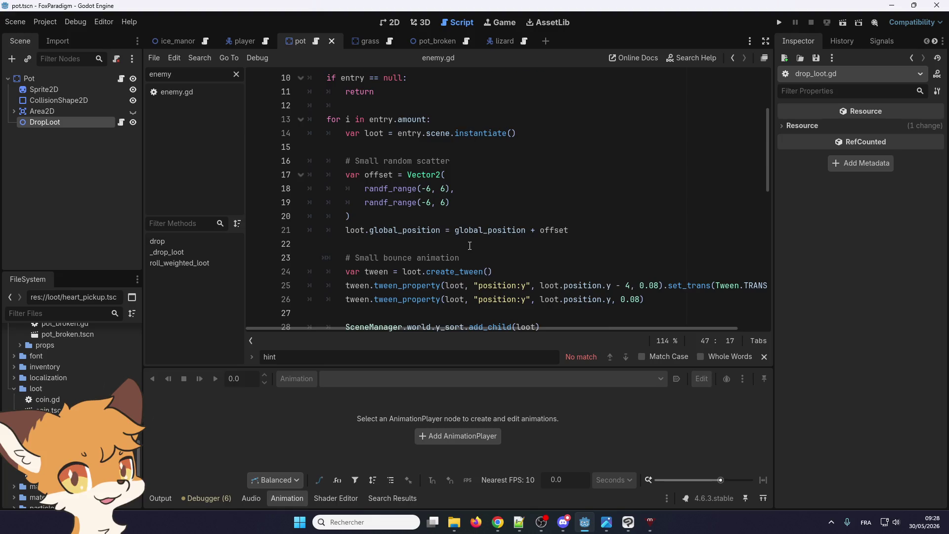
pyautogui.scroll(3, 469, 245)
pyautogui.scroll(-3, 420, 225)
pyautogui.doubleClick(489, 230)
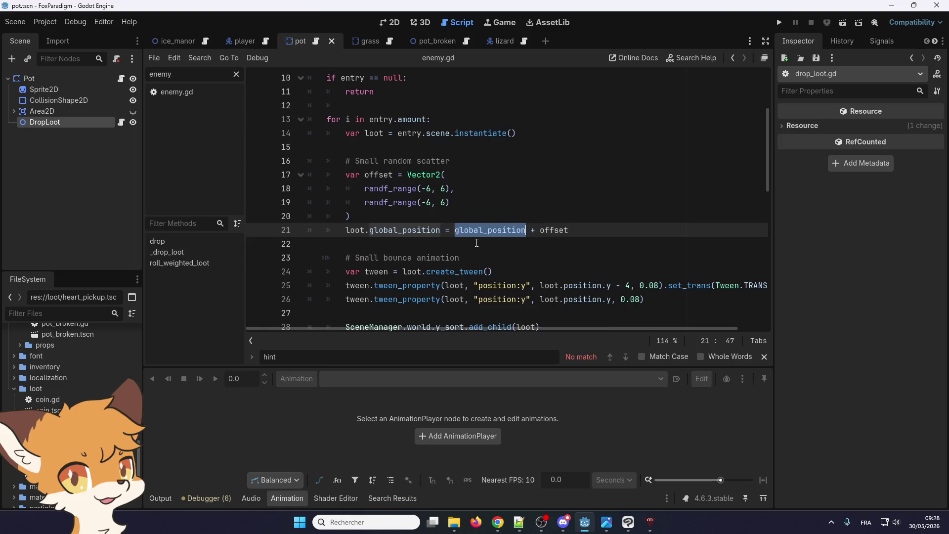
pyautogui.scroll(2, 477, 243)
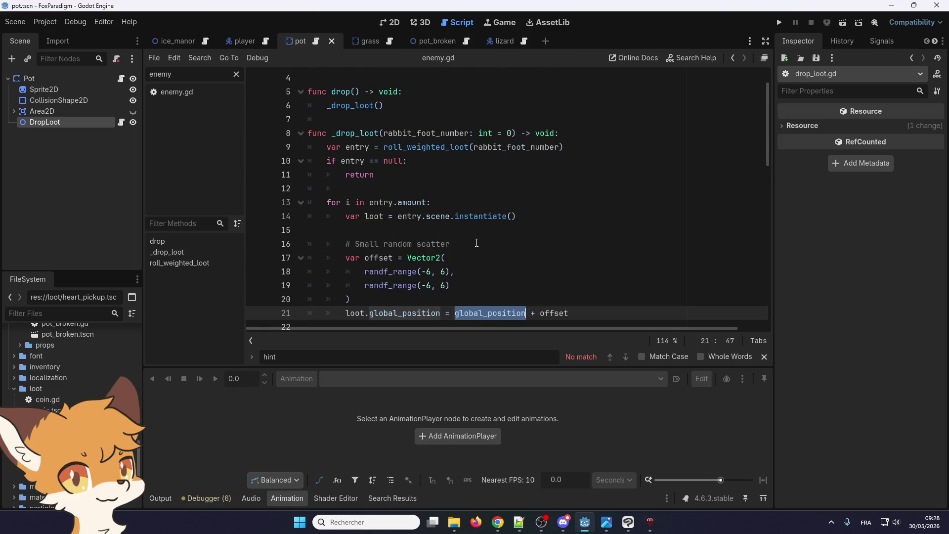
pyautogui.doubleClick(547, 313)
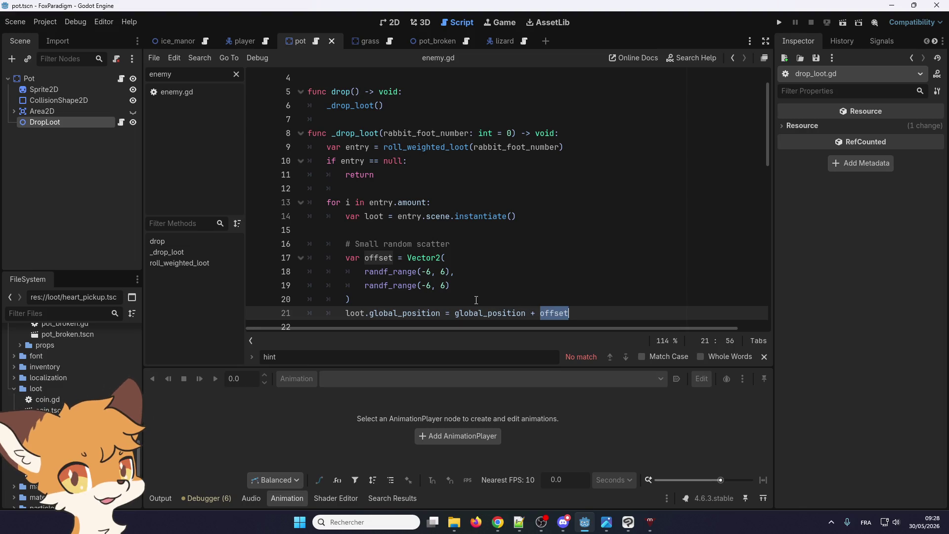
pyautogui.doubleClick(490, 313)
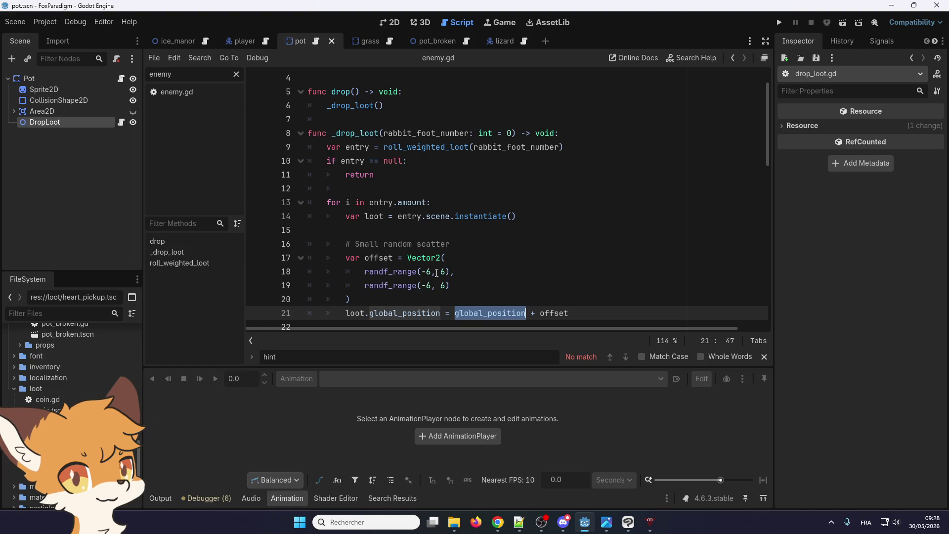
pyautogui.scroll(1, 462, 291)
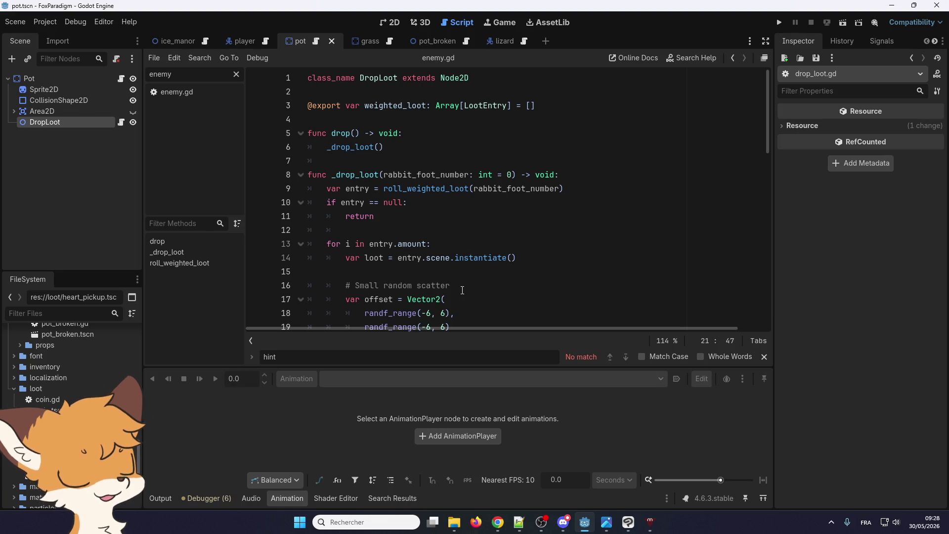
pyautogui.scroll(-4, 462, 290)
pyautogui.scroll(4, 462, 290)
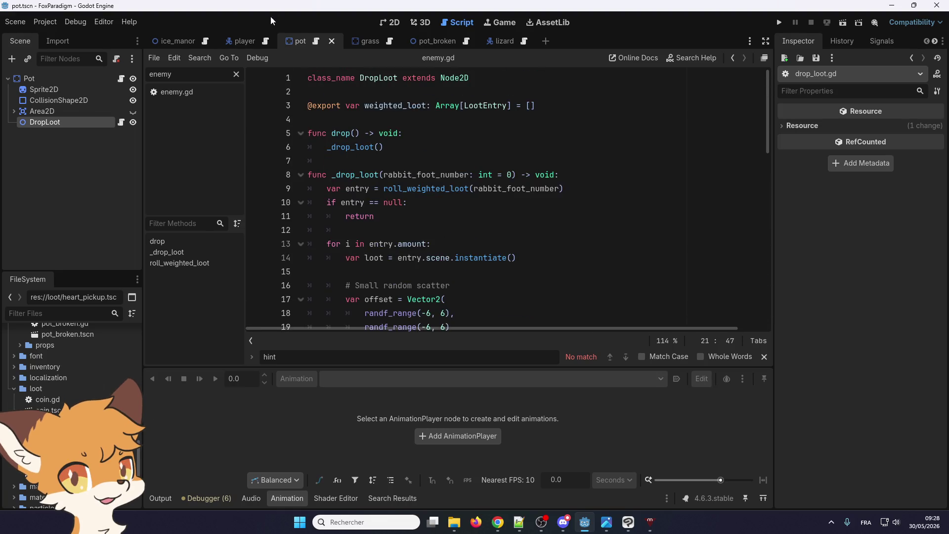
# - In the 2D view, select the DropLoot node and expand its Transform section
pyautogui.click(390, 22)
pyautogui.click(72, 103)
pyautogui.click(66, 121)
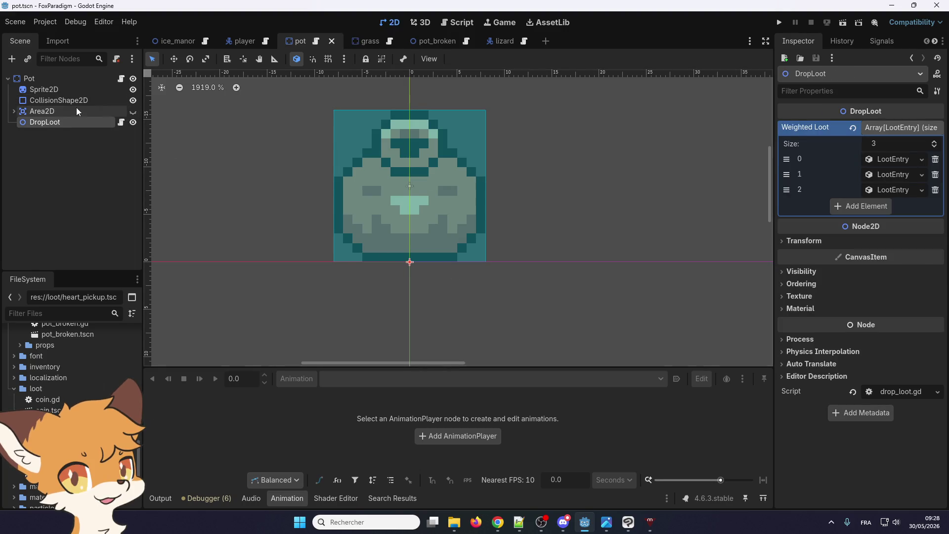
pyautogui.click(75, 109)
pyautogui.click(73, 119)
pyautogui.click(74, 110)
pyautogui.click(72, 122)
pyautogui.scroll(-3, 352, 250)
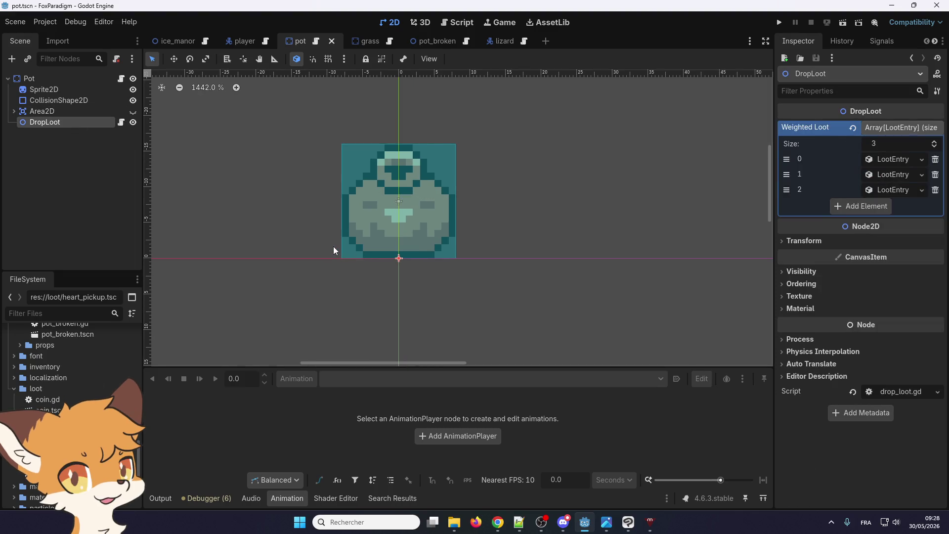
pyautogui.scroll(1, 333, 247)
pyautogui.click(803, 240)
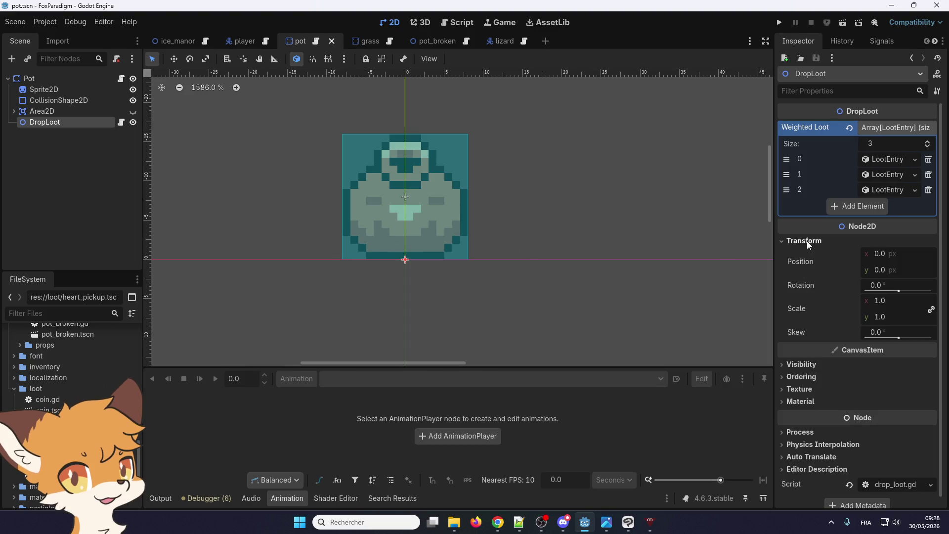
# - Try moving DropLoot with the Move tool, undoing the first move, then placing it above the pot
pyautogui.click(173, 59)
pyautogui.moveTo(384, 273)
pyautogui.mouseDown()
pyautogui.moveTo(474, 238)
pyautogui.moveTo(517, 186)
pyautogui.moveTo(501, 187)
pyautogui.mouseUp()
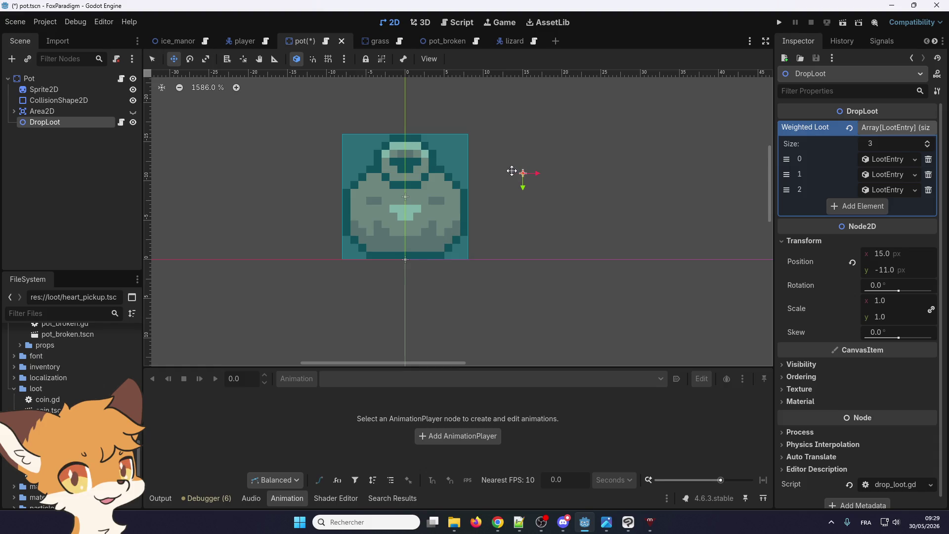
pyautogui.hotkey('ctrl', 'z')
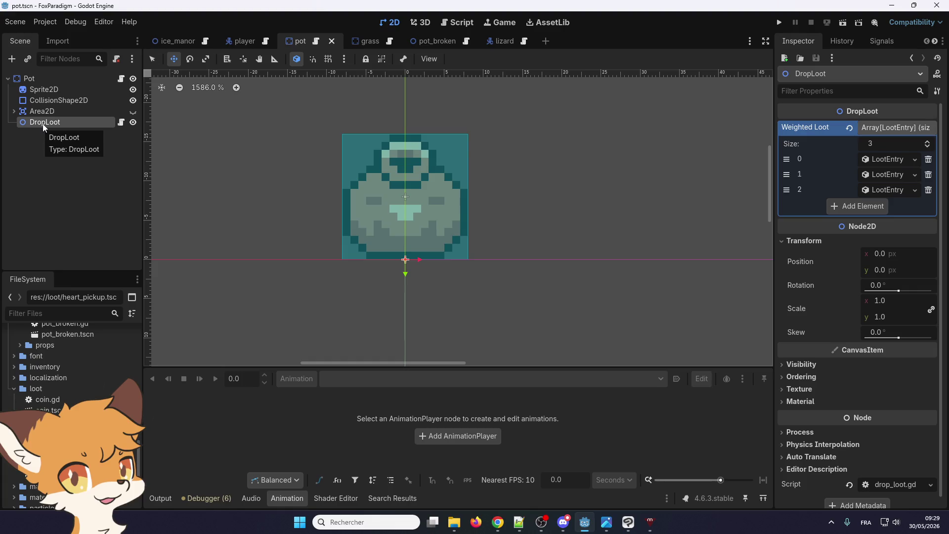
pyautogui.moveTo(417, 238)
pyautogui.mouseDown()
pyautogui.moveTo(488, 183)
pyautogui.moveTo(515, 195)
pyautogui.moveTo(469, 257)
pyautogui.moveTo(409, 246)
pyautogui.moveTo(404, 216)
pyautogui.moveTo(398, 245)
pyautogui.moveTo(399, 103)
pyautogui.mouseUp()
pyautogui.scroll(-4, 411, 165)
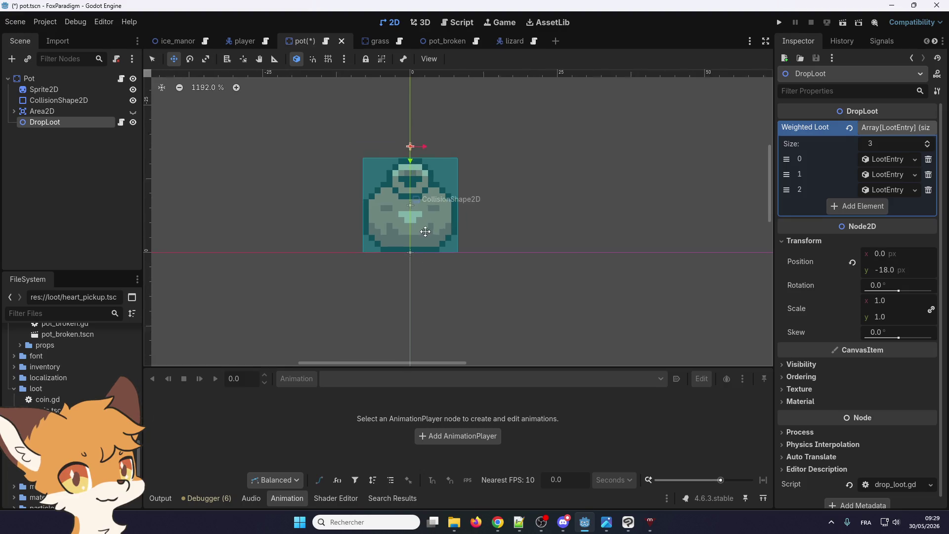
pyautogui.scroll(2, 412, 165)
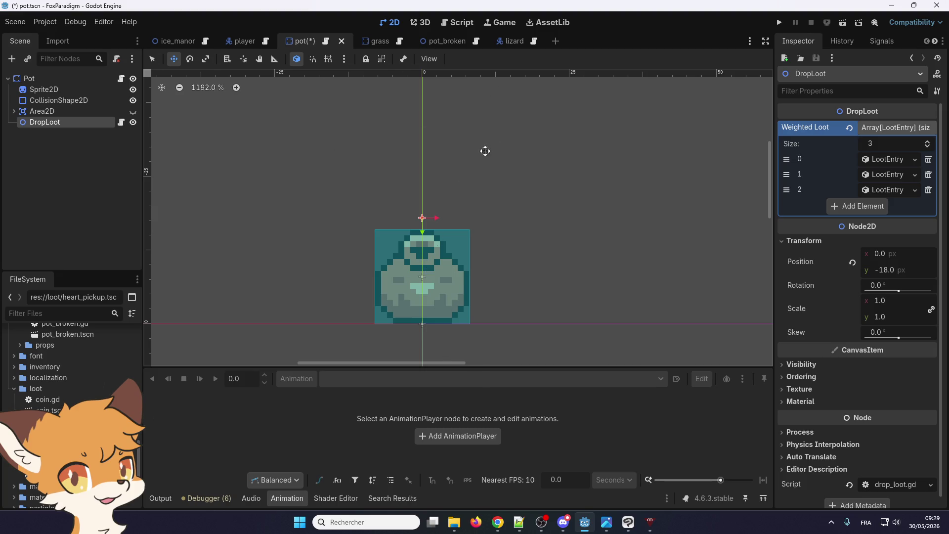
# - Undo the repositioning so DropLoot stays at 0, 0, save, and return to the pot script
pyautogui.scroll(3, 418, 226)
pyautogui.moveTo(414, 225)
pyautogui.mouseDown()
pyautogui.moveTo(411, 291)
pyautogui.moveTo(408, 280)
pyautogui.mouseUp()
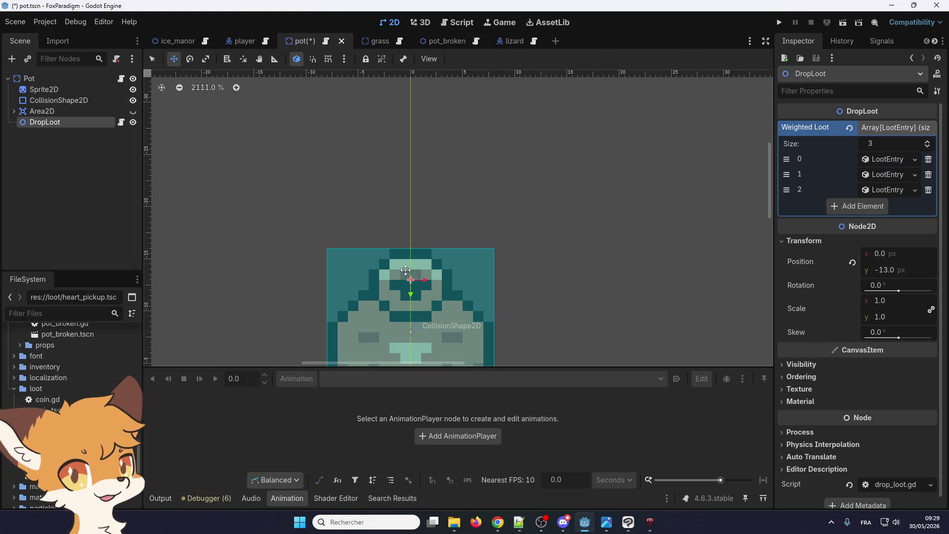
pyautogui.scroll(-2, 406, 253)
pyautogui.hotkey('ctrl', 'z')
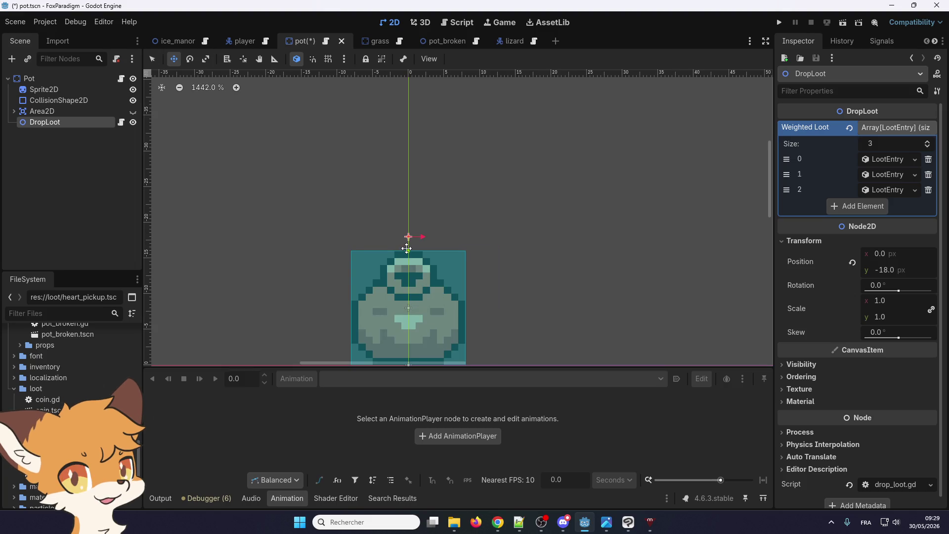
pyautogui.hotkey('ctrl', 's')
pyautogui.scroll(-2, 506, 181)
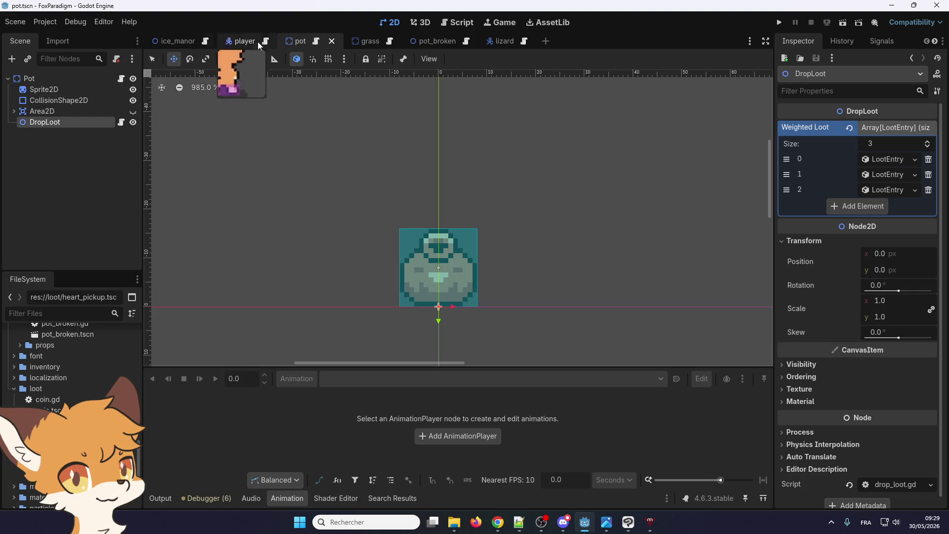
pyautogui.moveTo(490, 39)
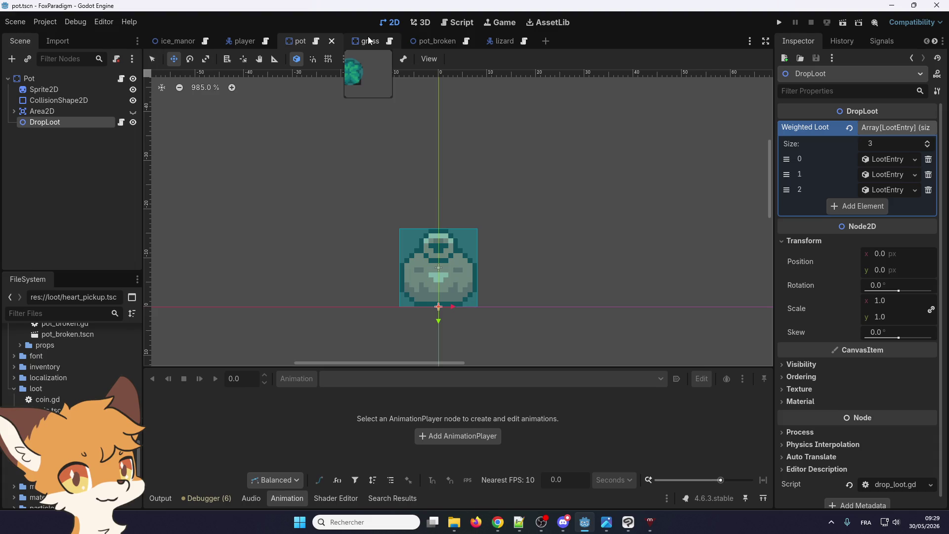
pyautogui.click(315, 41)
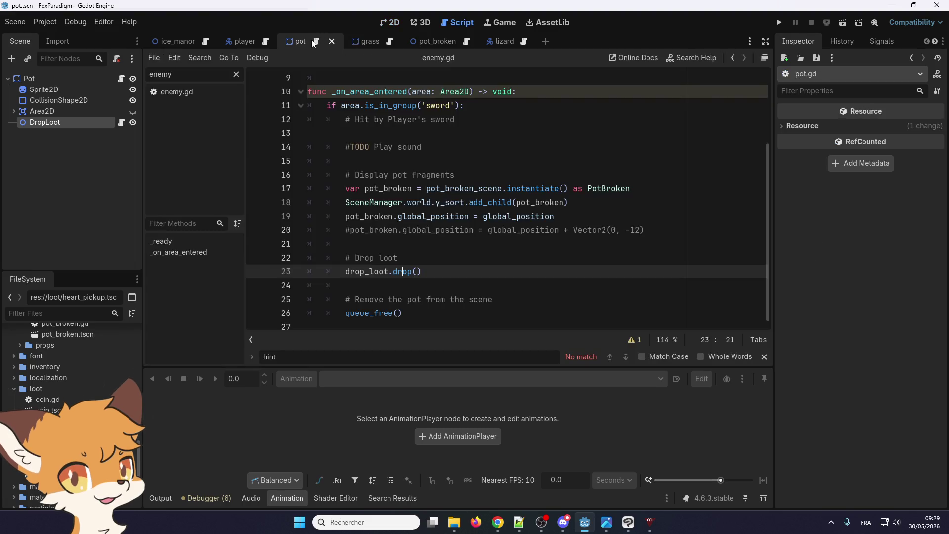
# - Switch from the pot script to the lizard scene's script, enemy.gd
pyautogui.scroll(2, 356, 189)
pyautogui.scroll(-2, 355, 188)
pyautogui.scroll(1, 365, 190)
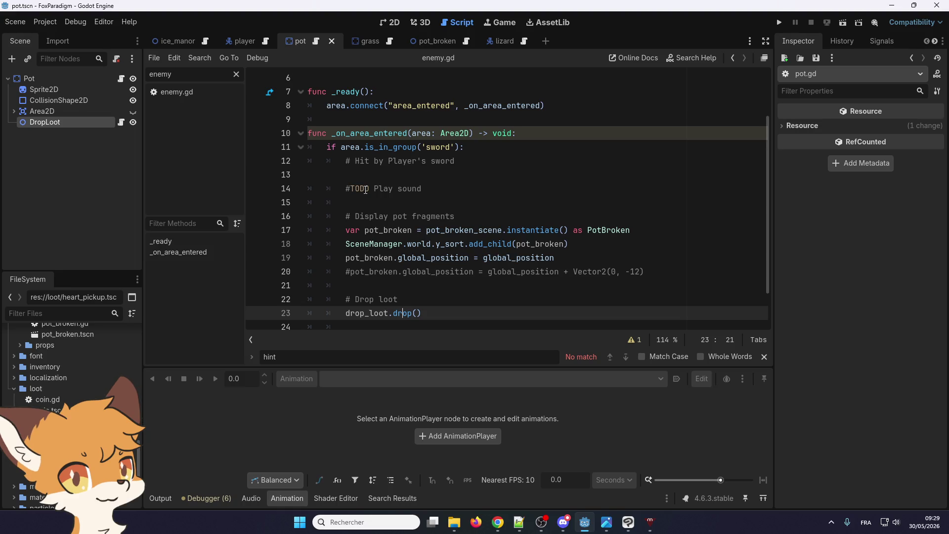
pyautogui.scroll(-1, 365, 190)
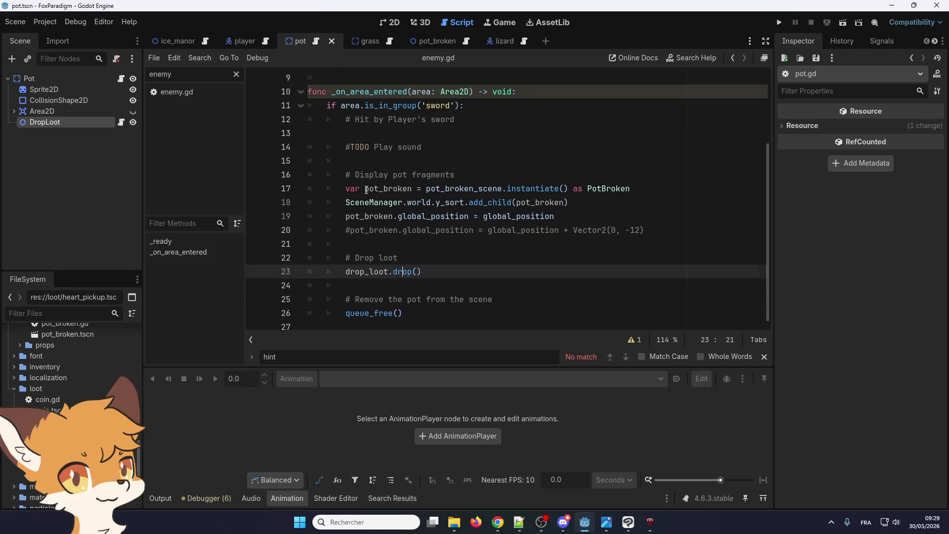
pyautogui.scroll(3, 365, 190)
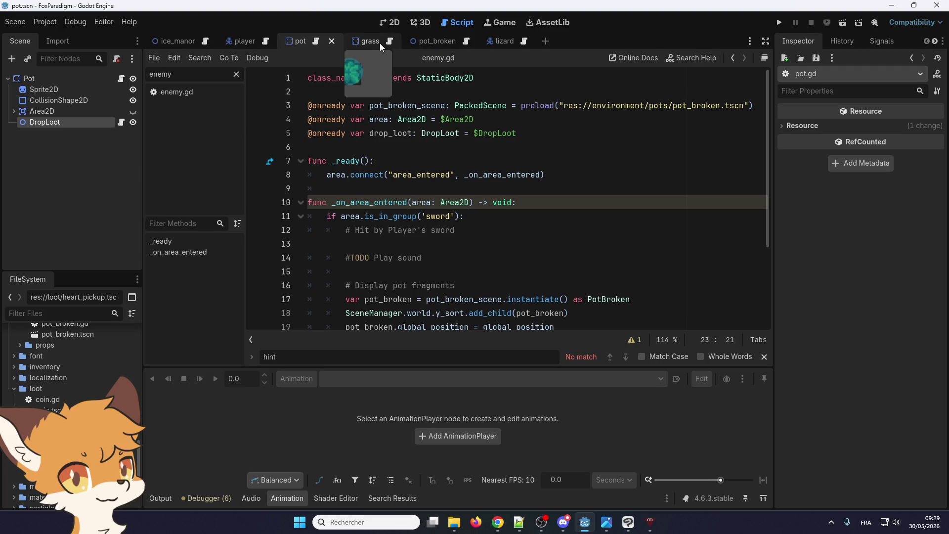
pyautogui.click(522, 43)
pyautogui.scroll(-9, 730, 174)
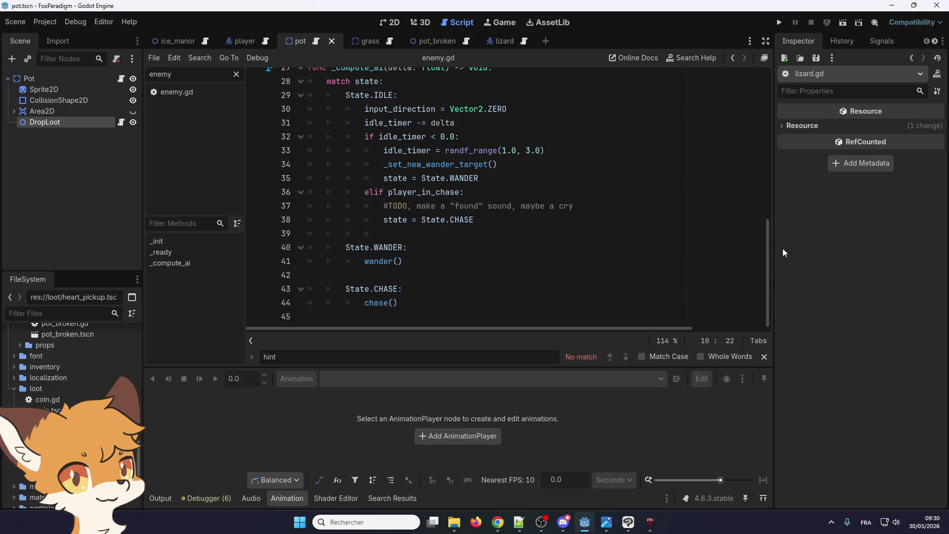
pyautogui.scroll(9, 502, 186)
# - Look up the weighted_loot symbol and select roll_weighted_loot on line 192
pyautogui.rightClick(444, 88)
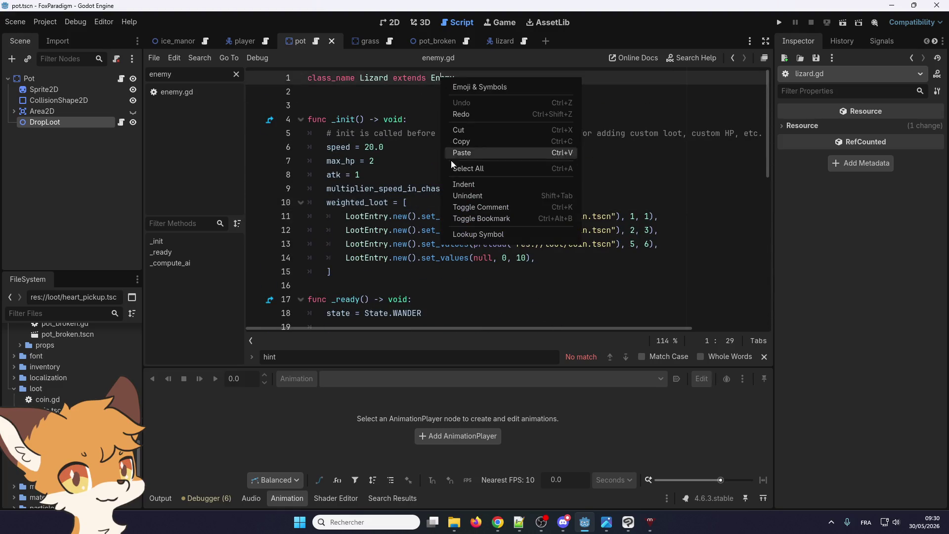
pyautogui.click(472, 236)
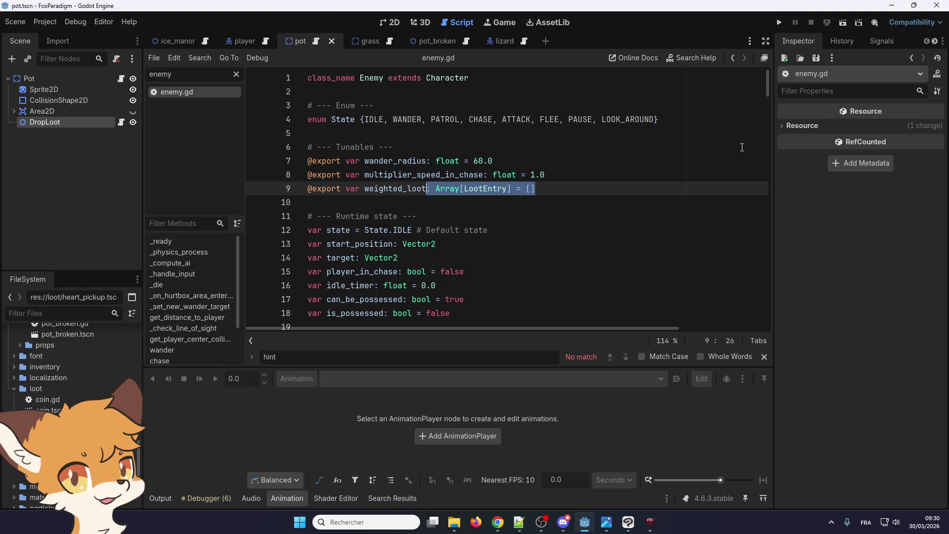
pyautogui.scroll(-20, 624, 312)
pyautogui.scroll(6, 624, 312)
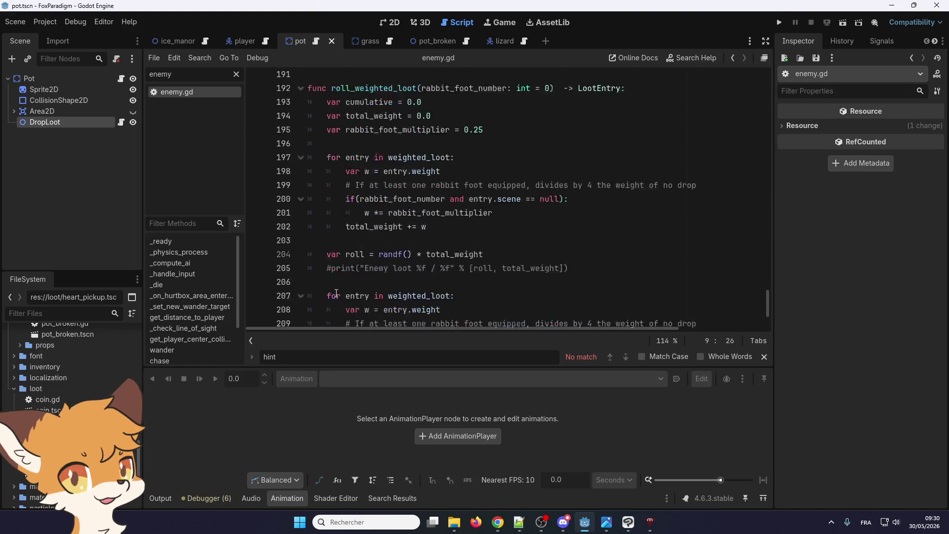
pyautogui.doubleClick(383, 221)
pyautogui.scroll(3, 382, 221)
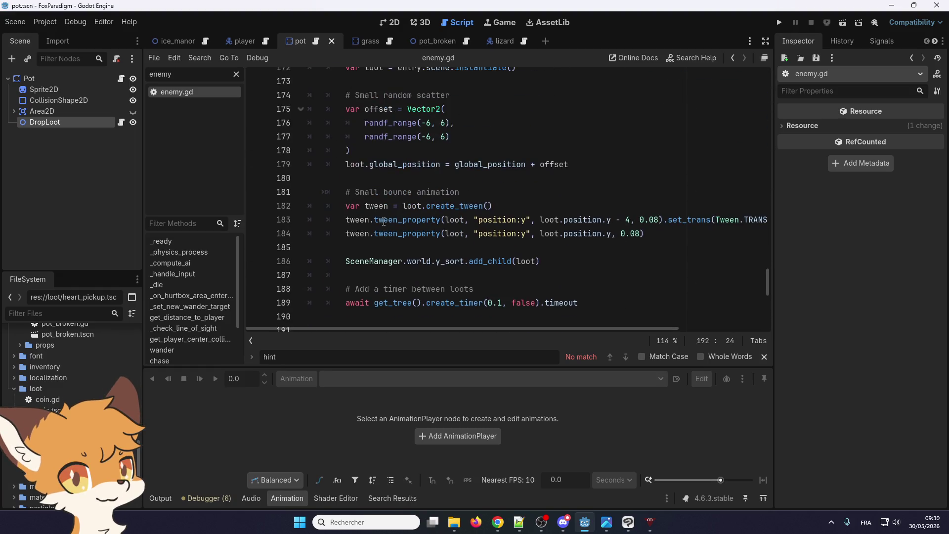
pyautogui.scroll(3, 362, 306)
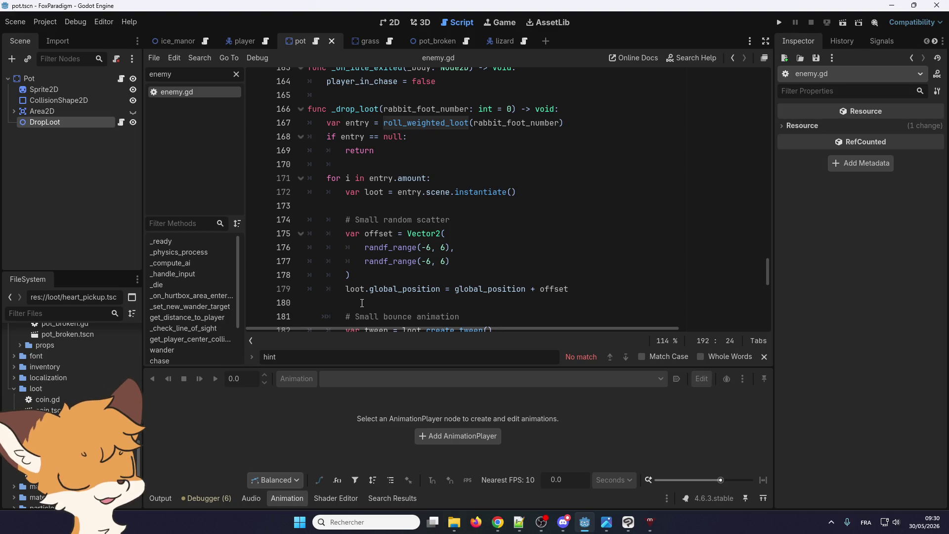
pyautogui.scroll(1, 365, 302)
# - Search enemy.gd for _drop_loot from line 166 and step through its matches
pyautogui.doubleClick(359, 146)
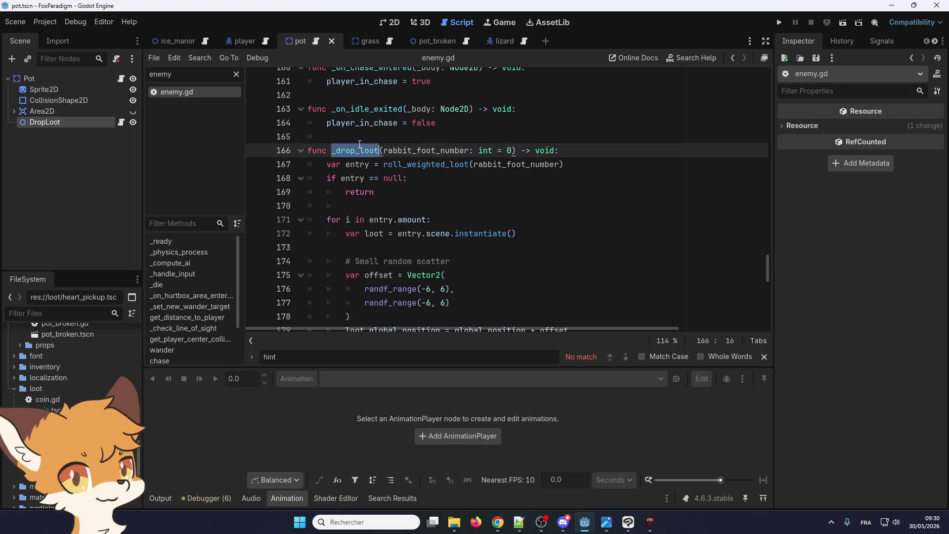
pyautogui.hotkey('ctrl', 'f')
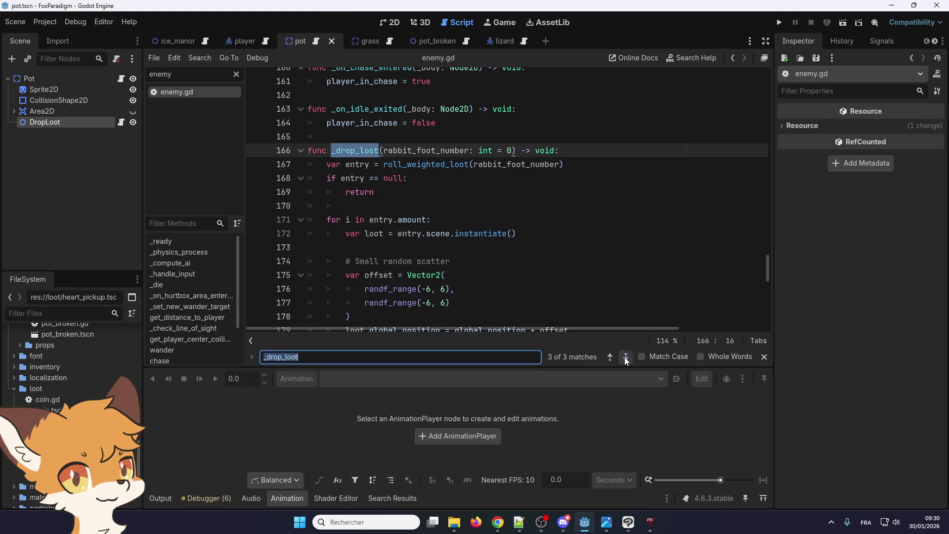
pyautogui.click(626, 357)
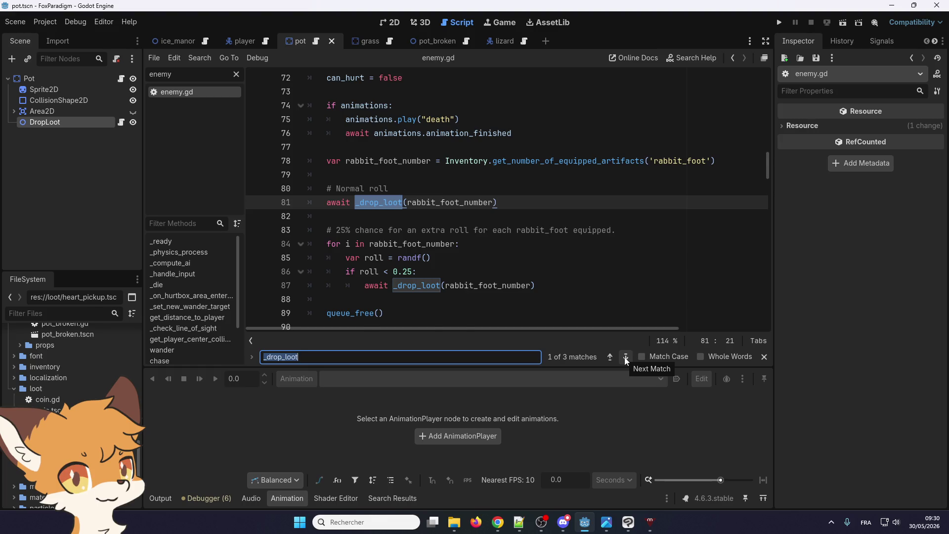
pyautogui.click(625, 357)
pyautogui.click(626, 357)
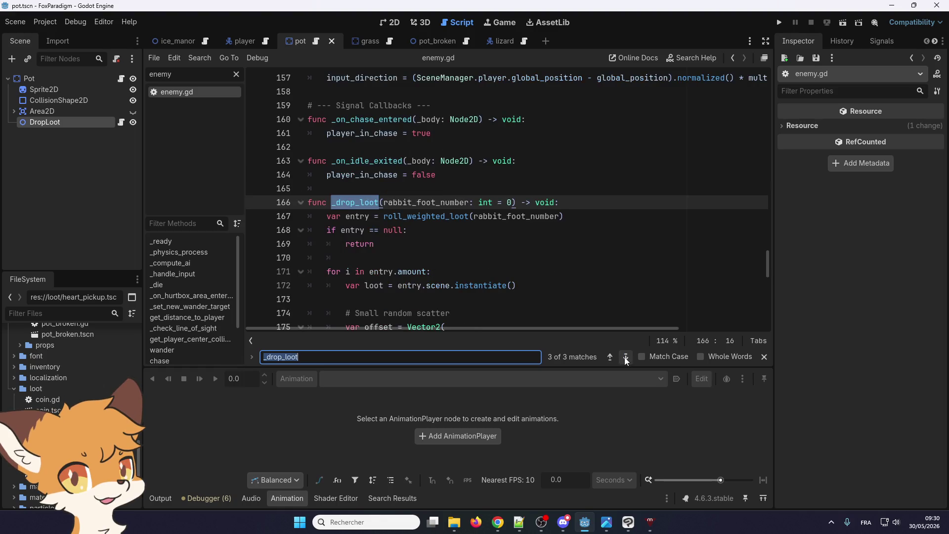
pyautogui.click(626, 357)
# - Cycle back through the matches to the _drop_loot definition, then switch to the lizard scene
pyautogui.scroll(-1, 382, 241)
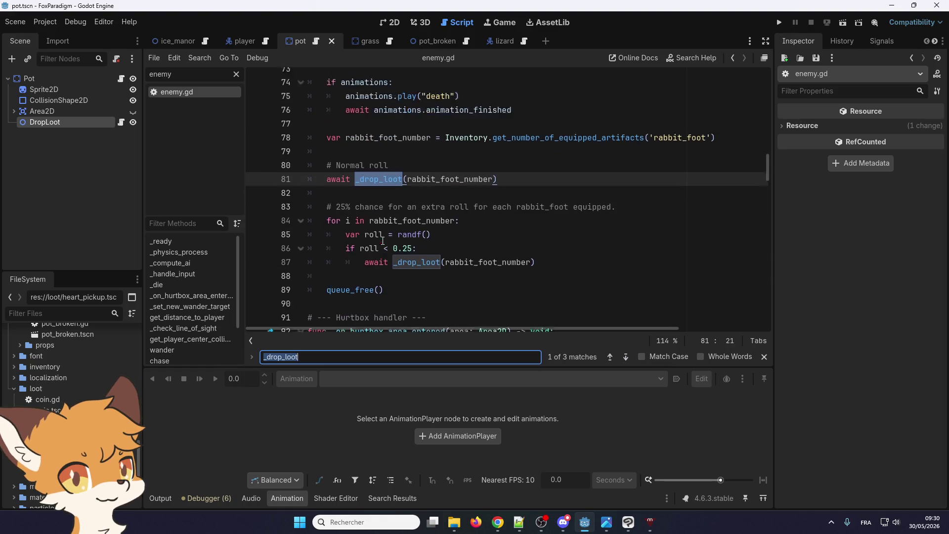
pyautogui.scroll(2, 383, 242)
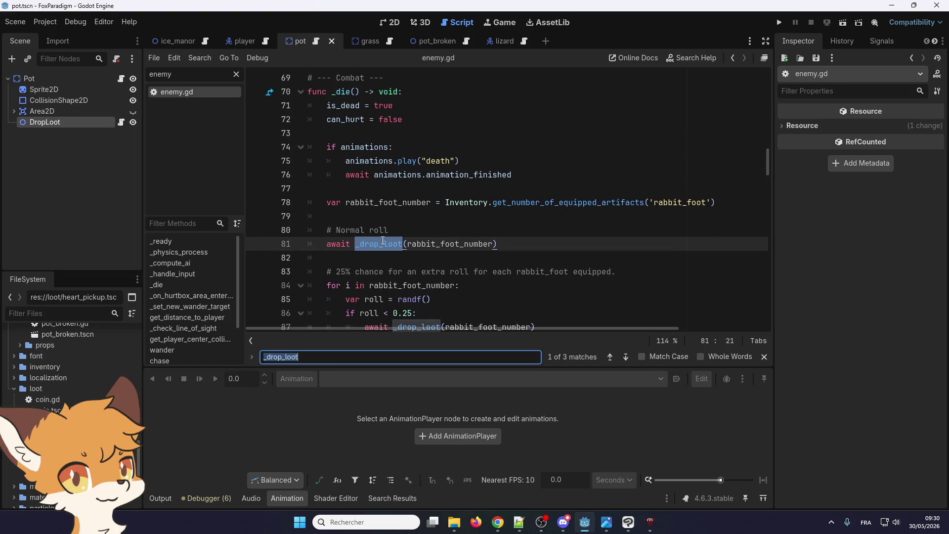
pyautogui.scroll(1, 382, 241)
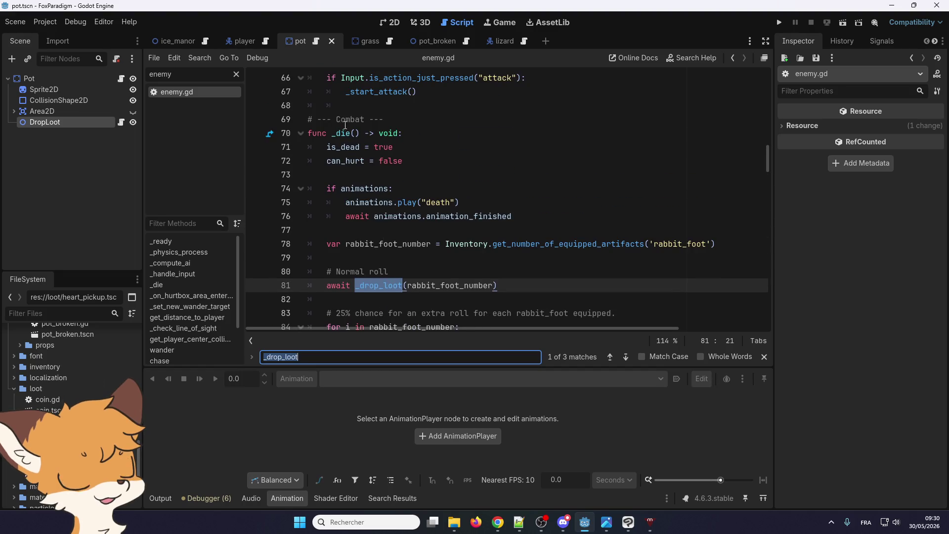
pyautogui.scroll(-2, 353, 204)
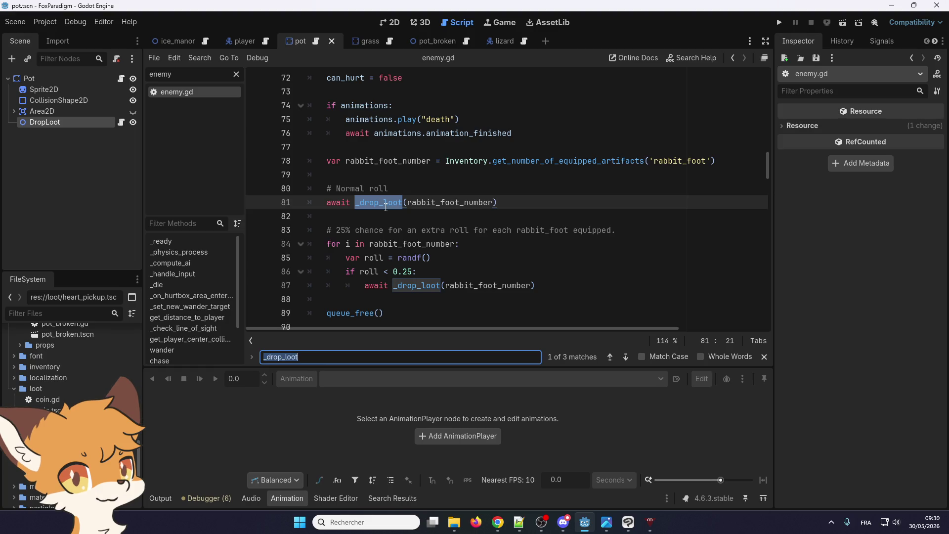
pyautogui.scroll(-3, 595, 317)
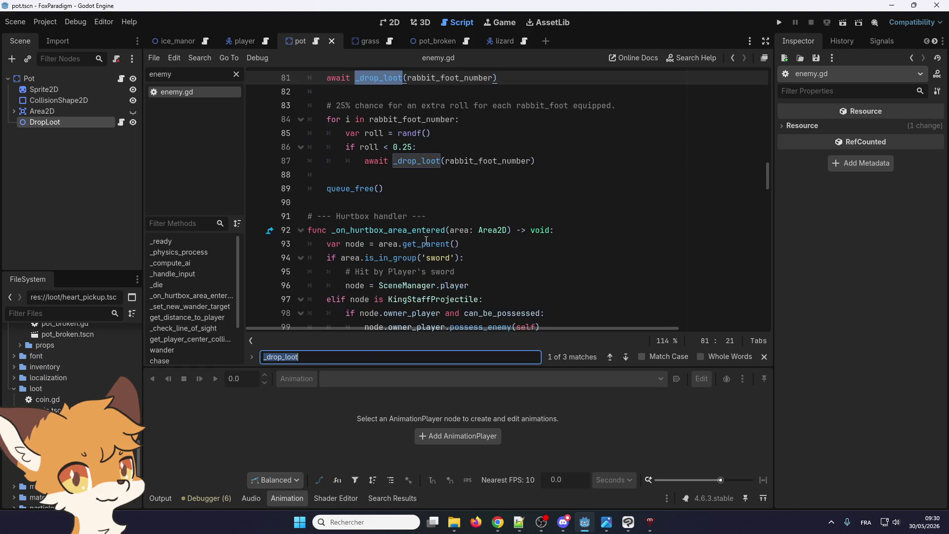
pyautogui.click(627, 356)
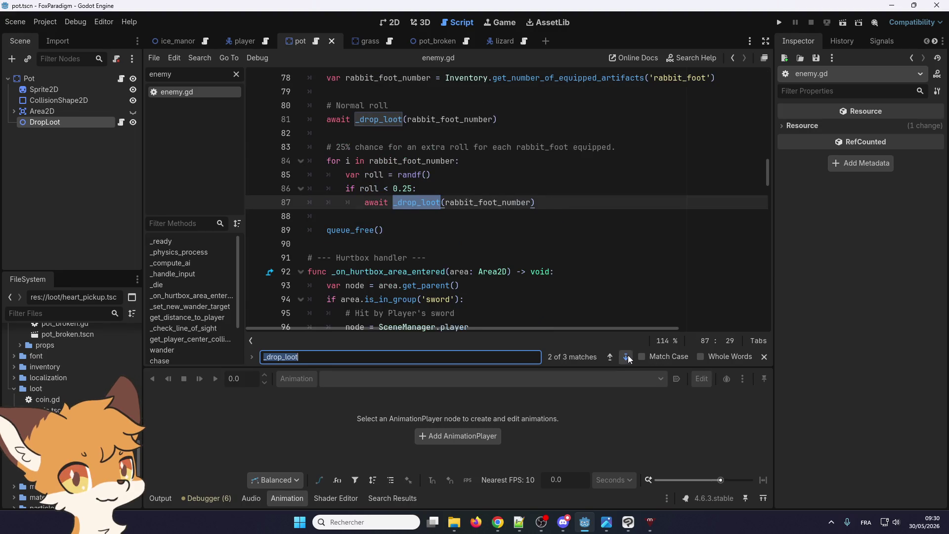
pyautogui.click(627, 356)
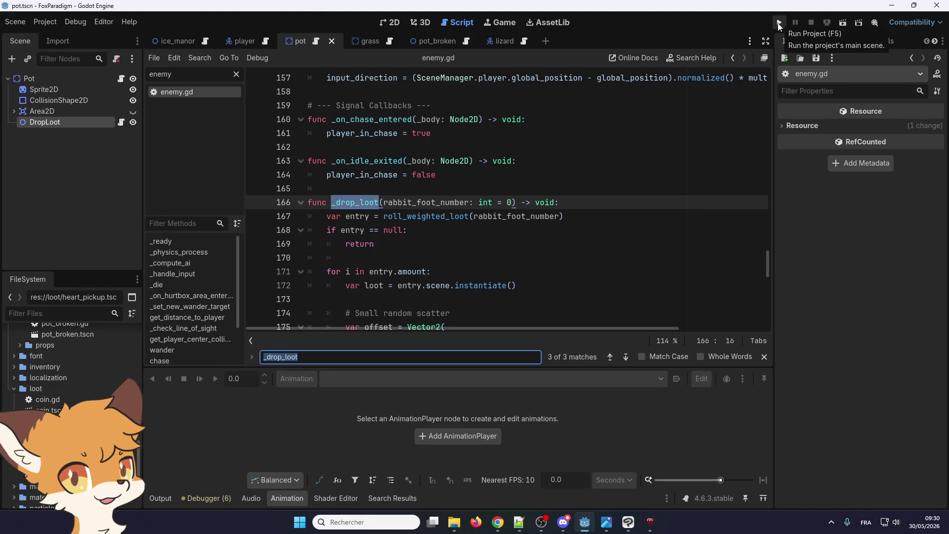
pyautogui.click(492, 41)
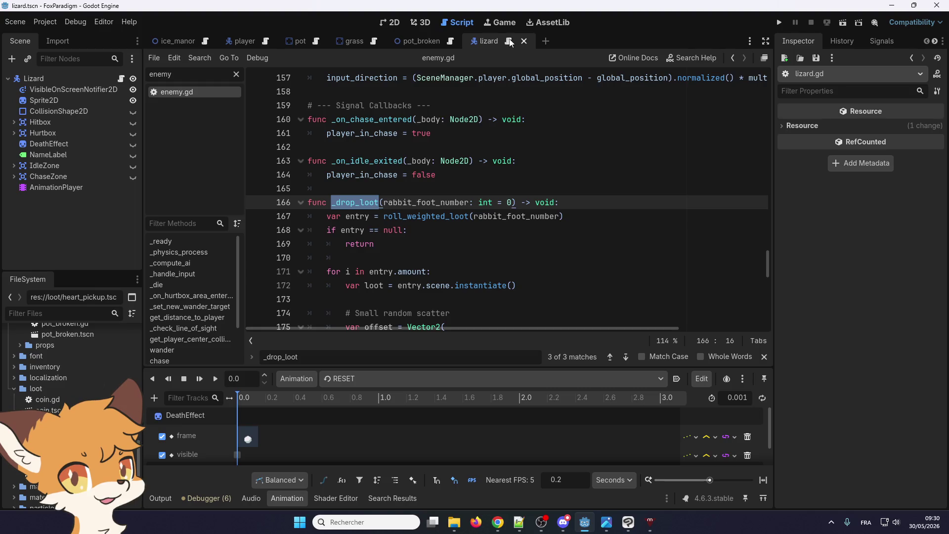
# - Change lizard.gd line 13's coin entry from 5, 6 to 50, 6000 and run the project
pyautogui.click(510, 43)
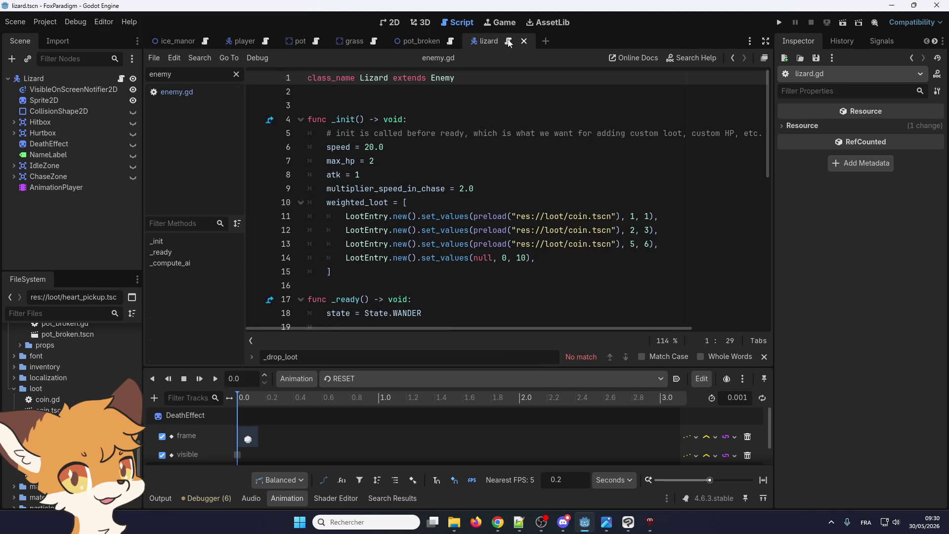
pyautogui.doubleClick(634, 244)
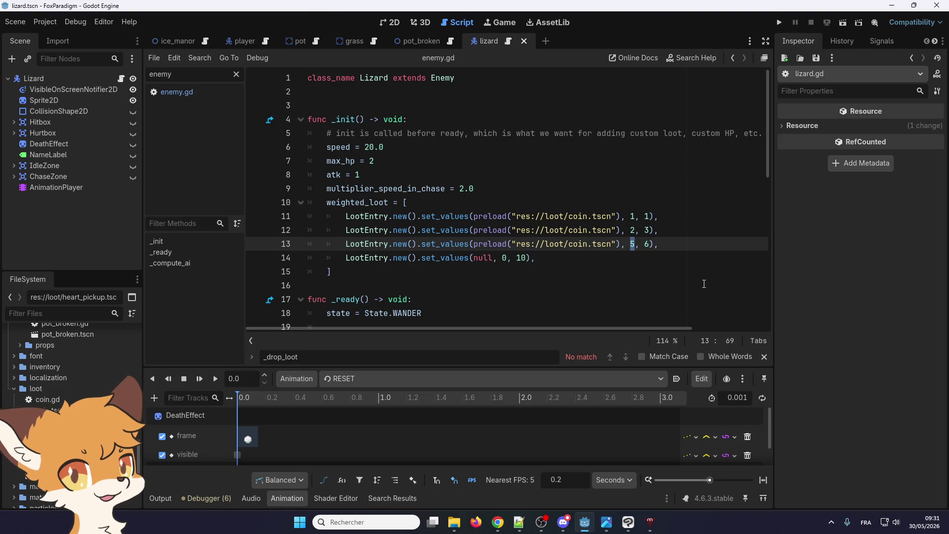
pyautogui.write('50')
pyautogui.click(654, 245)
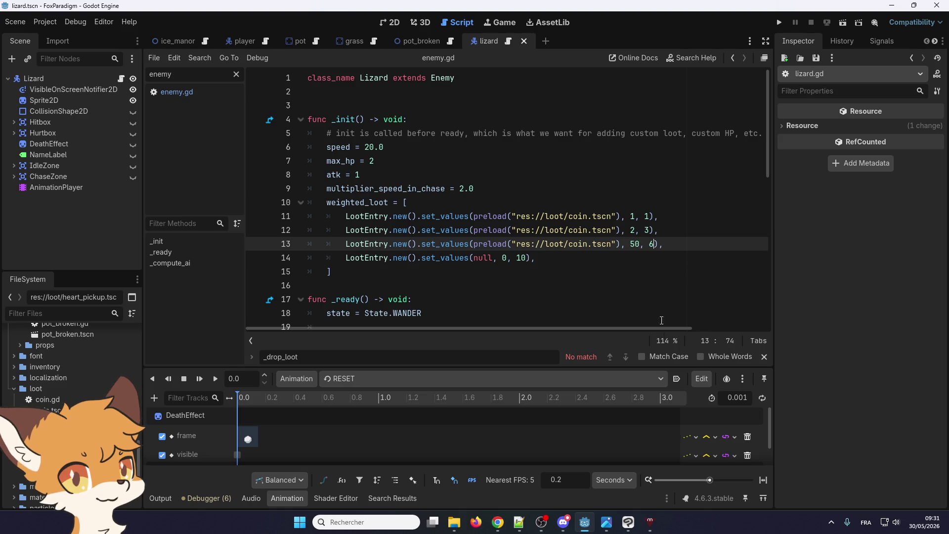
pyautogui.write('000')
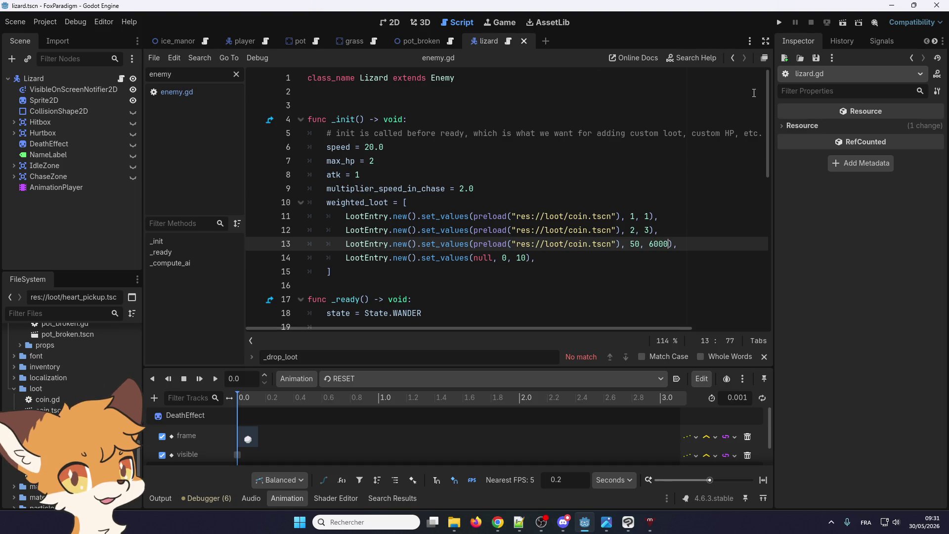
pyautogui.click(779, 23)
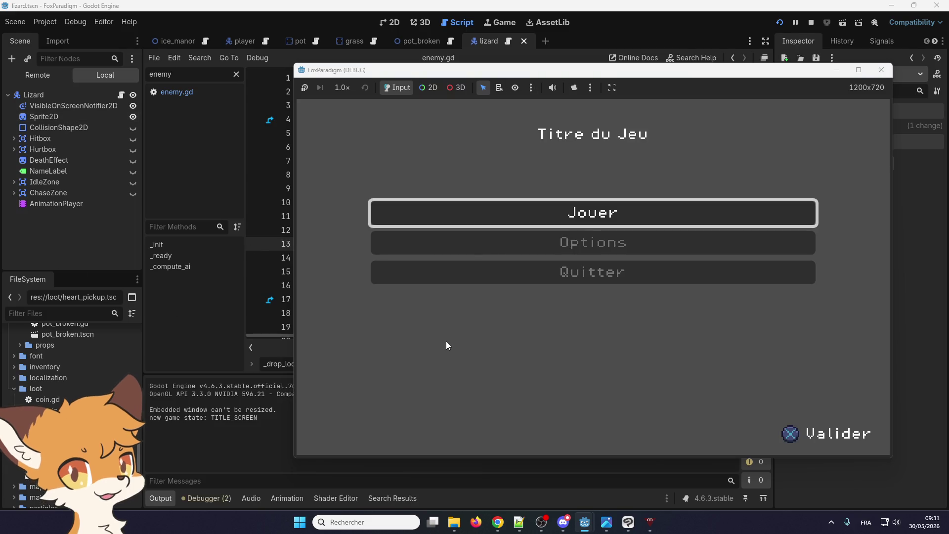
# - Start the game from the Jouer title screen, walk the fox to the pots, and break one
pyautogui.press('Return')
pyautogui.press('Return')
pyautogui.press('Right')
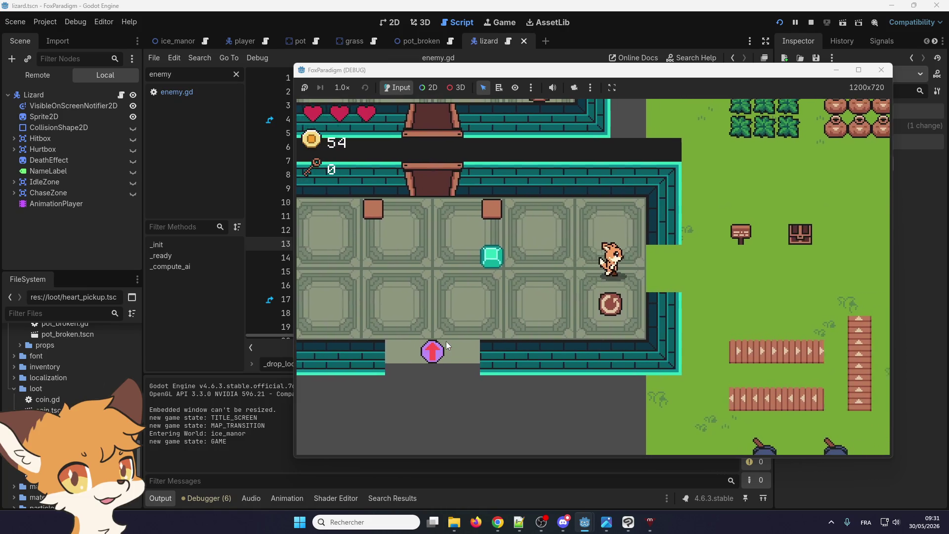
pyautogui.press('Right')
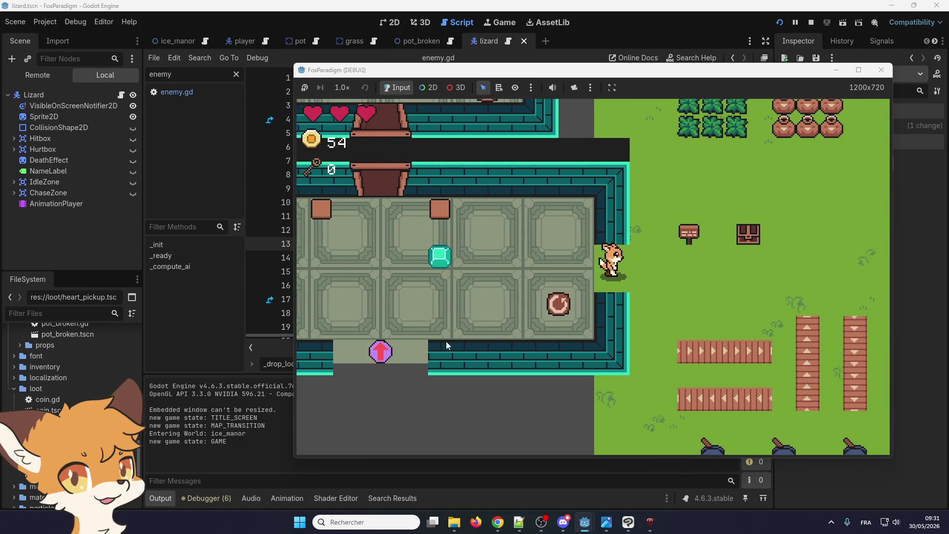
pyautogui.press('Up')
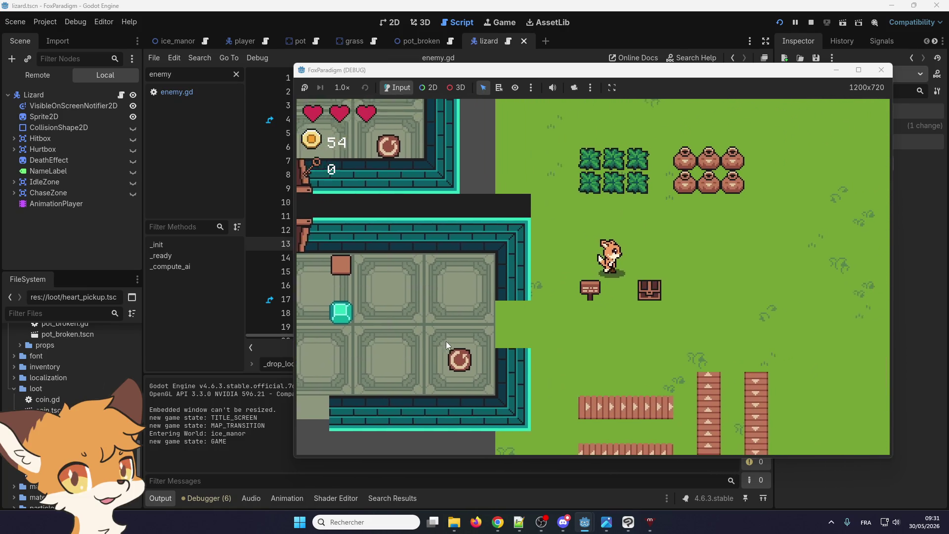
pyautogui.press('Right')
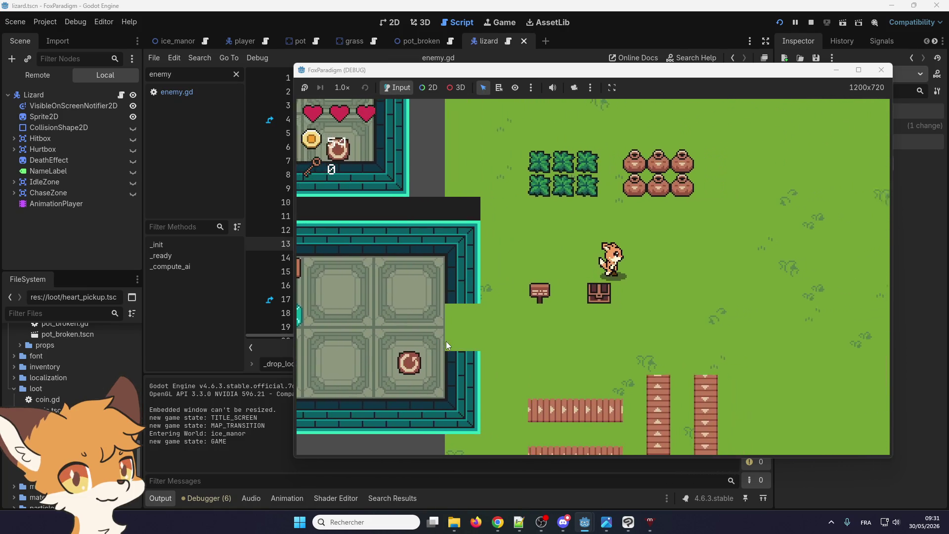
pyautogui.press('Up')
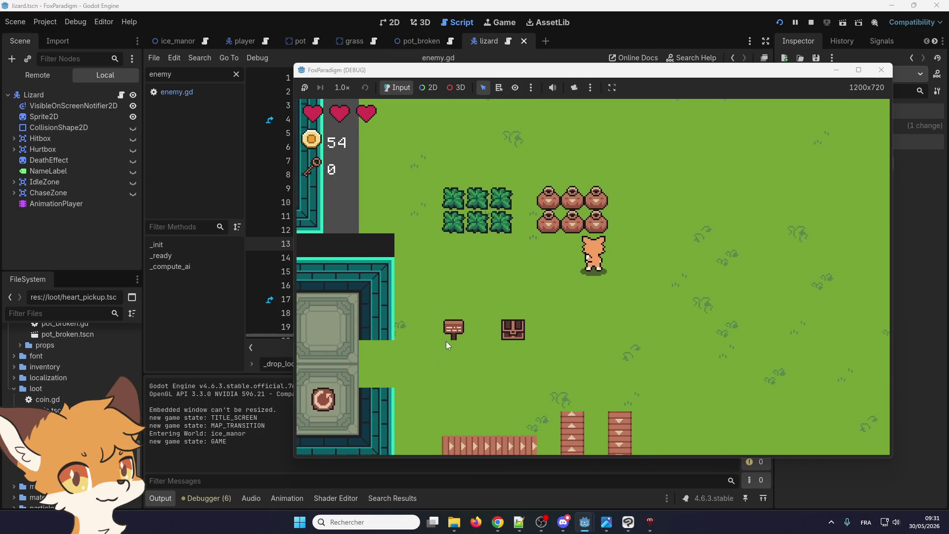
pyautogui.press('space')
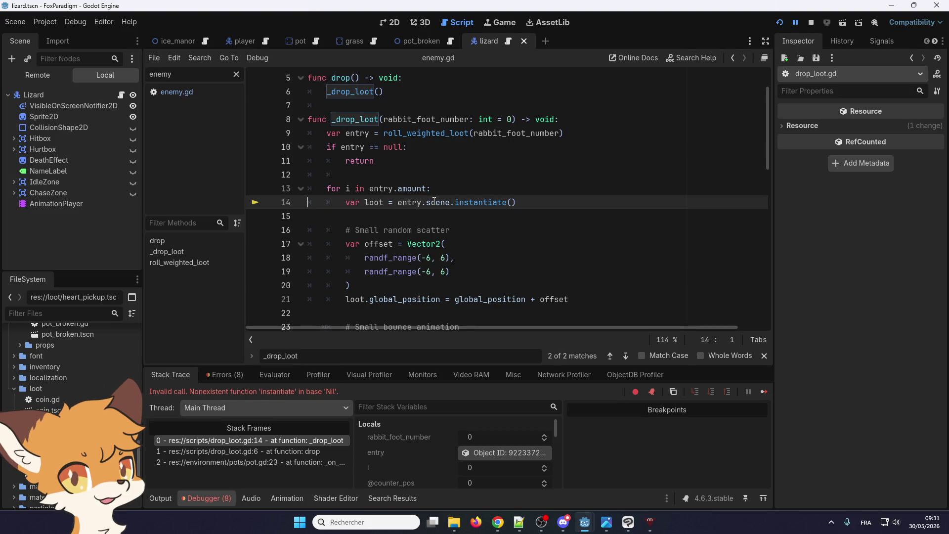
# - Stop the debug session and inspect the entry variable and roll_weighted_loot call in _drop_loot
pyautogui.click(811, 22)
pyautogui.scroll(2, 372, 218)
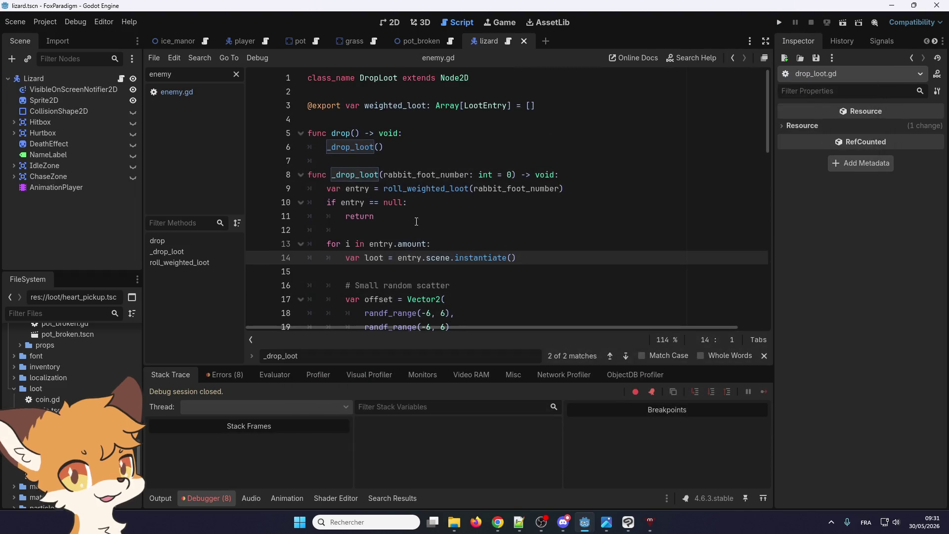
pyautogui.doubleClick(383, 244)
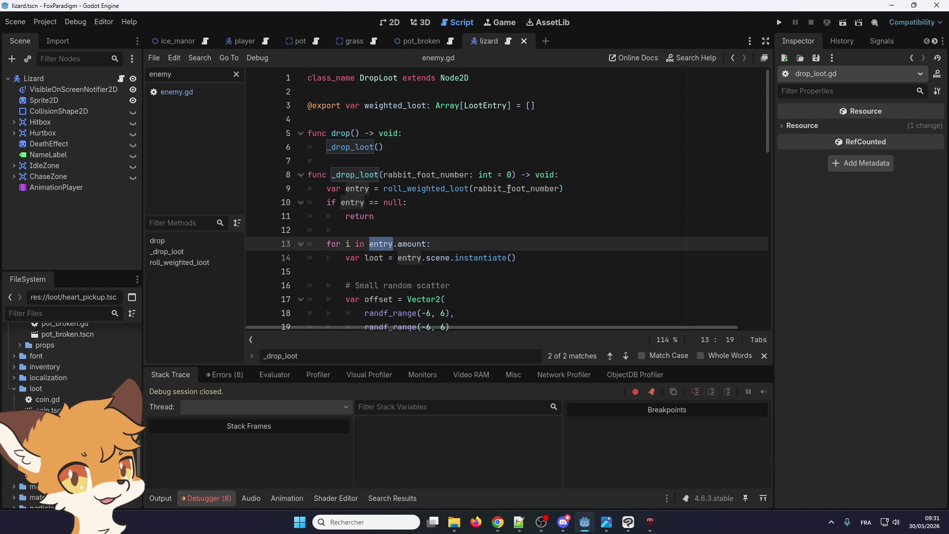
pyautogui.click(421, 189)
pyautogui.scroll(-5, 420, 228)
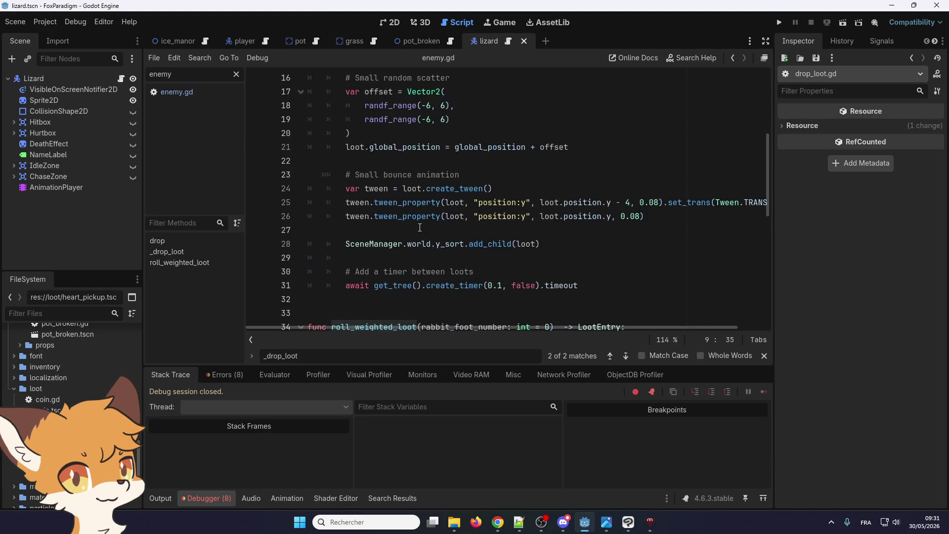
pyautogui.scroll(4, 420, 227)
pyautogui.press('Down')
pyautogui.press('Down')
pyautogui.press('Down')
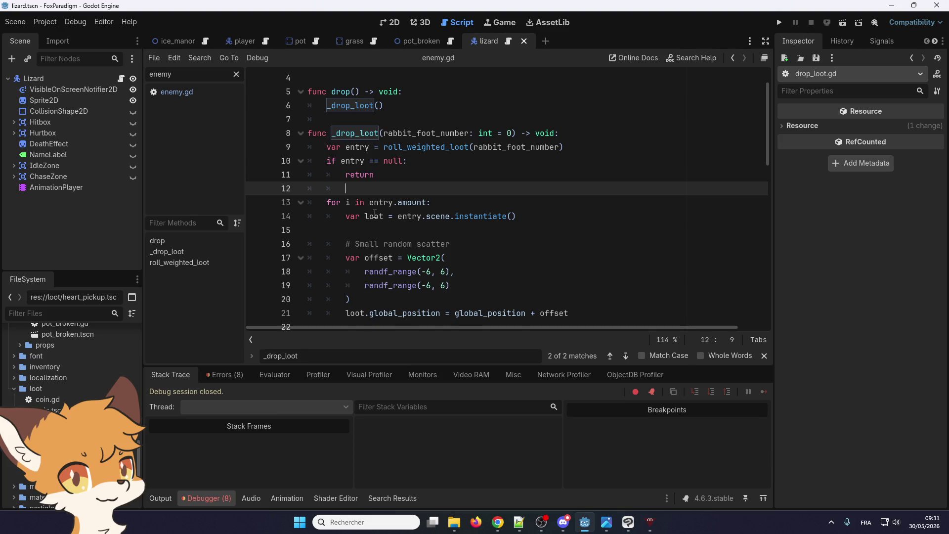
pyautogui.scroll(1, 375, 213)
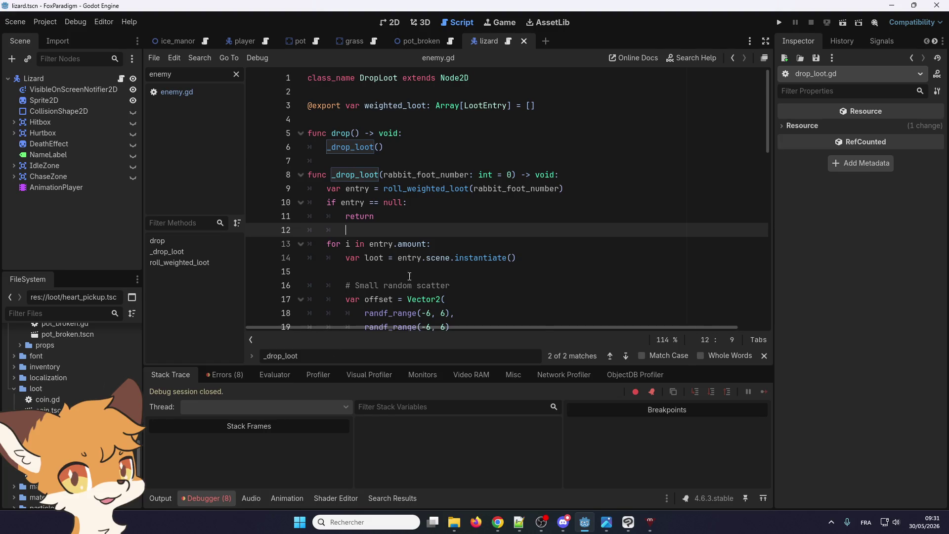
pyautogui.click(207, 498)
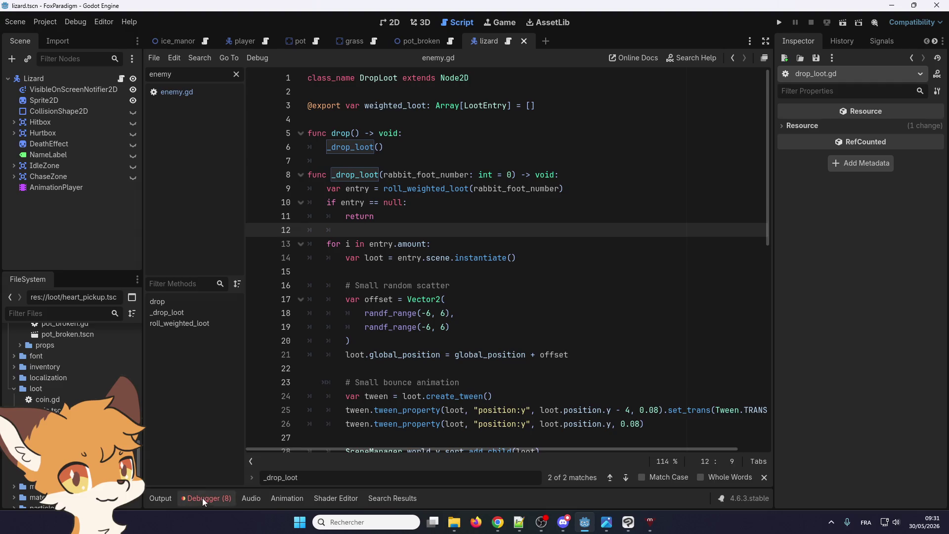
pyautogui.click(203, 497)
pyautogui.click(223, 374)
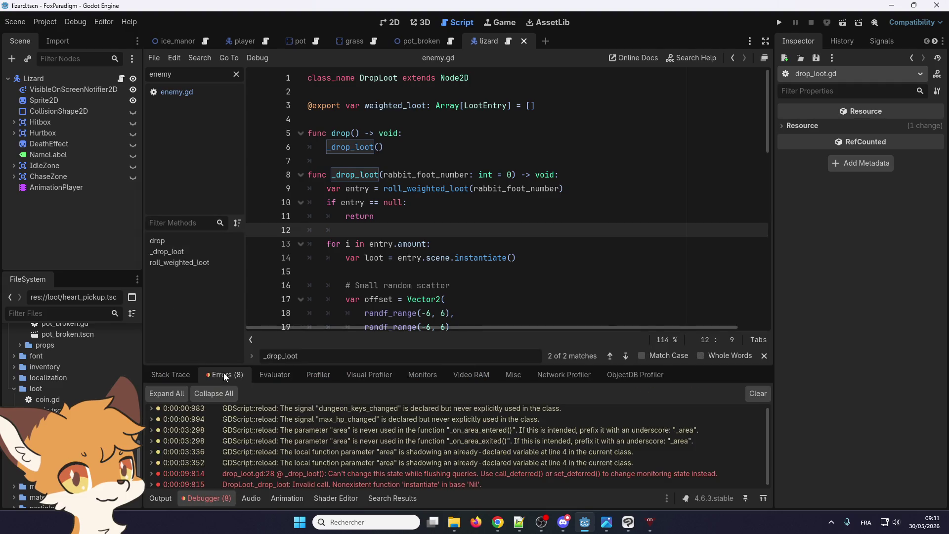
pyautogui.scroll(-1, 321, 455)
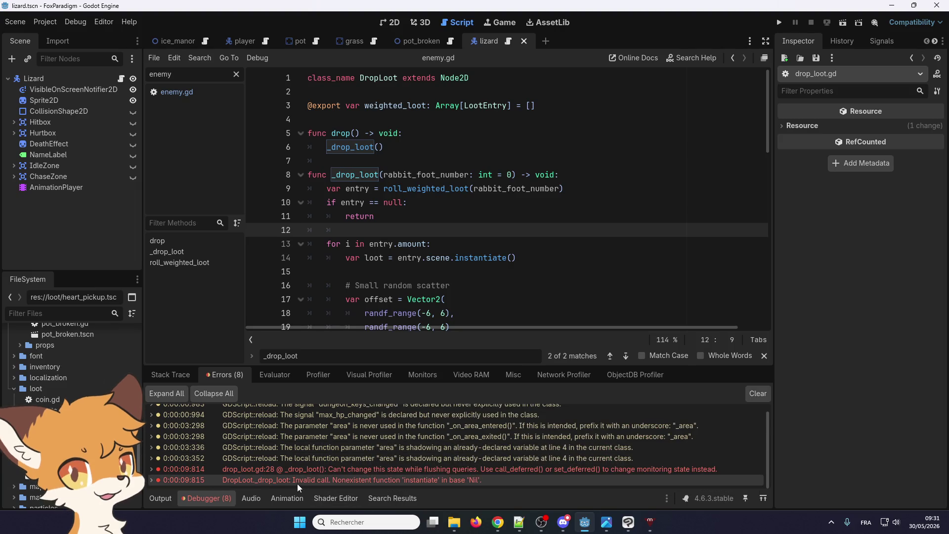
pyautogui.moveTo(307, 479)
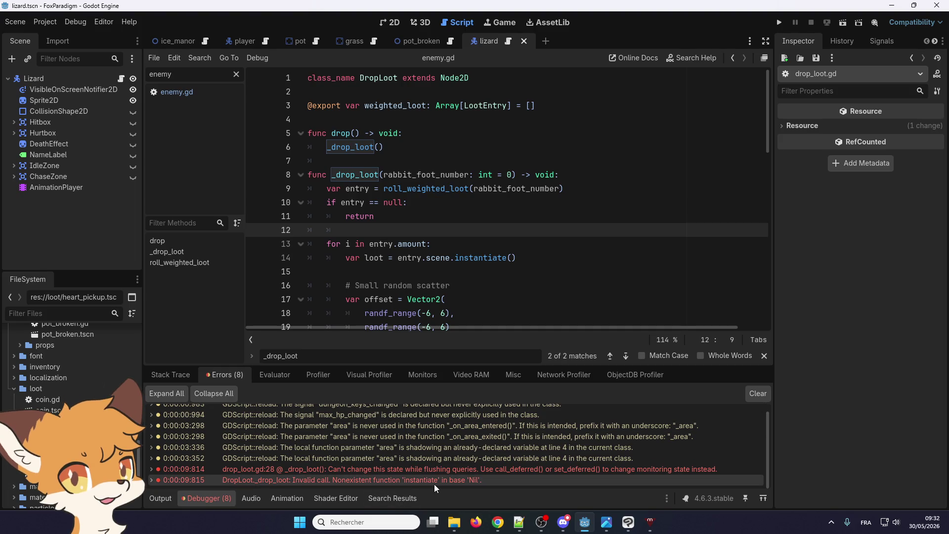
pyautogui.moveTo(470, 482)
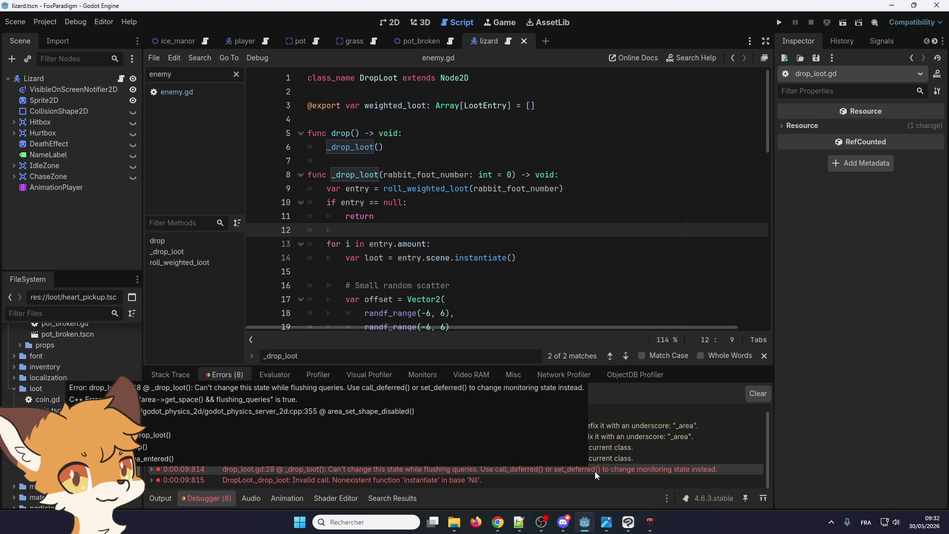
pyautogui.click(272, 473)
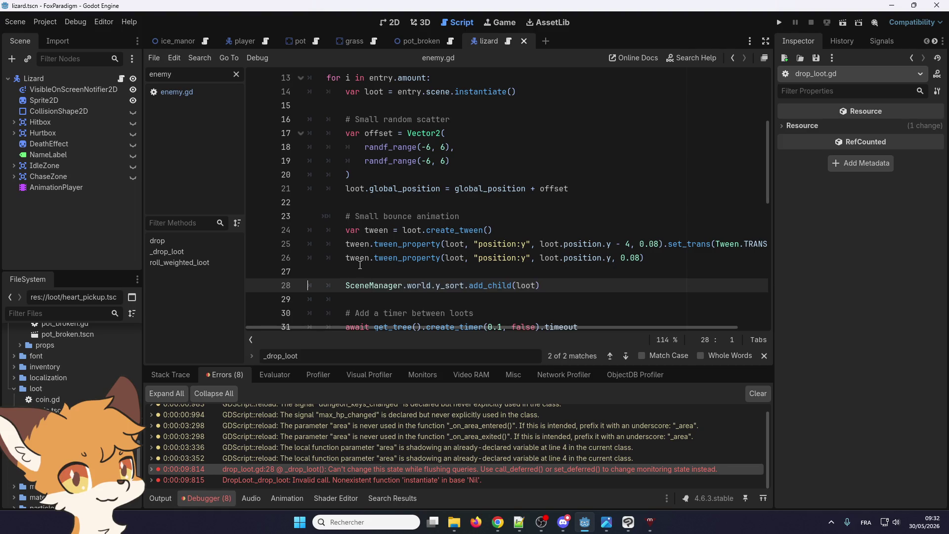
pyautogui.scroll(4, 356, 265)
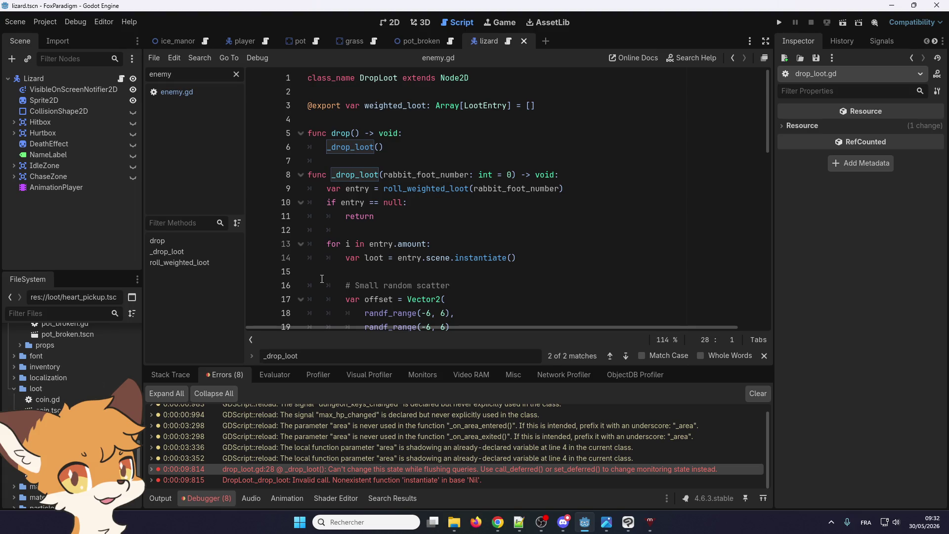
pyautogui.scroll(-5, 319, 280)
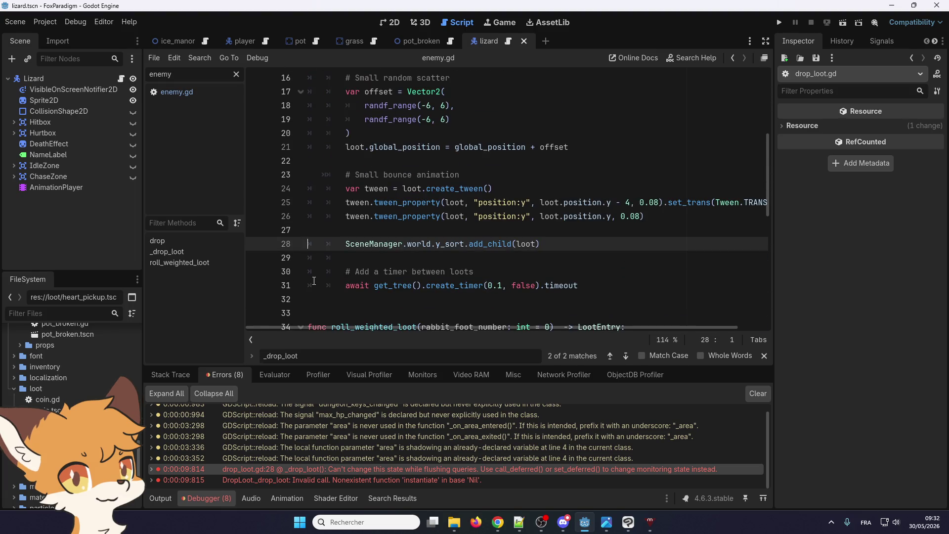
pyautogui.scroll(3, 314, 281)
pyautogui.scroll(-2, 307, 292)
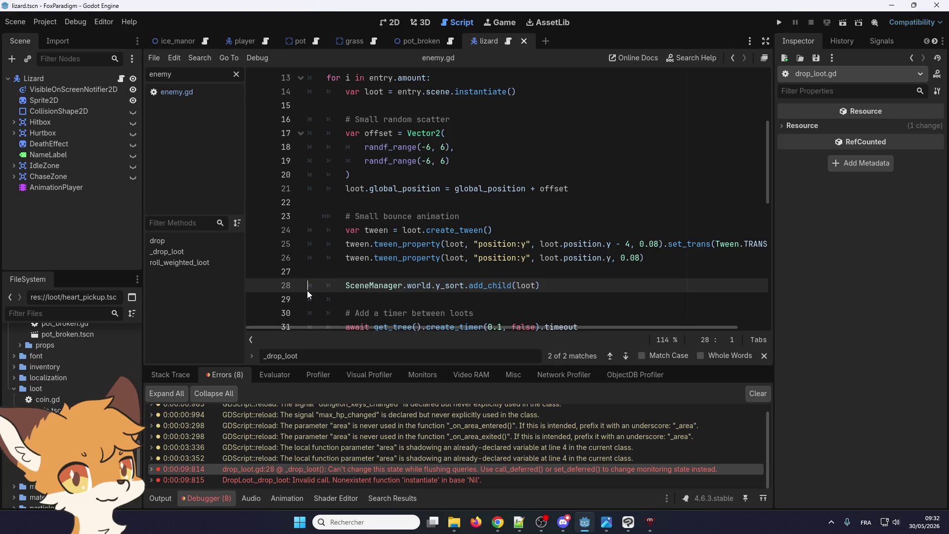
pyautogui.scroll(-1, 328, 297)
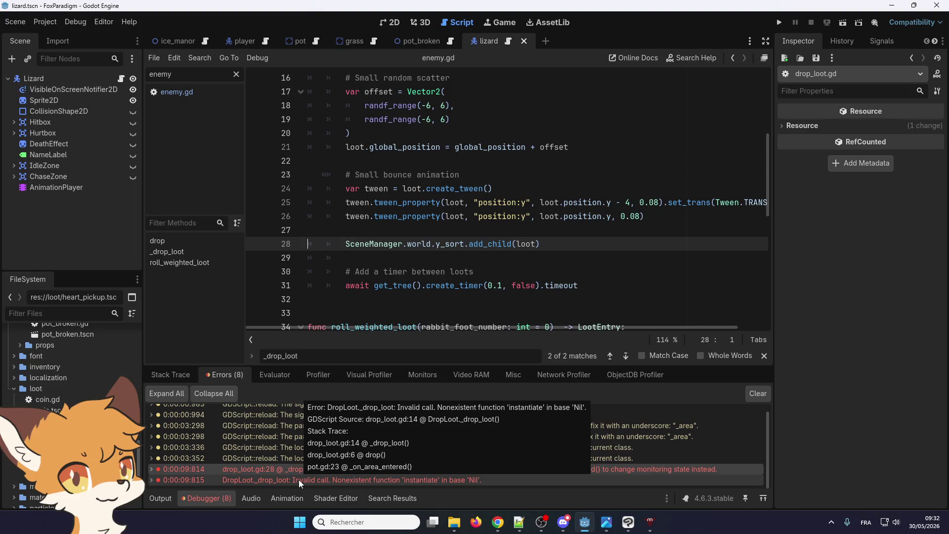
pyautogui.scroll(3, 372, 268)
pyautogui.scroll(2, 371, 248)
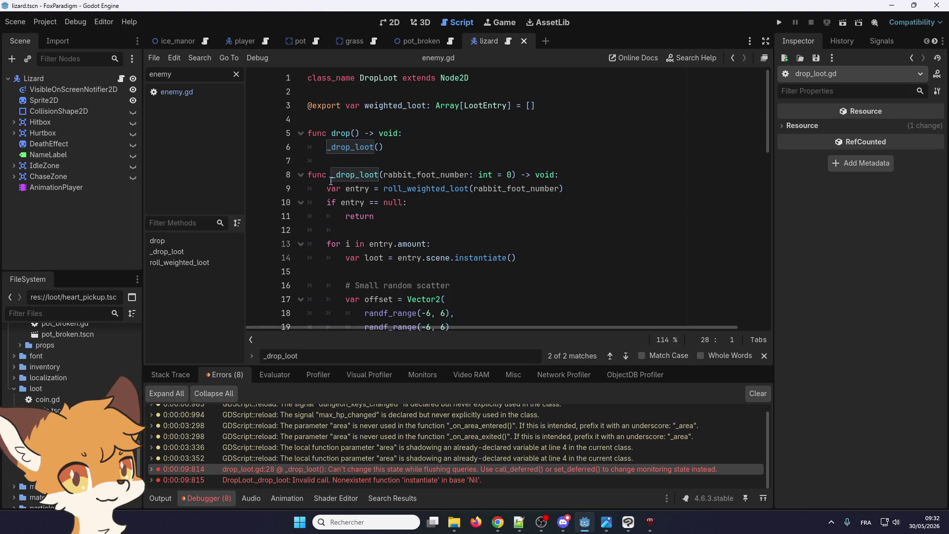
pyautogui.scroll(-6, 373, 257)
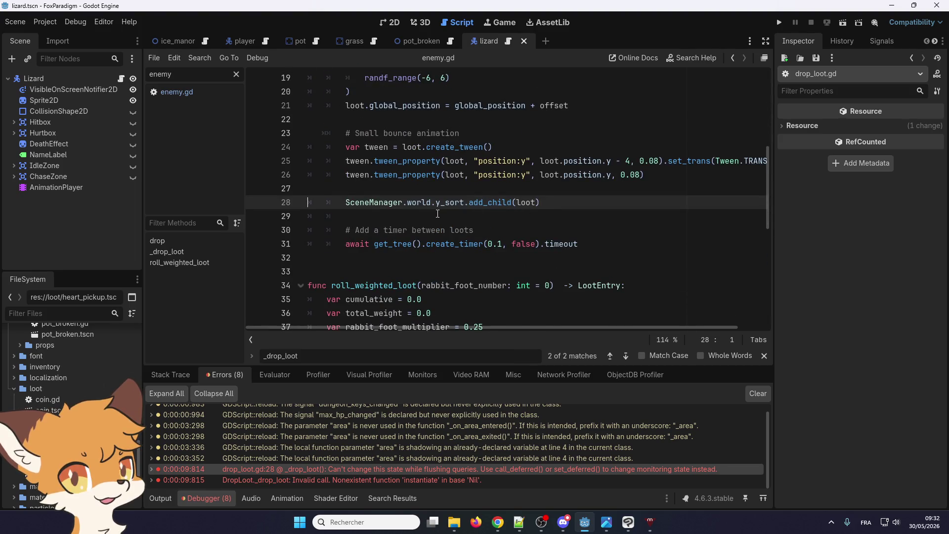
pyautogui.moveTo(394, 200)
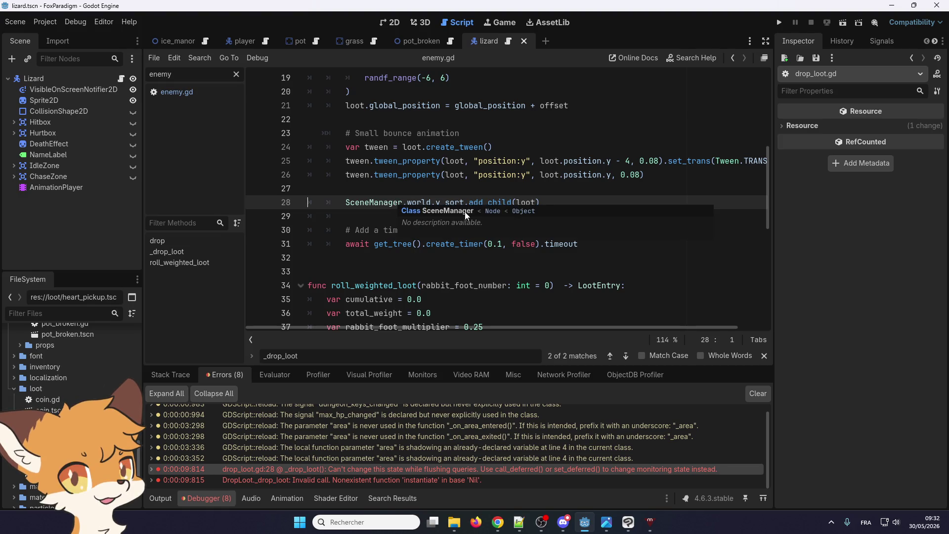
pyautogui.scroll(-2, 445, 246)
pyautogui.scroll(2, 432, 246)
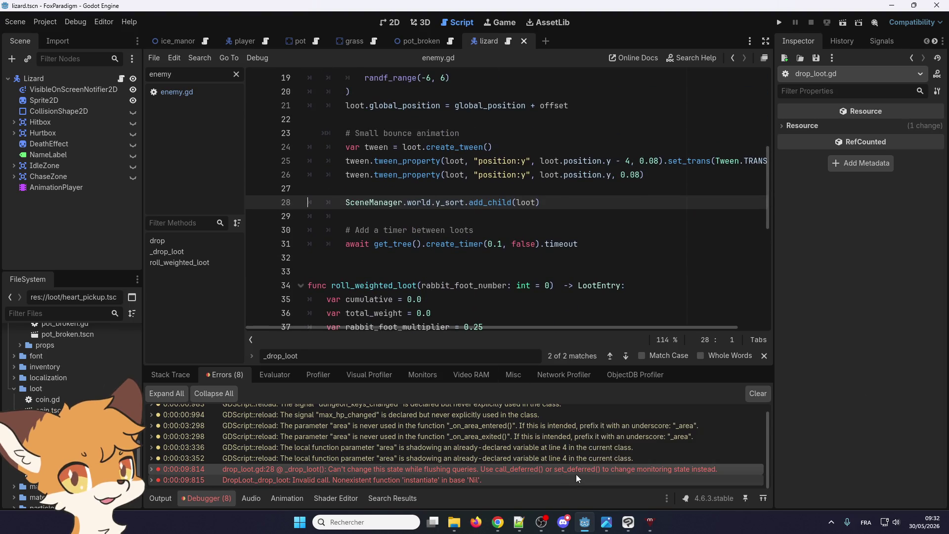
pyautogui.scroll(6, 421, 210)
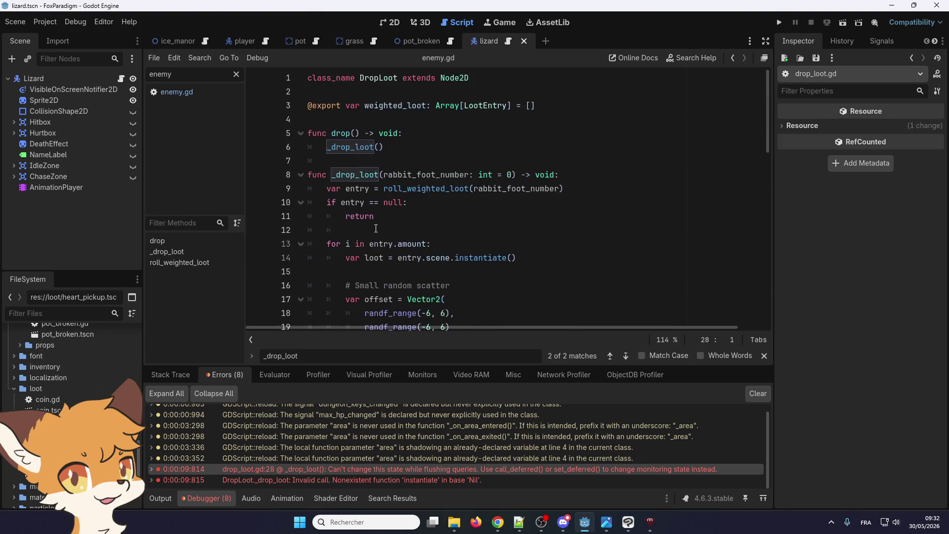
pyautogui.click(341, 133)
pyautogui.doubleClick(340, 133)
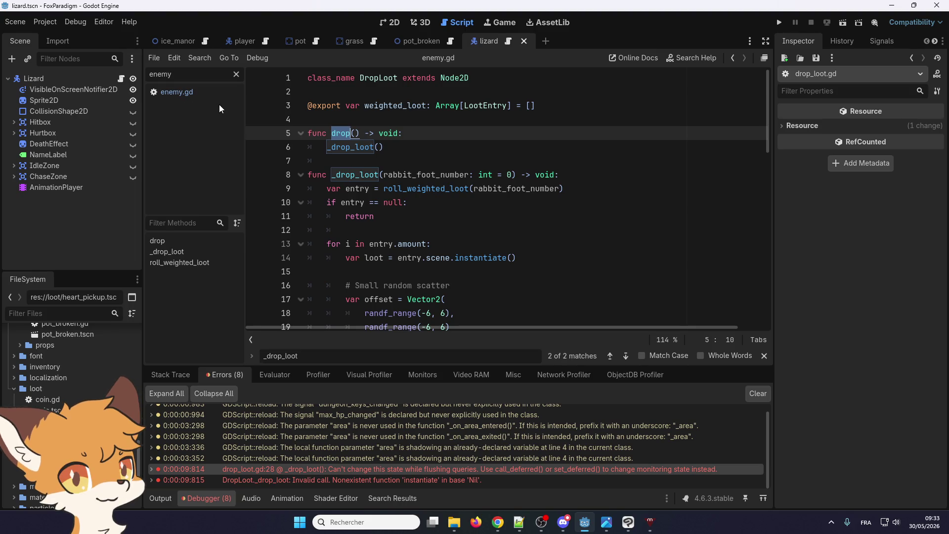
pyautogui.click(212, 93)
pyautogui.scroll(2, 403, 207)
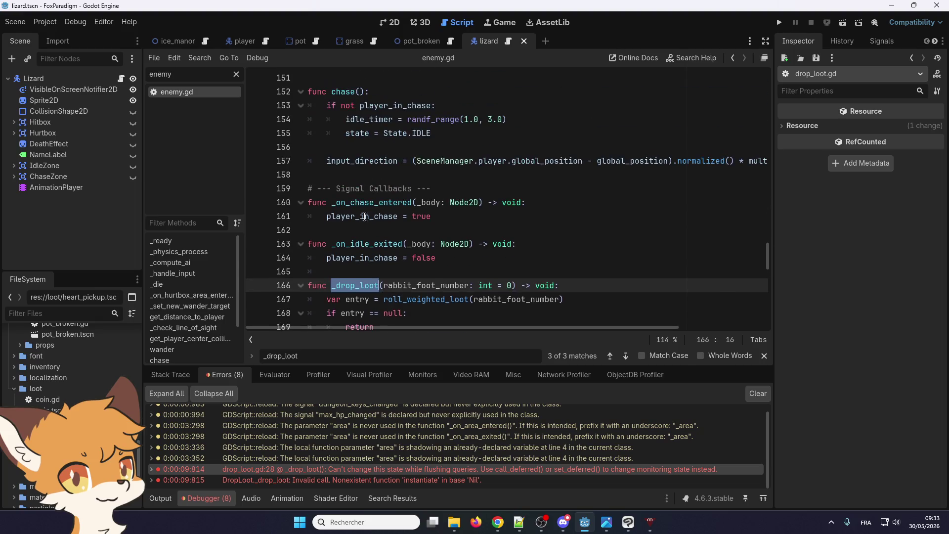
pyautogui.scroll(-1, 357, 218)
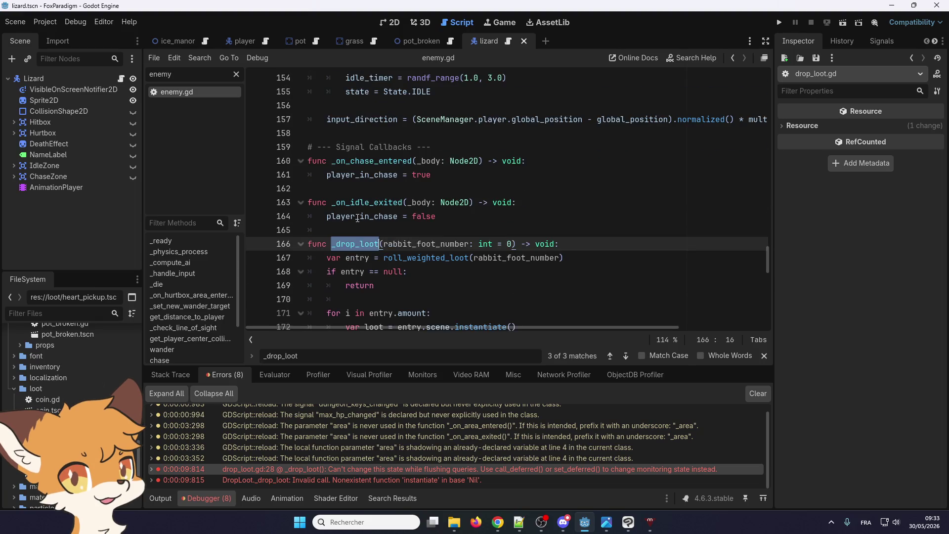
pyautogui.click(311, 479)
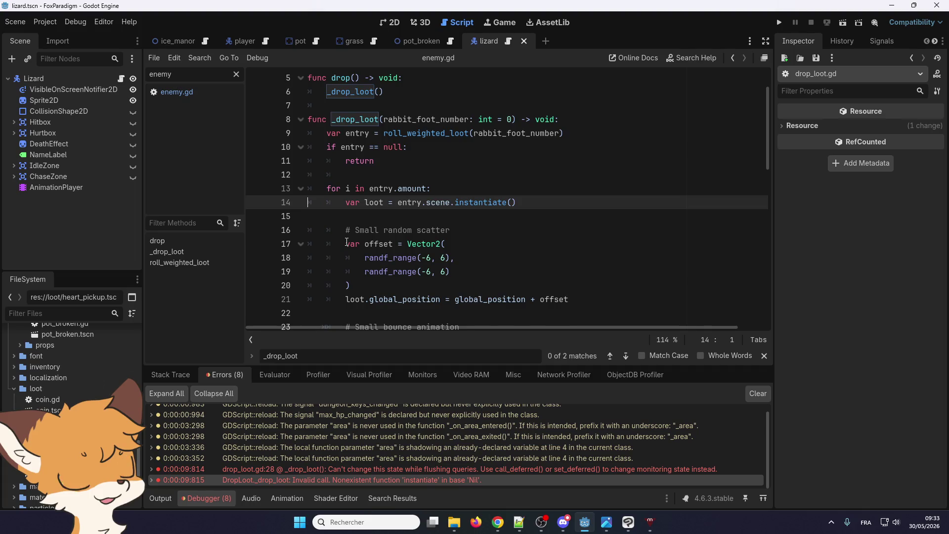
pyautogui.scroll(1, 425, 250)
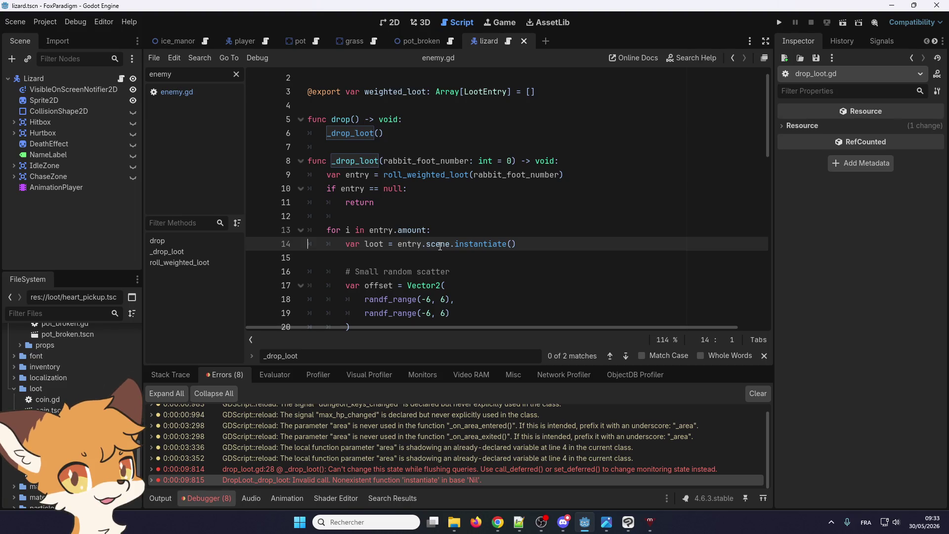
pyautogui.hotkey('alt', 'Tab')
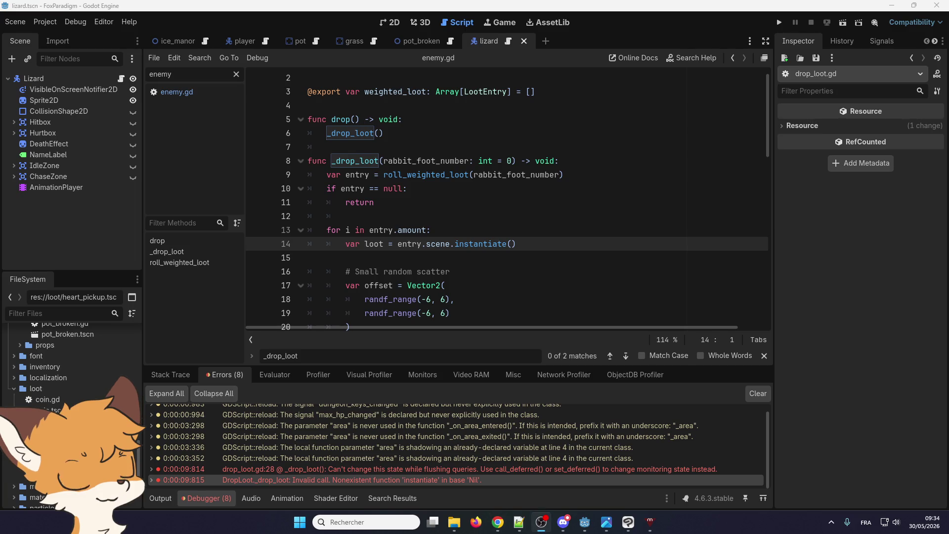
pyautogui.scroll(-2, 400, 252)
pyautogui.scroll(2, 400, 252)
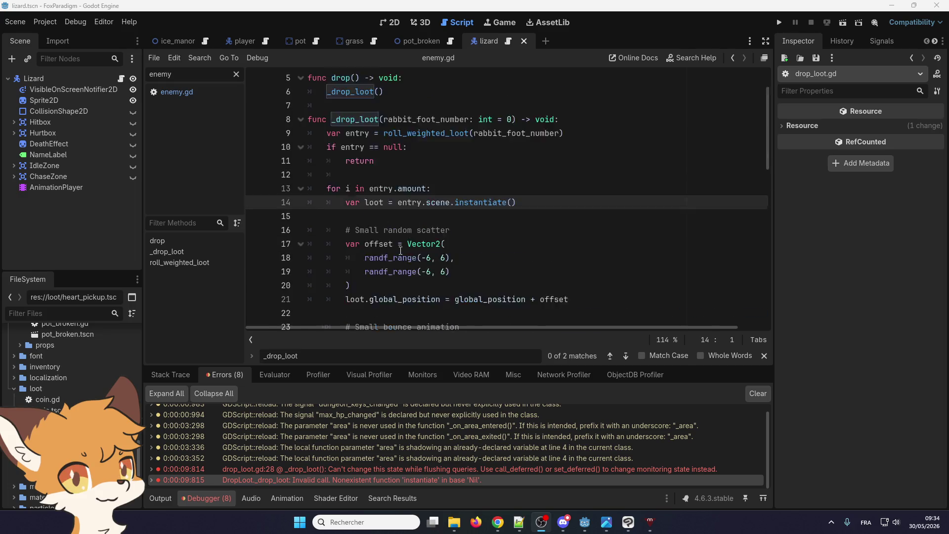
pyautogui.scroll(-1, 401, 251)
pyautogui.moveTo(428, 202)
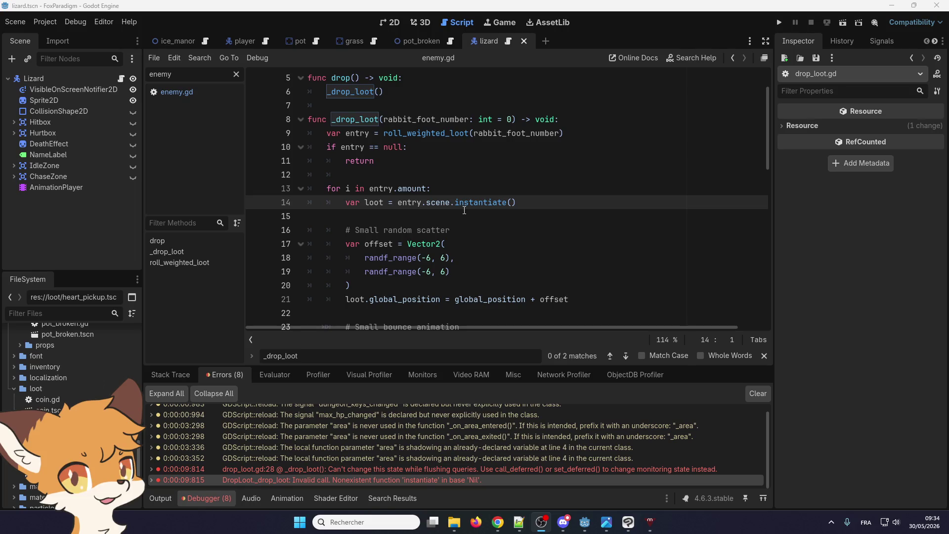
pyautogui.click(472, 192)
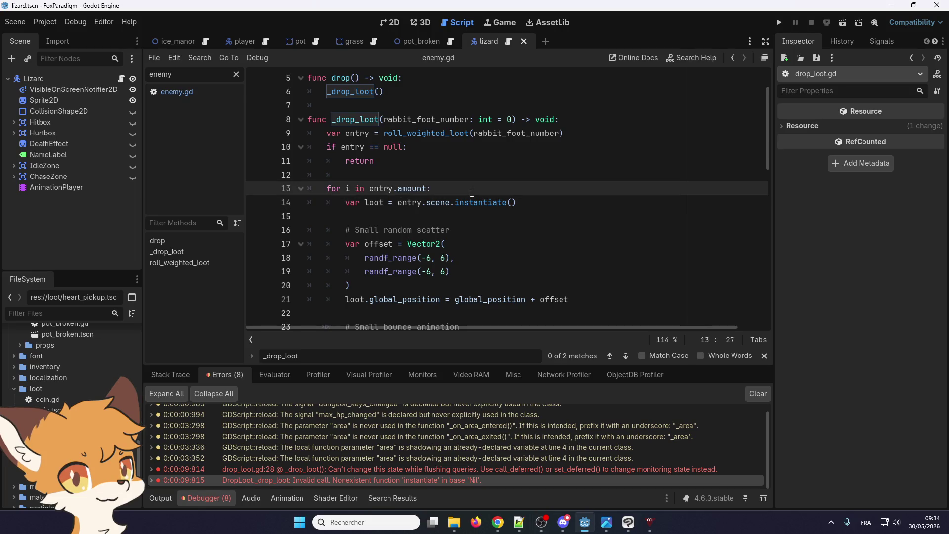
pyautogui.press('Return')
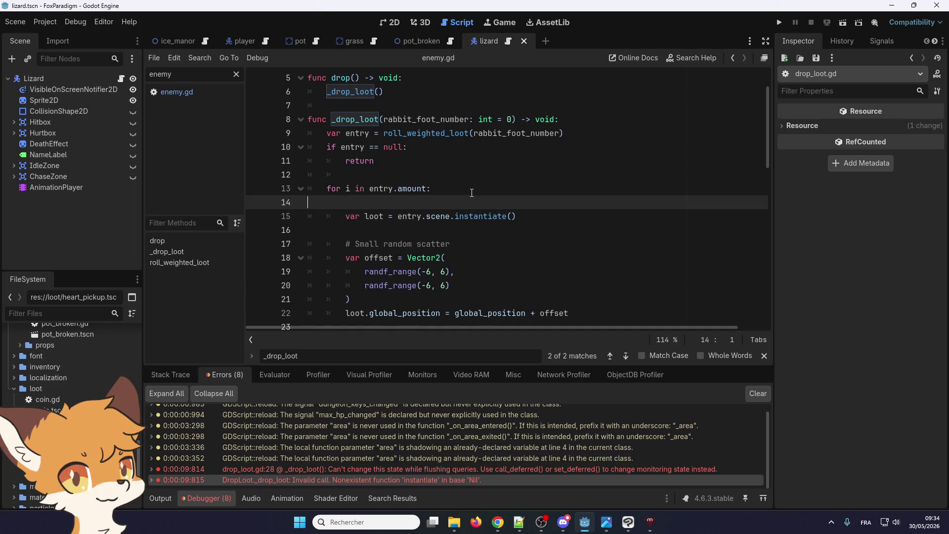
pyautogui.press('BackSpace')
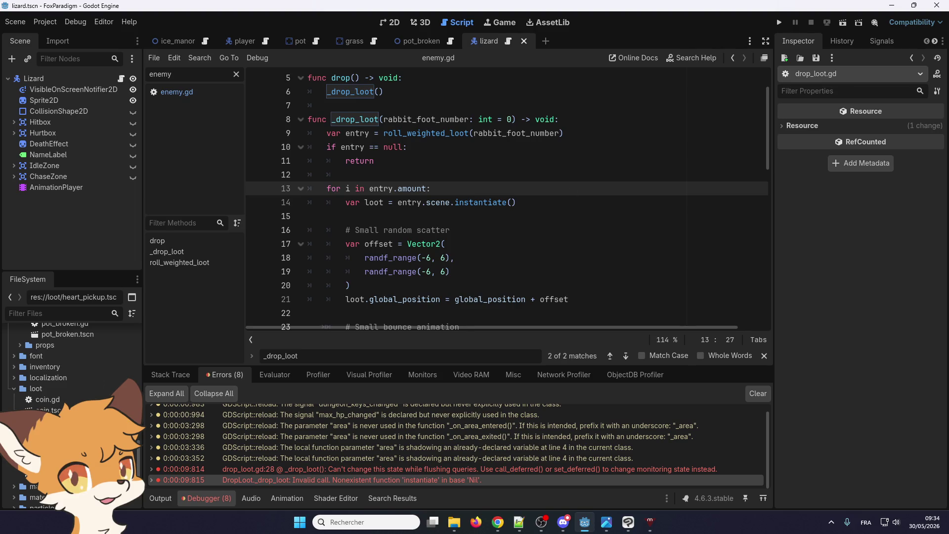
# - In the pot scene, expand DropLoot's third loot entry and leave its Scene unset
pyautogui.click(420, 36)
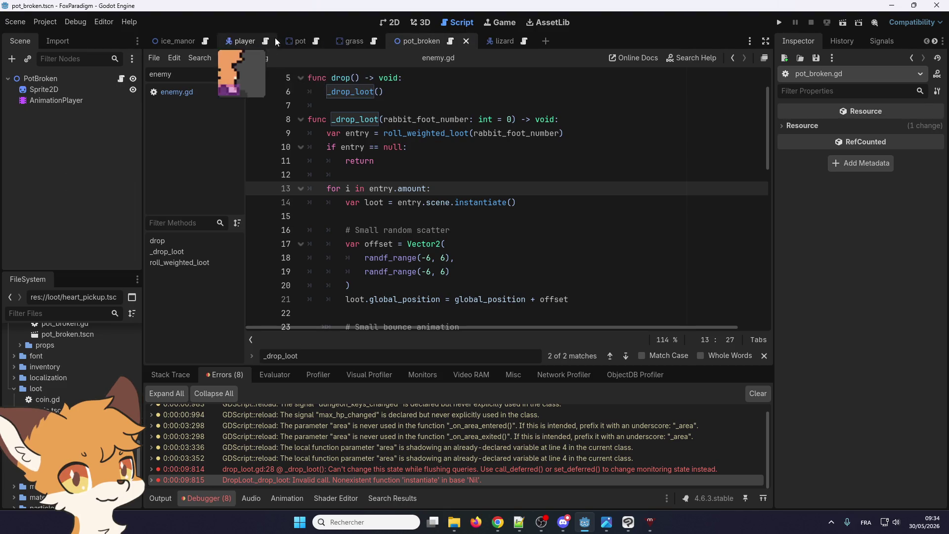
pyautogui.click(299, 41)
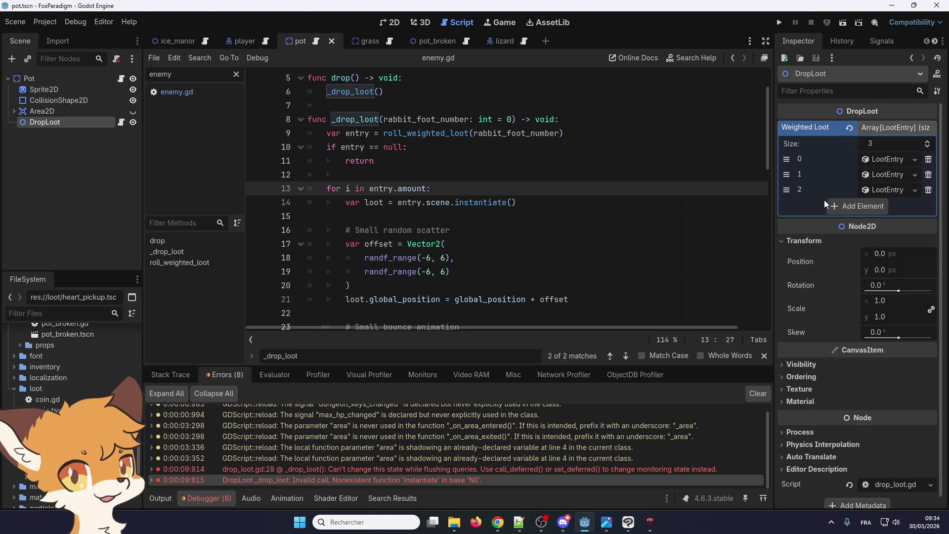
pyautogui.click(891, 191)
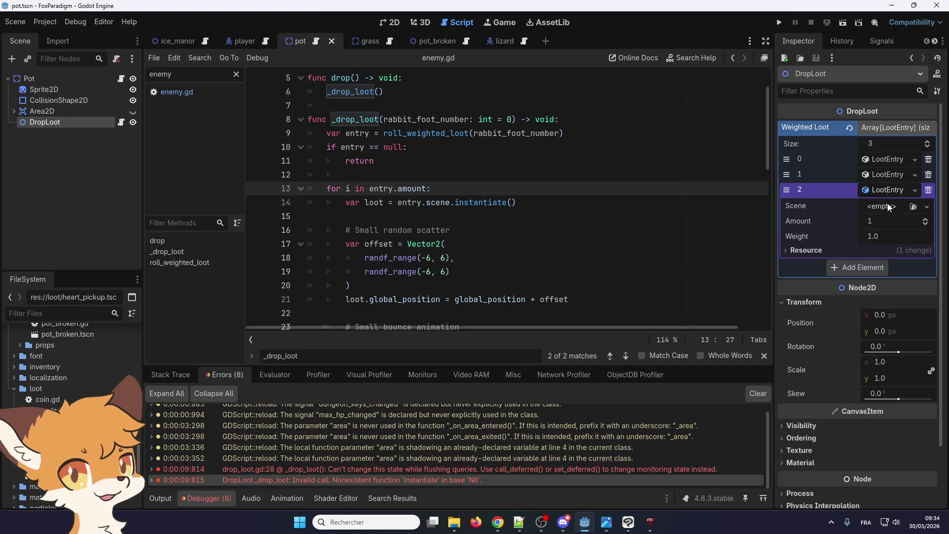
pyautogui.click(889, 206)
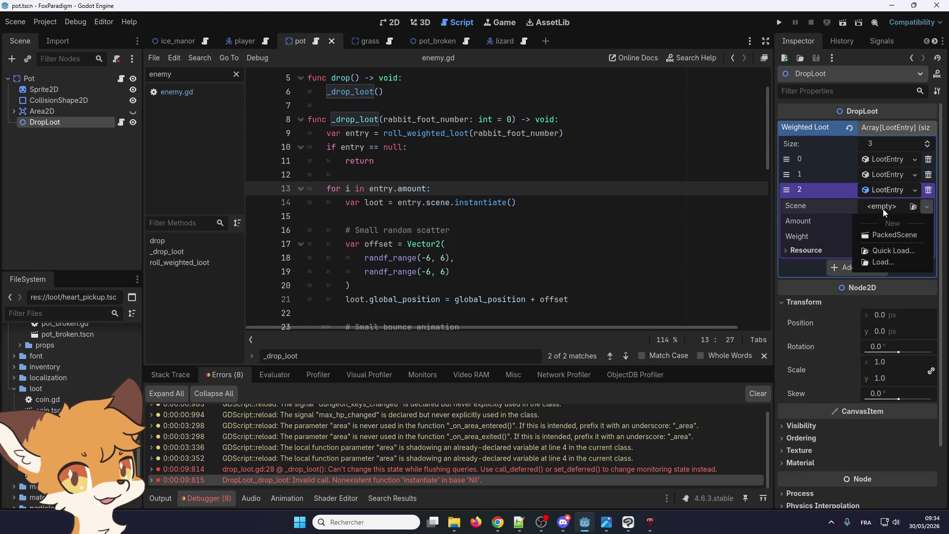
pyautogui.click(884, 209)
pyautogui.click(914, 207)
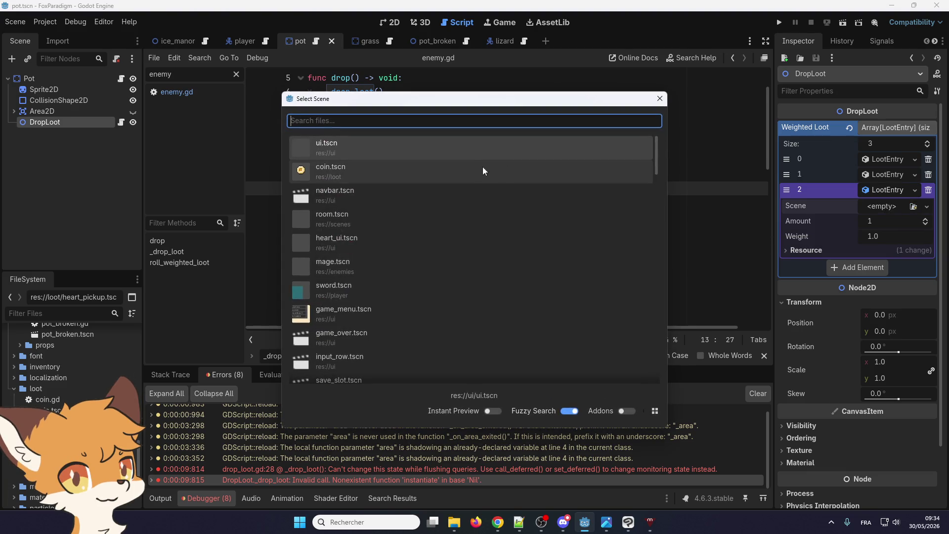
pyautogui.scroll(-5, 423, 156)
pyautogui.scroll(-10, 402, 238)
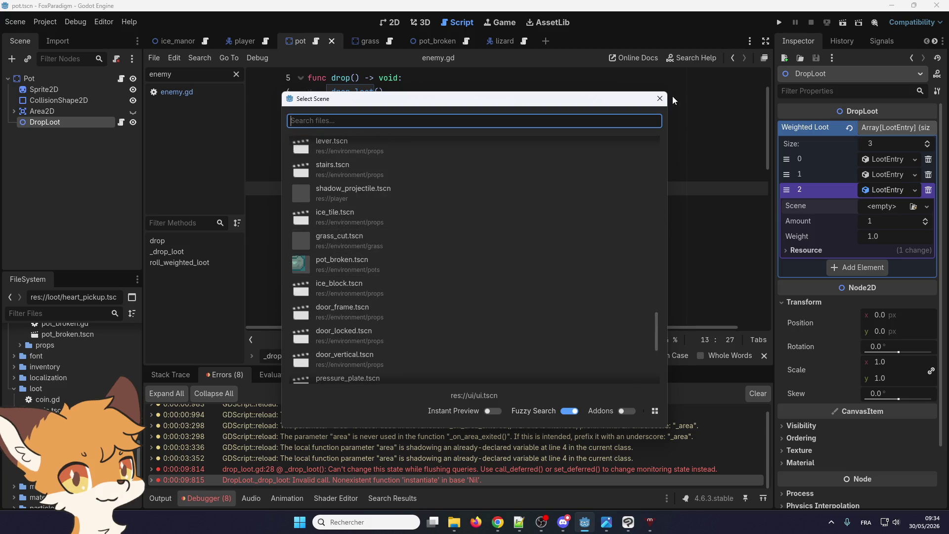
pyautogui.click(660, 100)
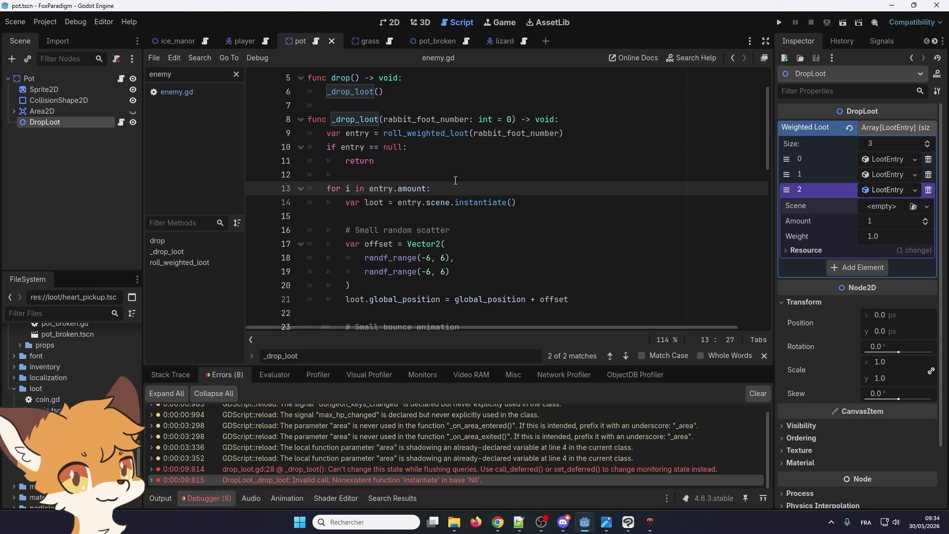
pyautogui.scroll(2, 439, 207)
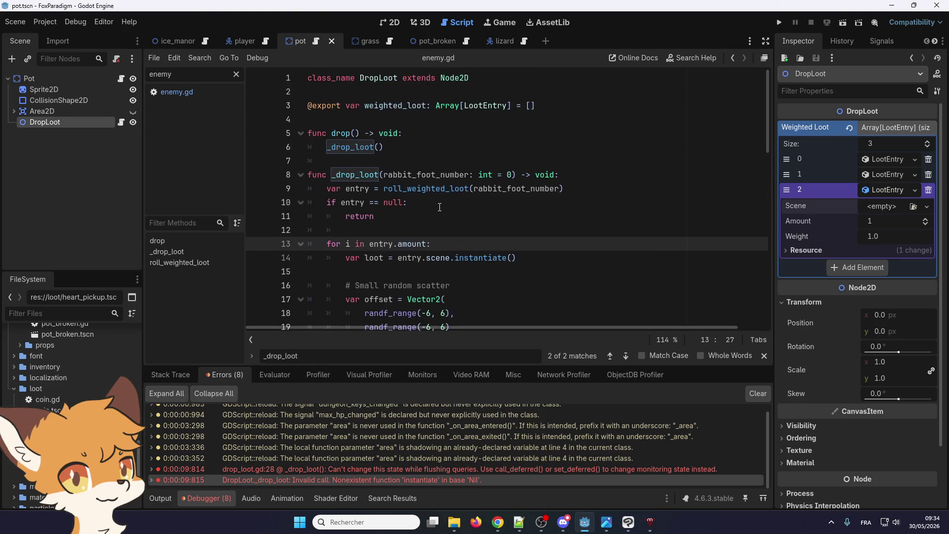
# - Set the third loot entry's Weight to 0.00001
pyautogui.click(881, 236)
pyautogui.write('0.')
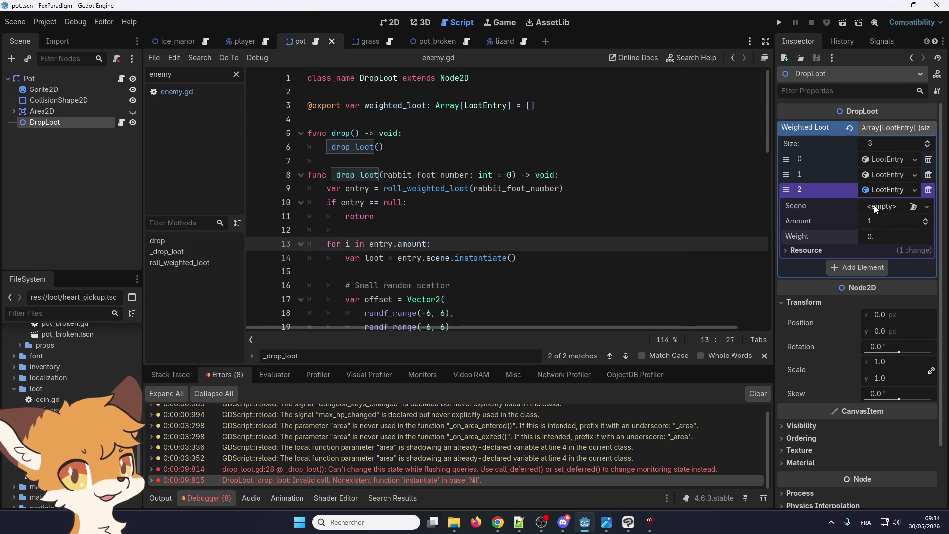
pyautogui.press('Return')
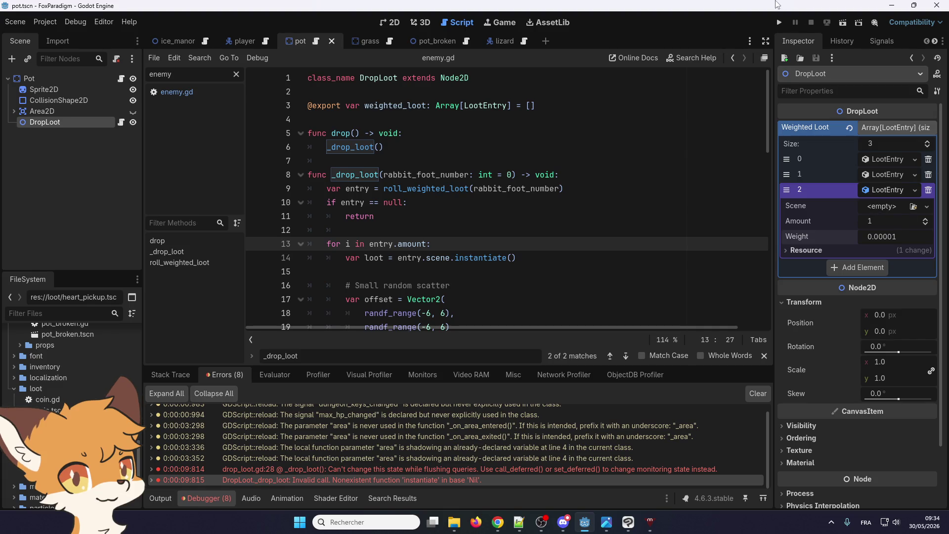
# - Run the game, load the saved game, then open scene_manager.gd line 10 from the get_node error
pyautogui.click(780, 22)
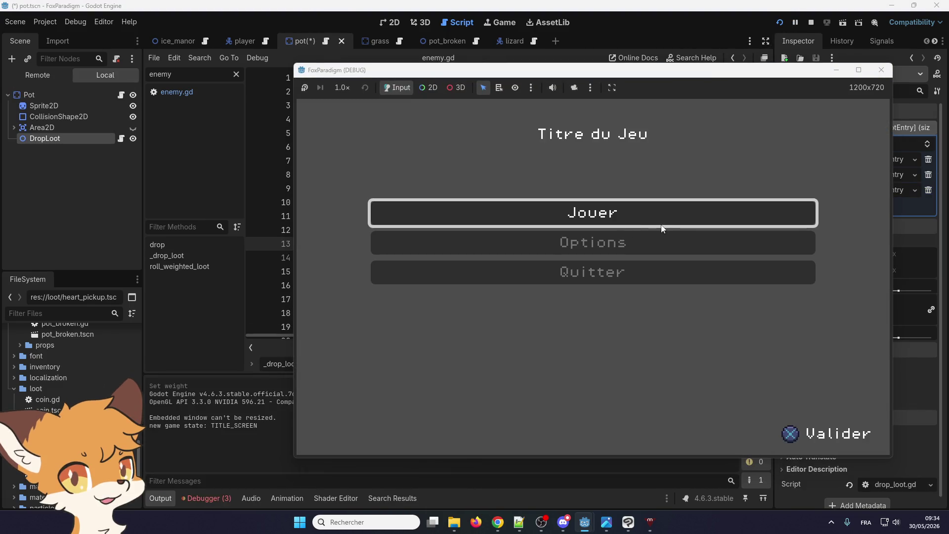
pyautogui.click(661, 228)
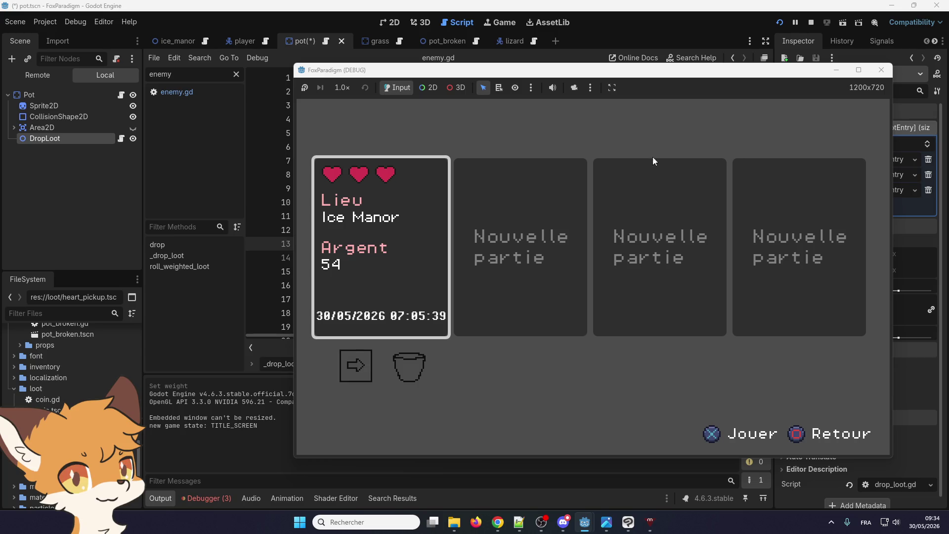
pyautogui.press('Return')
pyautogui.click(213, 501)
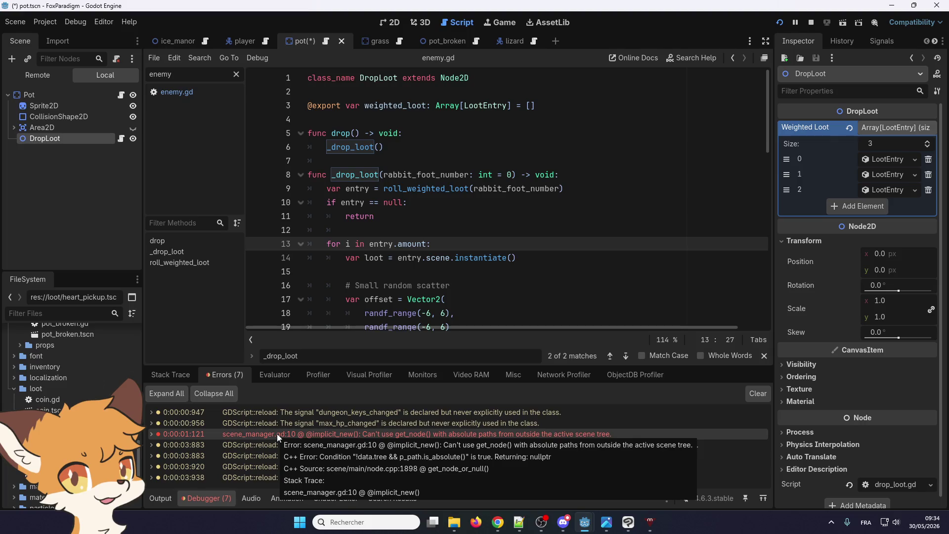
pyautogui.moveTo(284, 436)
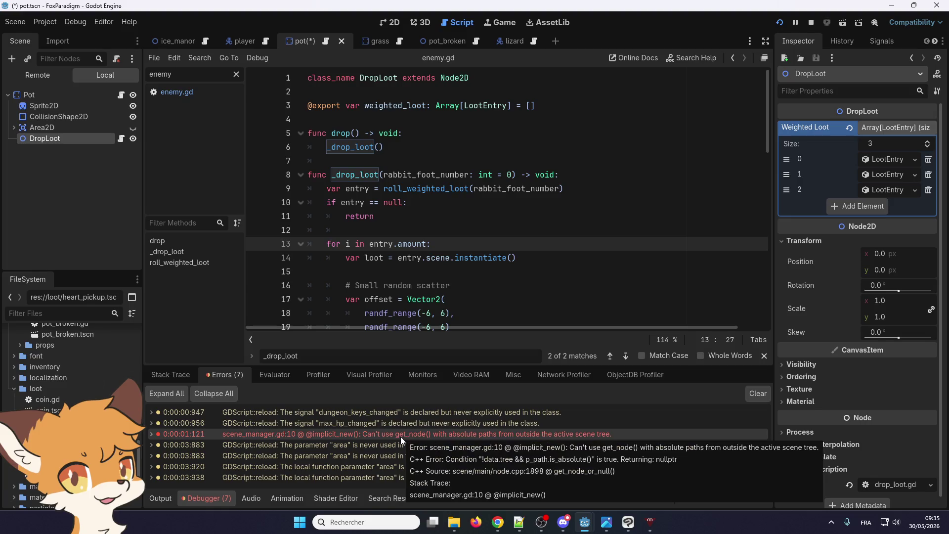
pyautogui.click(397, 435)
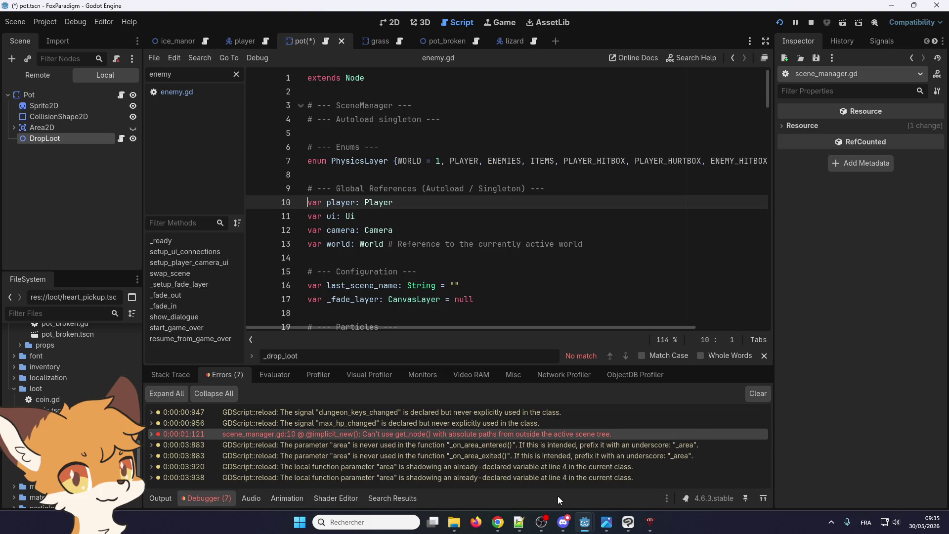
# - In the game window, walk the player through the grass to the pots and break them with the sword
pyautogui.moveTo(585, 522)
pyautogui.click(601, 476)
pyautogui.press('Right')
pyautogui.press('Up')
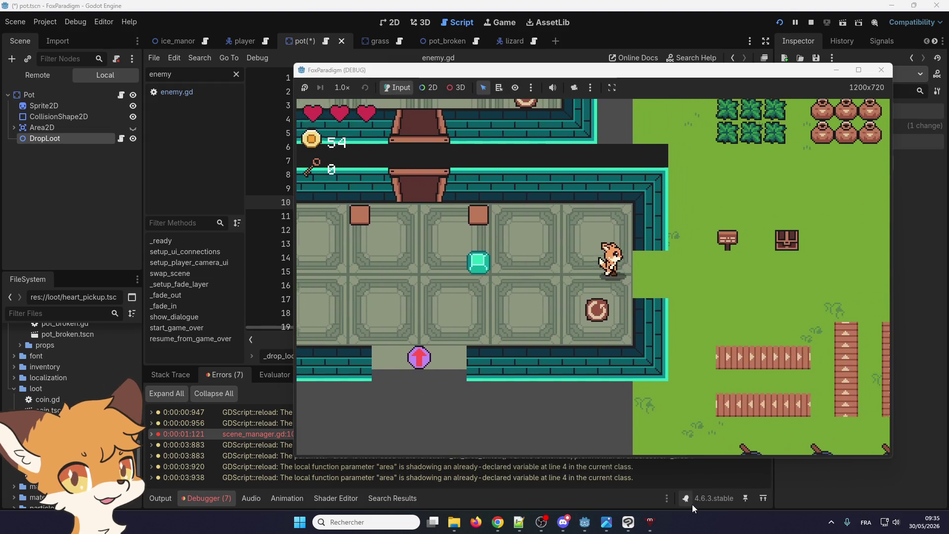
pyautogui.press('Right')
pyautogui.press('Up')
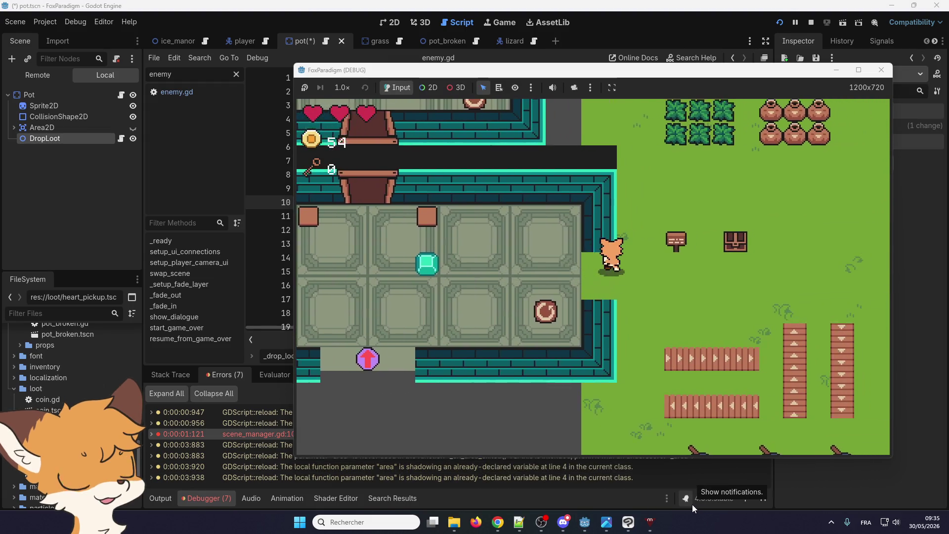
pyautogui.press('Right')
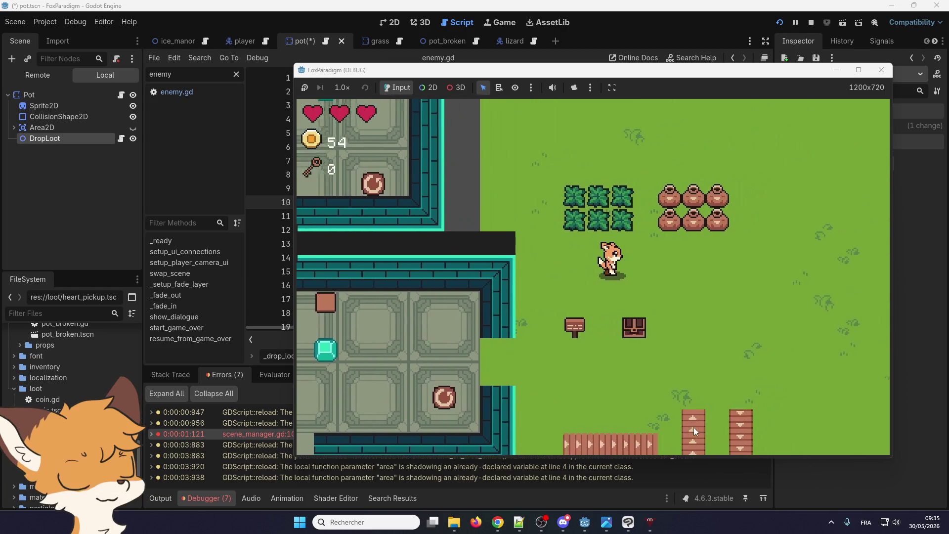
pyautogui.press('Up')
pyautogui.press('space')
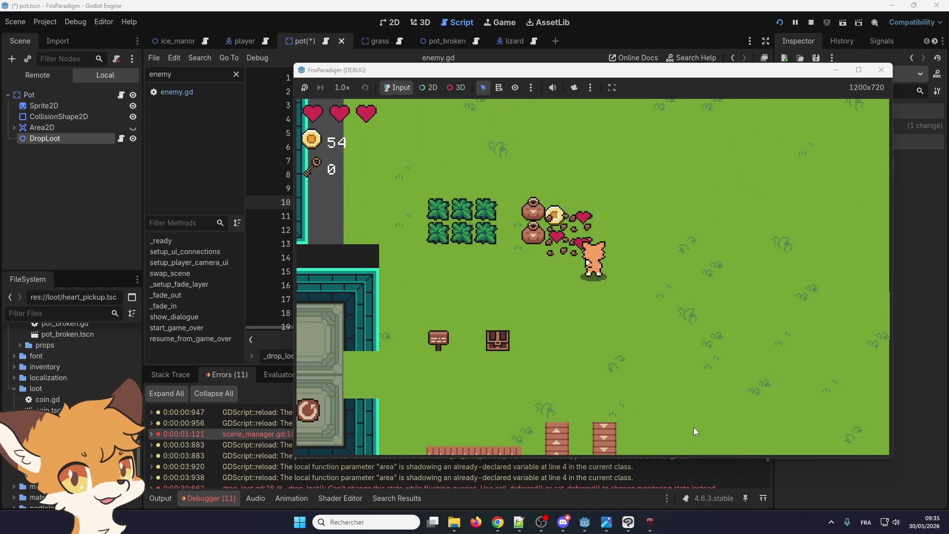
# - Collect the dropped coin, bringing the counter to 55, then head back toward the pots
pyautogui.press('Right')
pyautogui.press('Up')
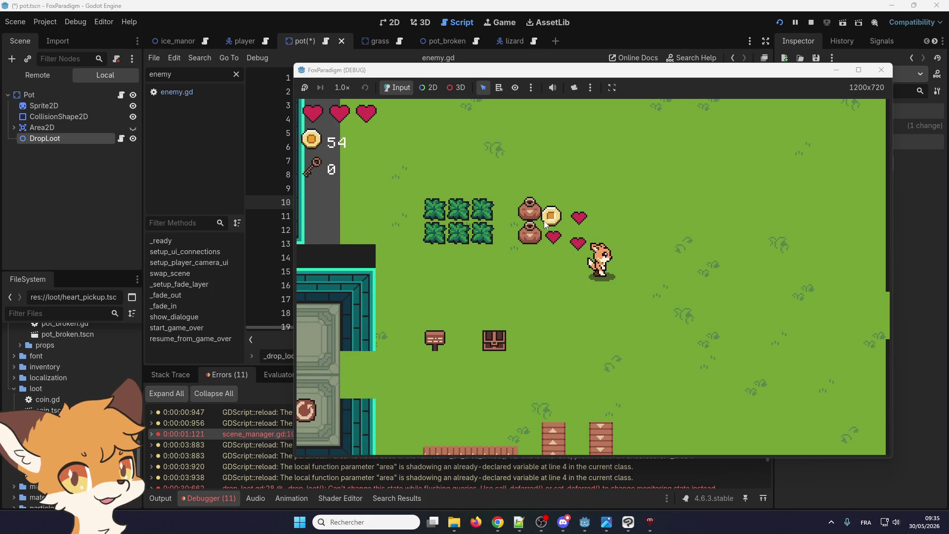
pyautogui.press('Left')
pyautogui.press('Up')
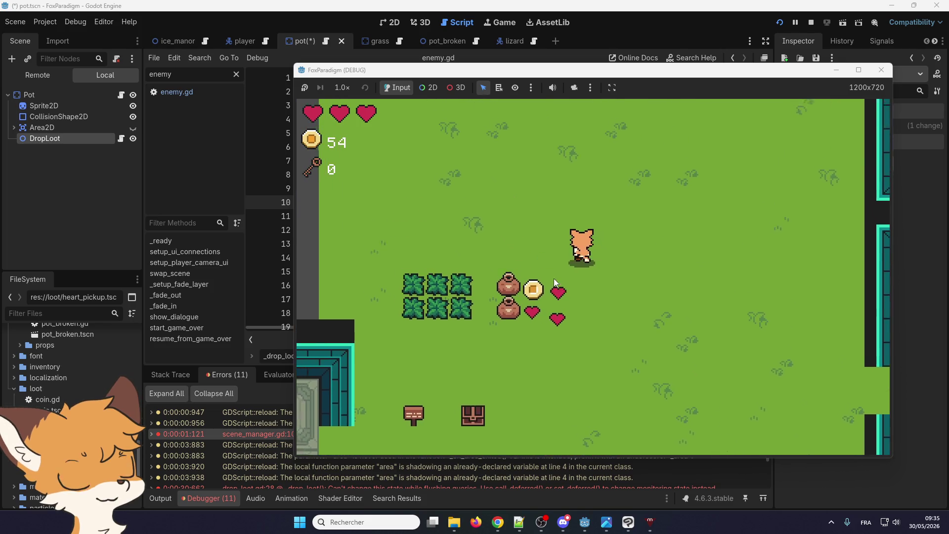
pyautogui.press('Right')
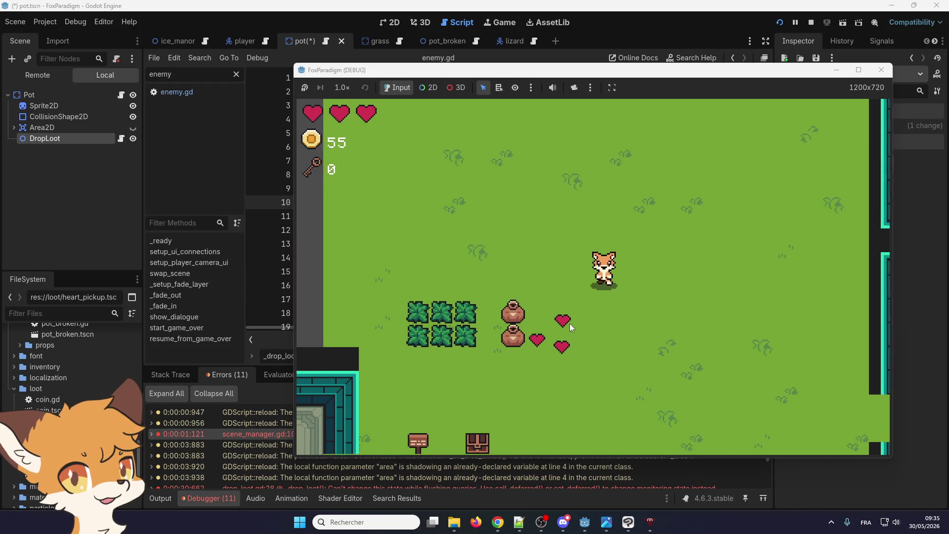
pyautogui.press('Down')
pyautogui.press('Left')
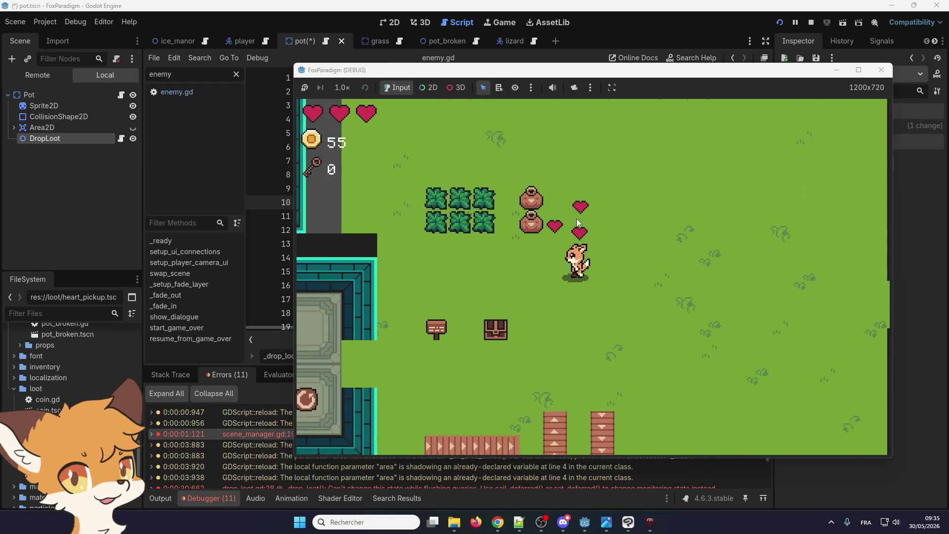
# - Break another pot, halting the debugger at drop_loot.gd line 14 on a Nil instantiate call
pyautogui.press('Up')
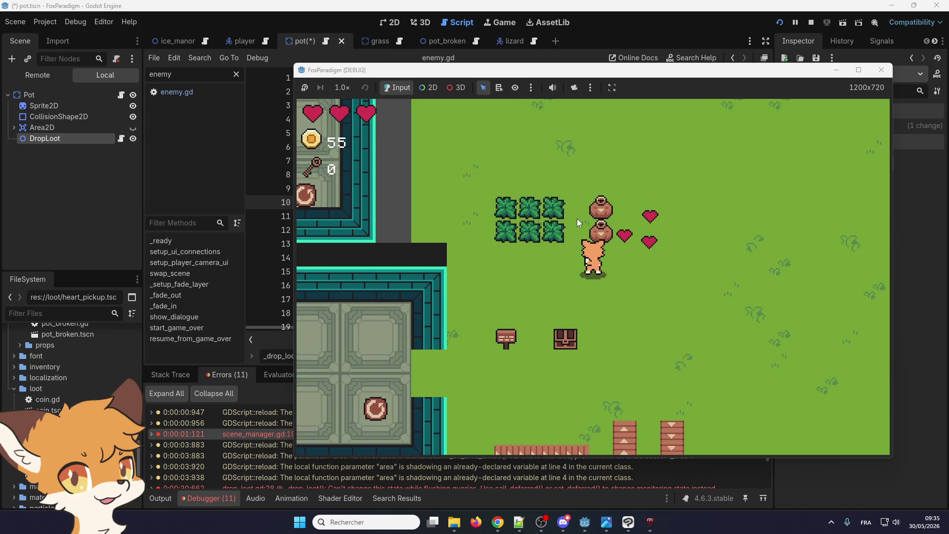
pyautogui.press('space')
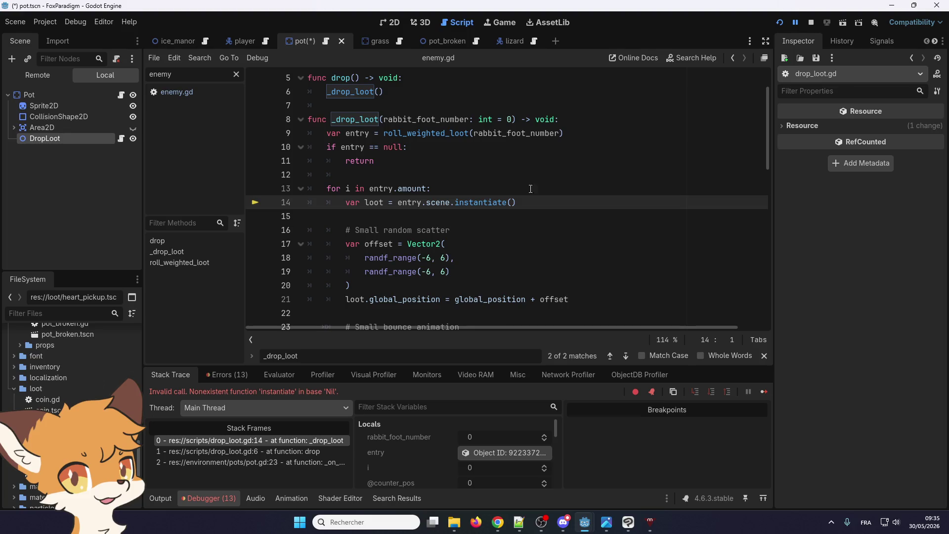
# - Review the logged errors and jump to the drop_loot.gd line 28 error
pyautogui.click(235, 375)
pyautogui.scroll(-3, 272, 437)
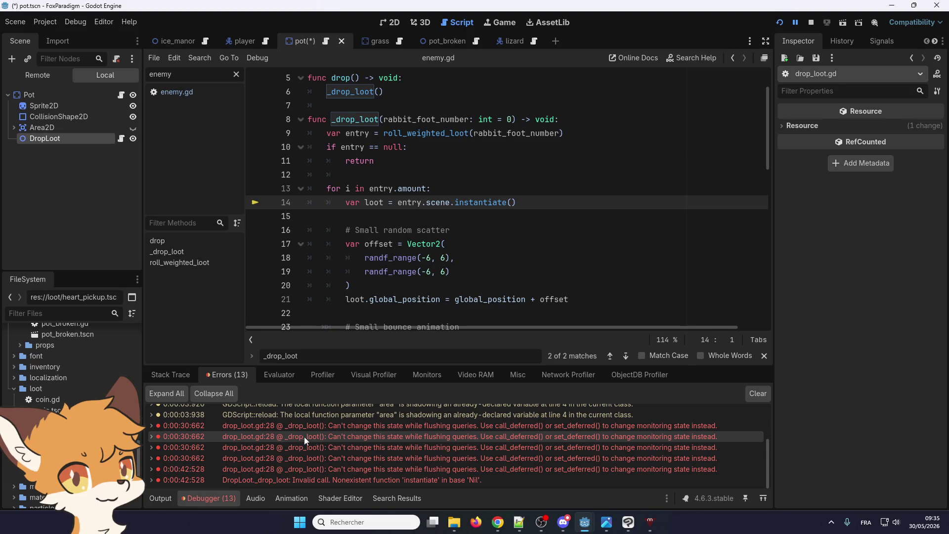
pyautogui.moveTo(384, 424)
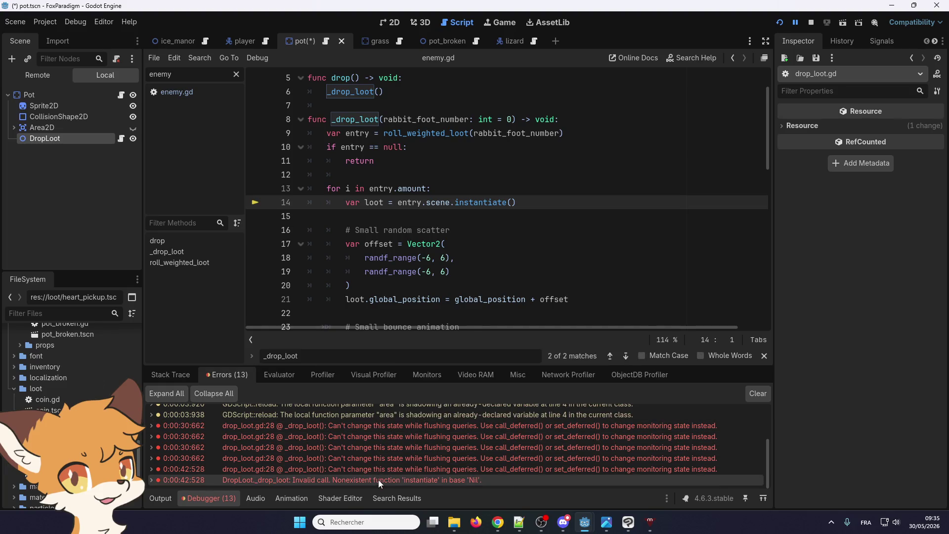
pyautogui.moveTo(373, 478)
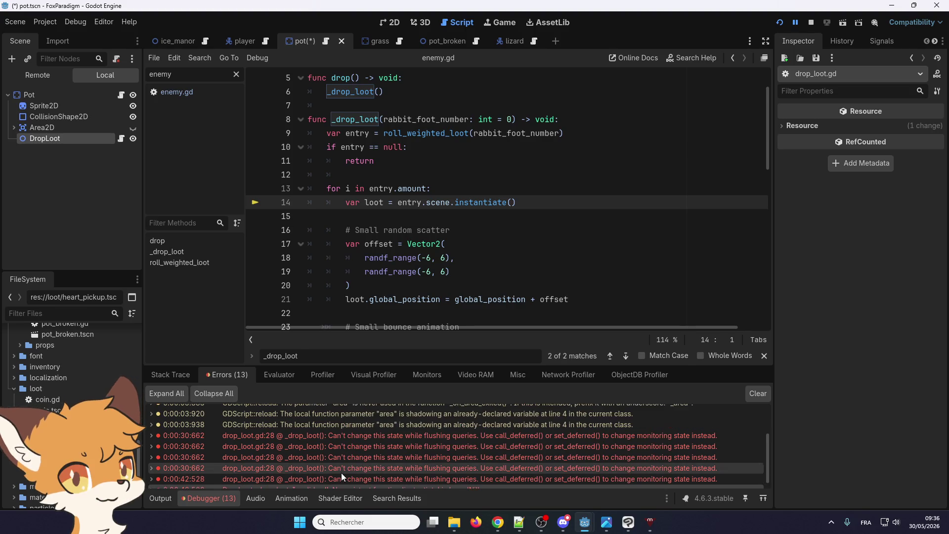
pyautogui.scroll(2, 341, 473)
pyautogui.doubleClick(360, 449)
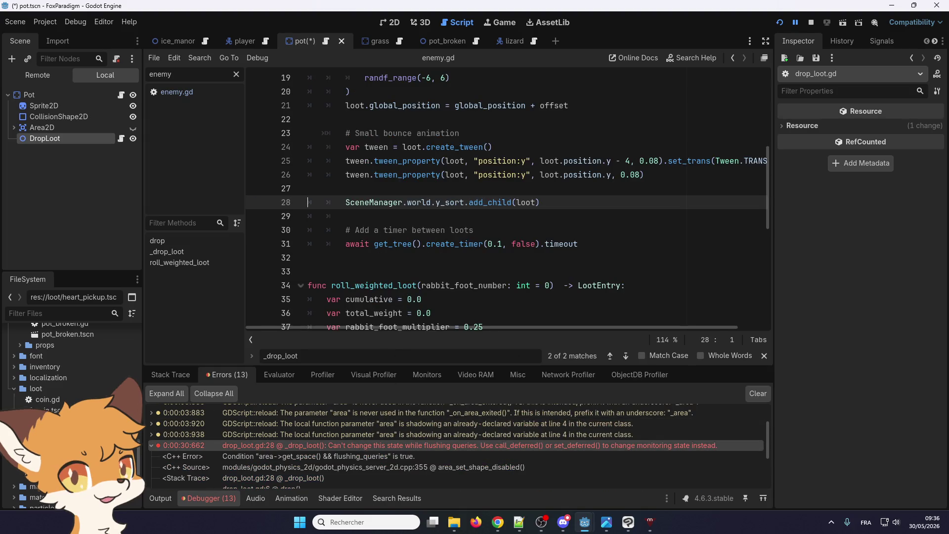
# - Stop the game, place the cursor on line 27 of drop_loot.gd, and save the pot scene
pyautogui.click(814, 22)
pyautogui.scroll(1, 384, 242)
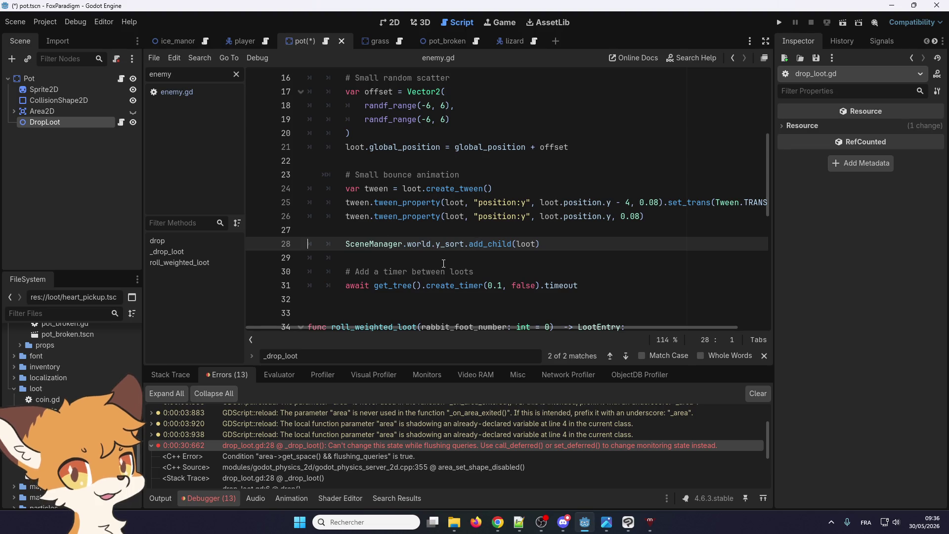
pyautogui.press('Home')
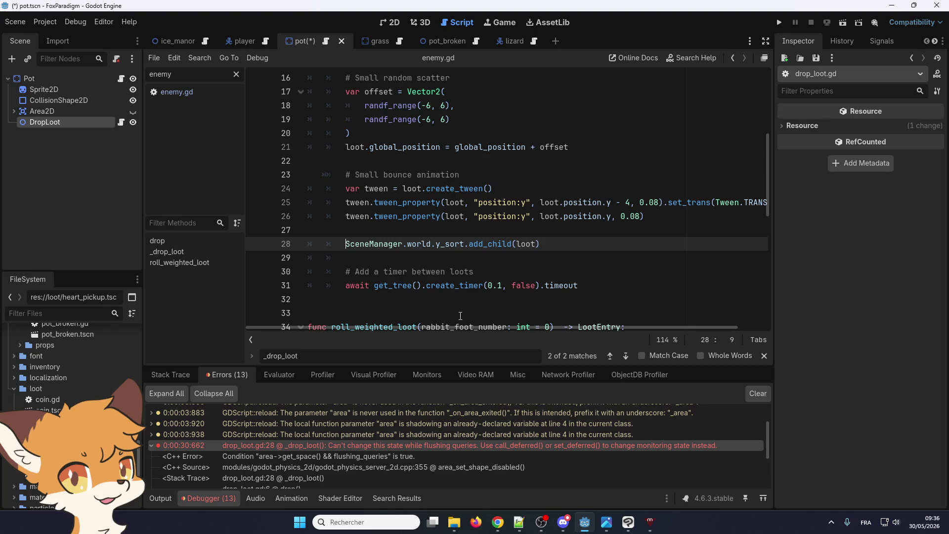
pyautogui.press('Up')
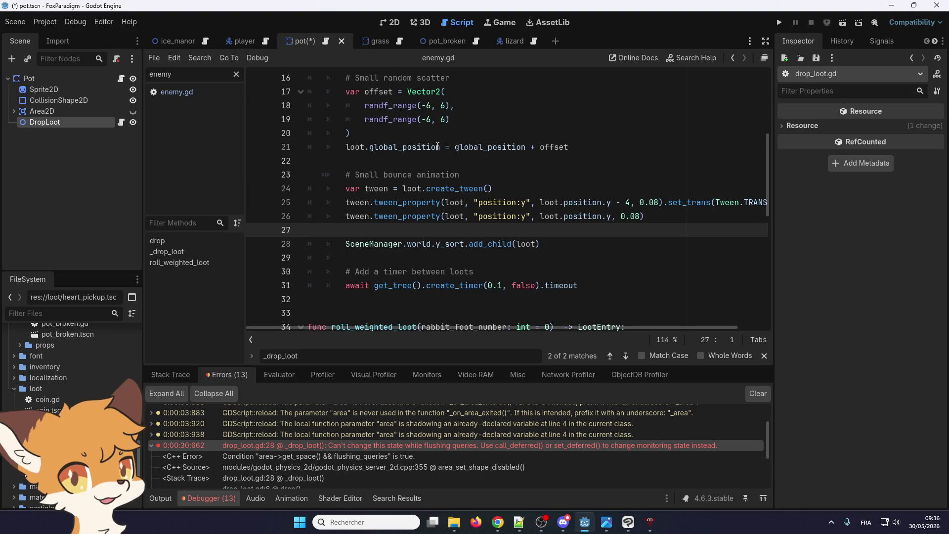
pyautogui.scroll(3, 437, 147)
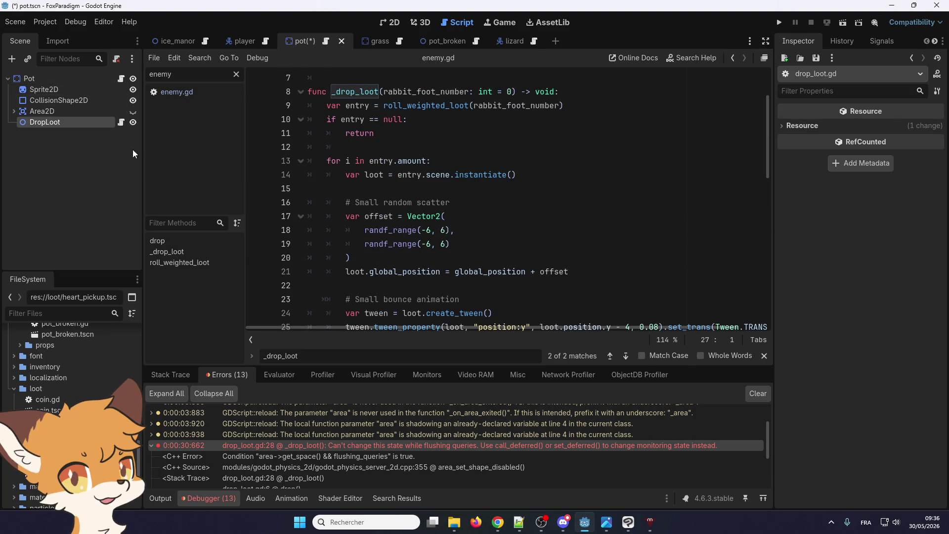
pyautogui.click(23, 25)
pyautogui.click(34, 99)
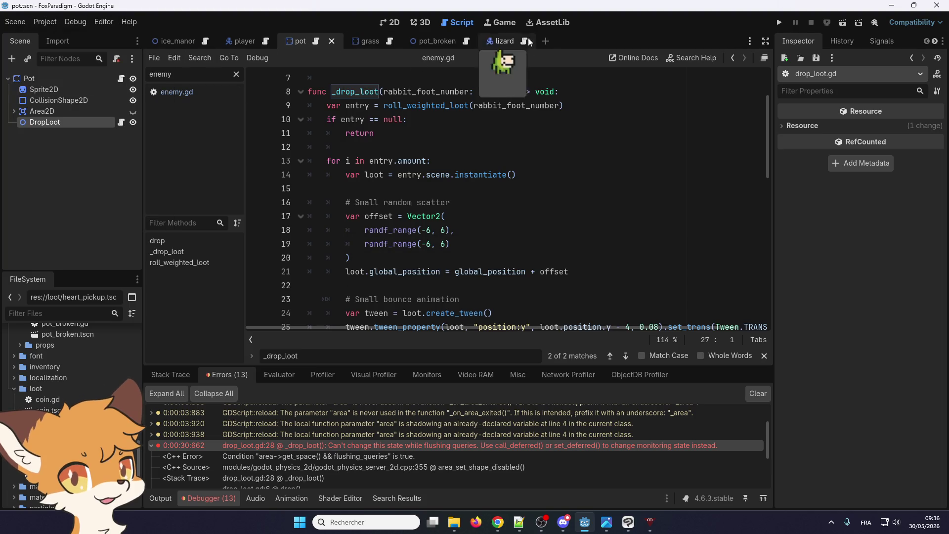
# - Switch to the lizard scene and jump to the Enemy class definition in enemy.gd
pyautogui.click(490, 40)
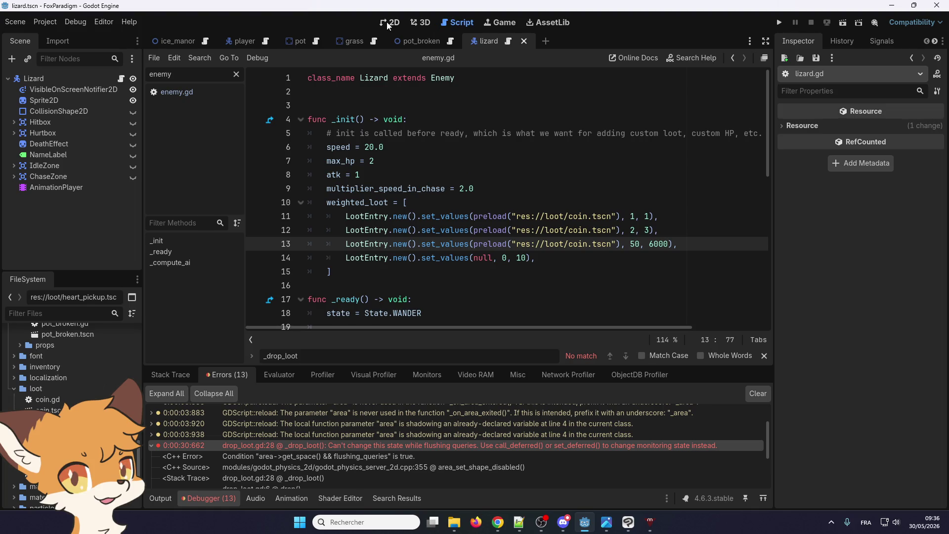
pyautogui.scroll(-5, 444, 159)
pyautogui.scroll(5, 444, 160)
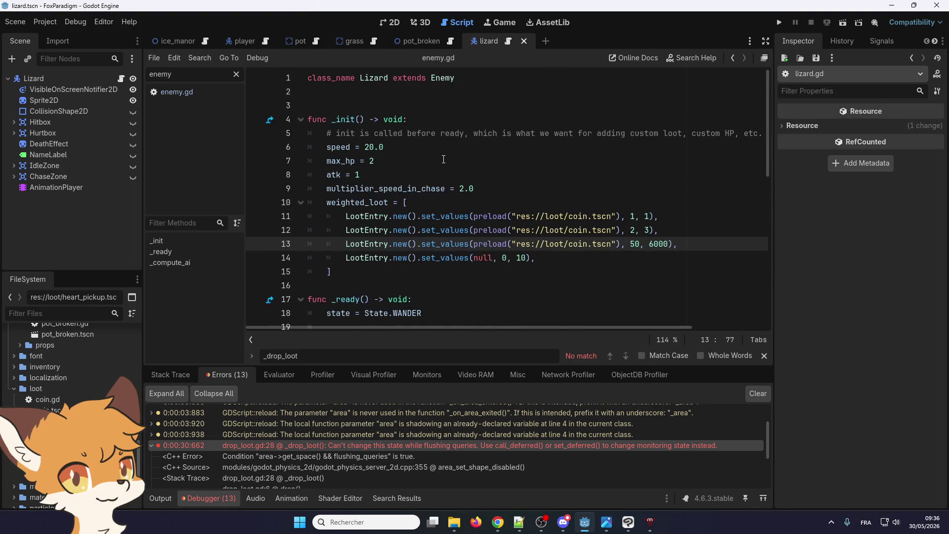
pyautogui.scroll(-1, 444, 159)
pyautogui.scroll(-7, 366, 159)
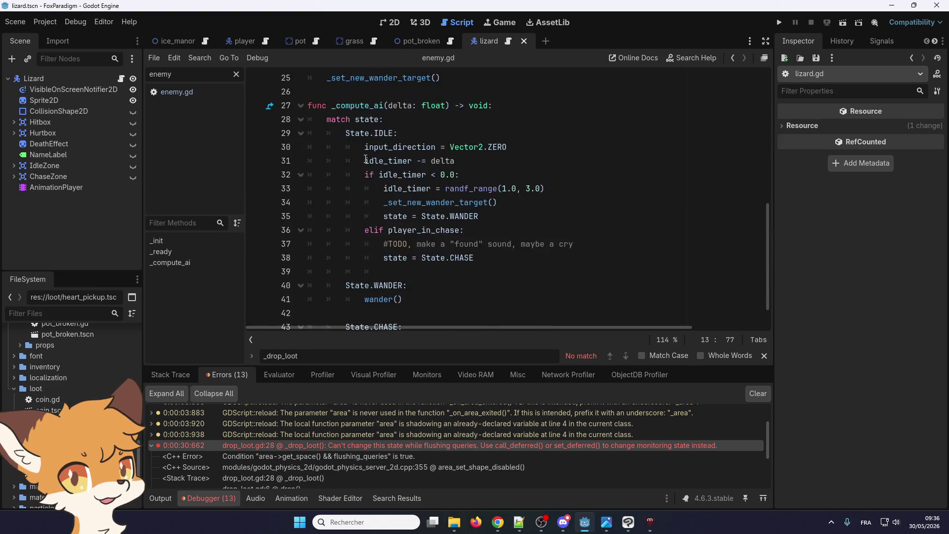
pyautogui.scroll(-1, 366, 159)
pyautogui.scroll(9, 366, 159)
pyautogui.rightClick(437, 79)
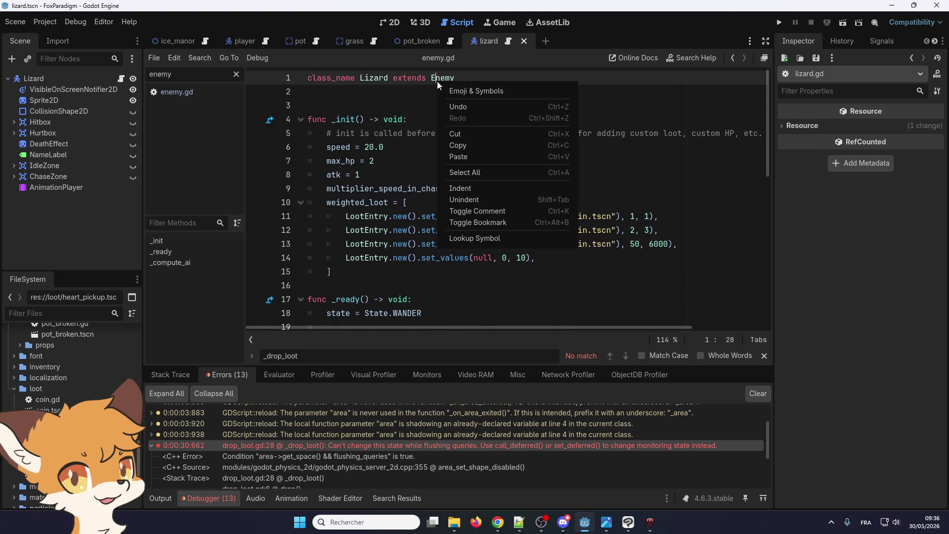
pyautogui.click(453, 235)
# - Search enemy.gd for _drop_loot, stepping between its matches around line 166
pyautogui.scroll(-12, 411, 203)
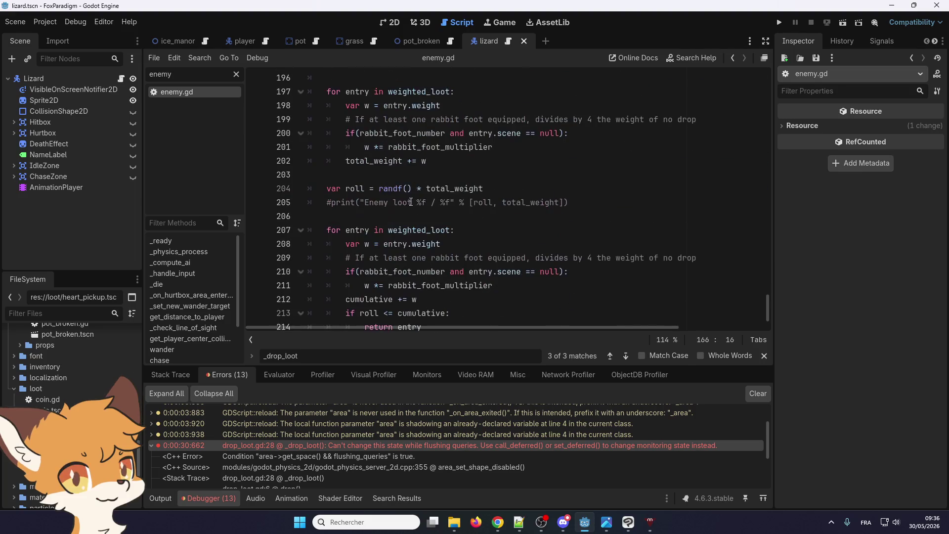
pyautogui.scroll(12, 416, 201)
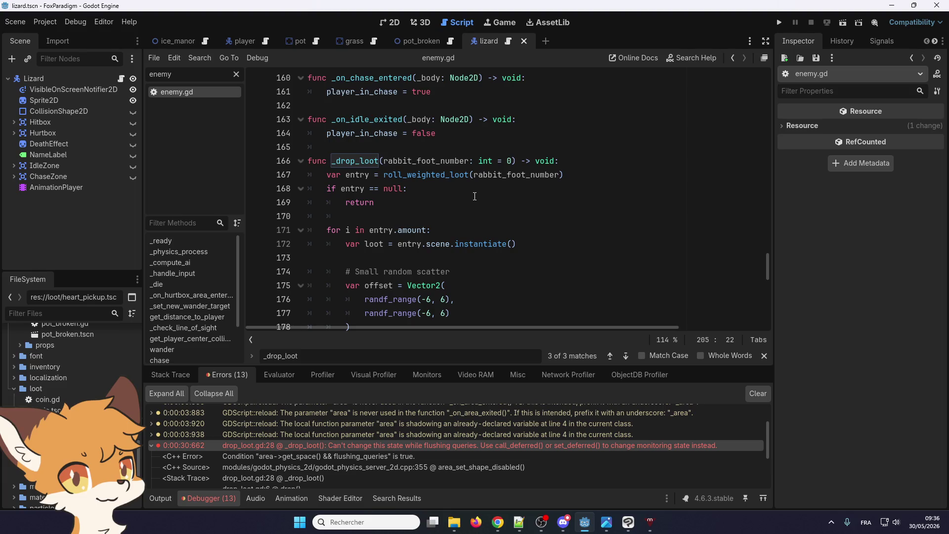
pyautogui.doubleClick(354, 161)
pyautogui.scroll(2, 354, 165)
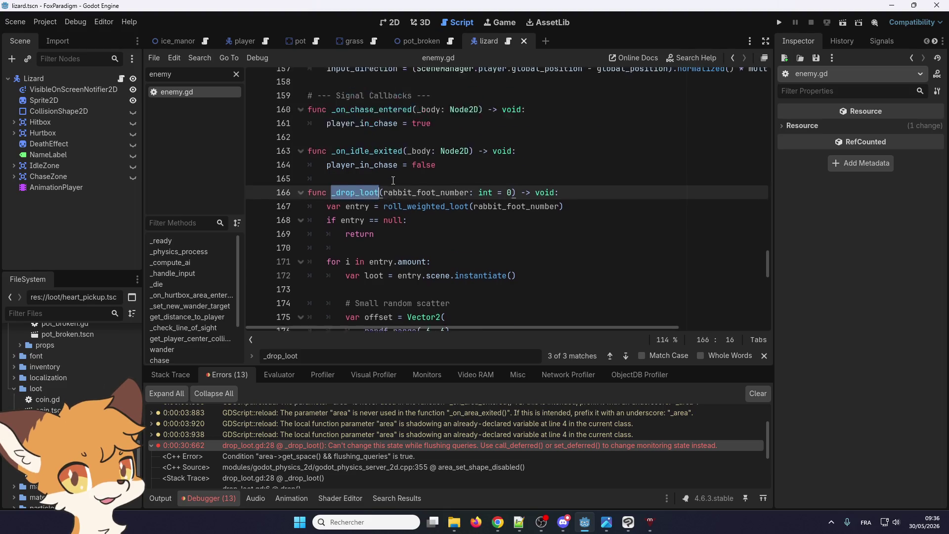
pyautogui.hotkey('ctrl', 'f')
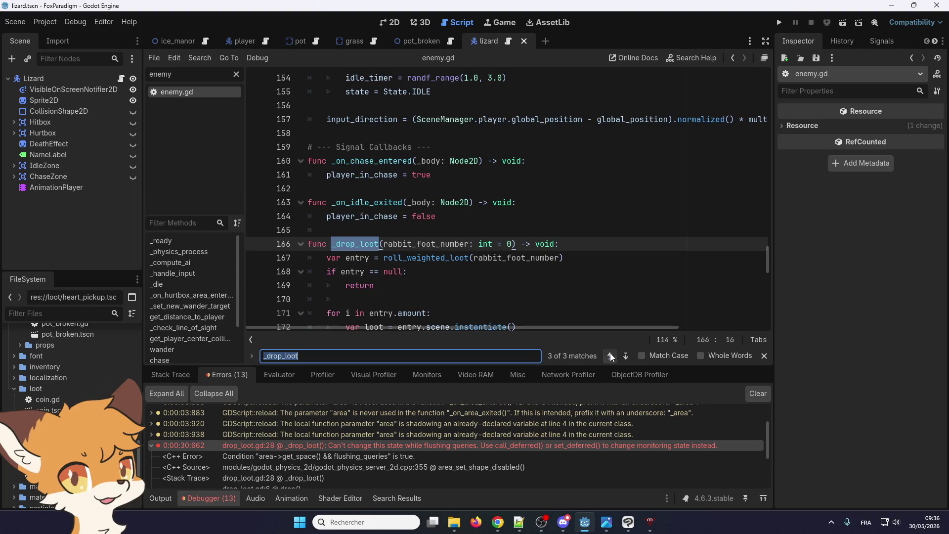
pyautogui.click(610, 355)
pyautogui.click(626, 355)
pyautogui.scroll(-4, 371, 159)
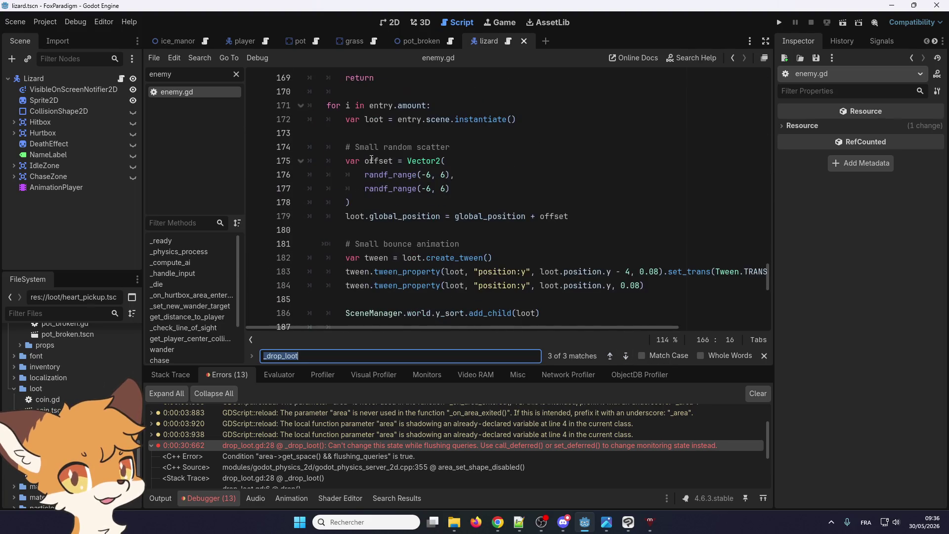
pyautogui.scroll(-3, 377, 272)
pyautogui.scroll(7, 547, 315)
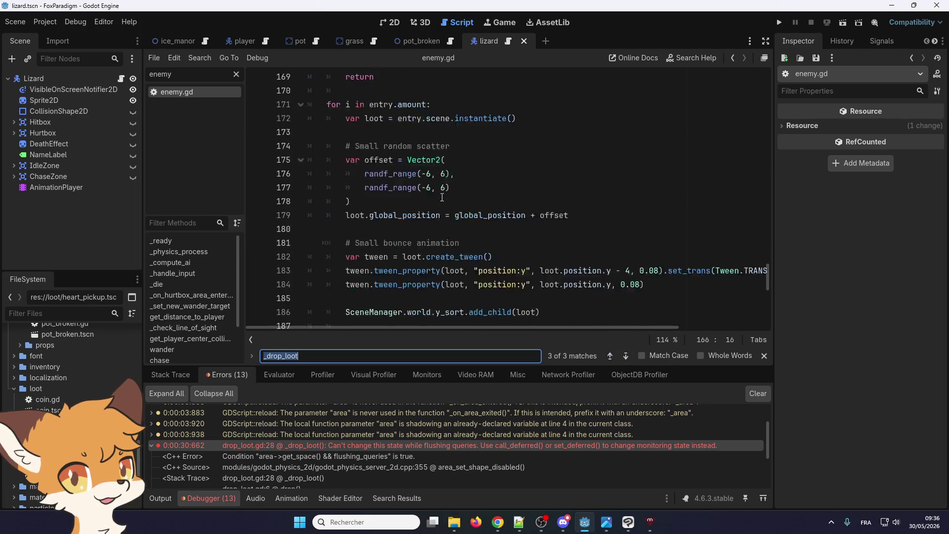
pyautogui.click(609, 357)
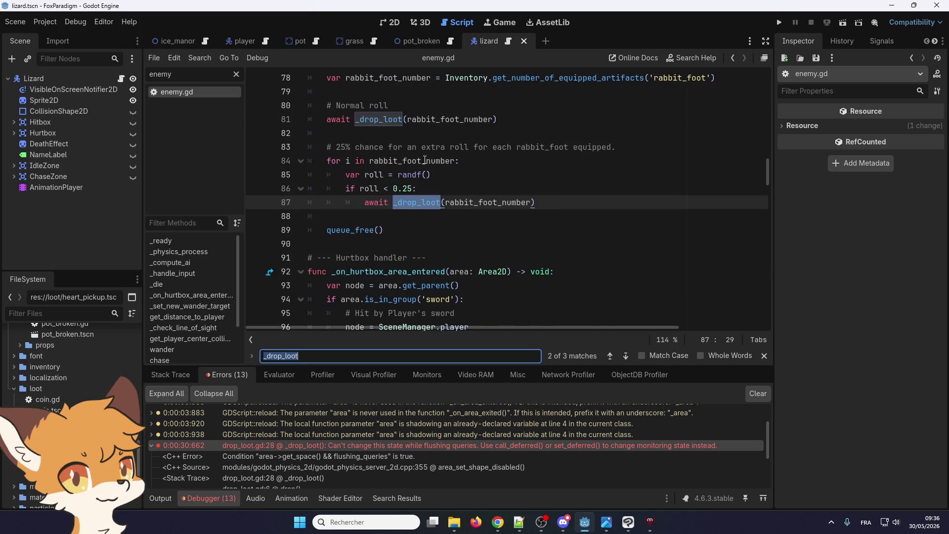
pyautogui.scroll(2, 344, 197)
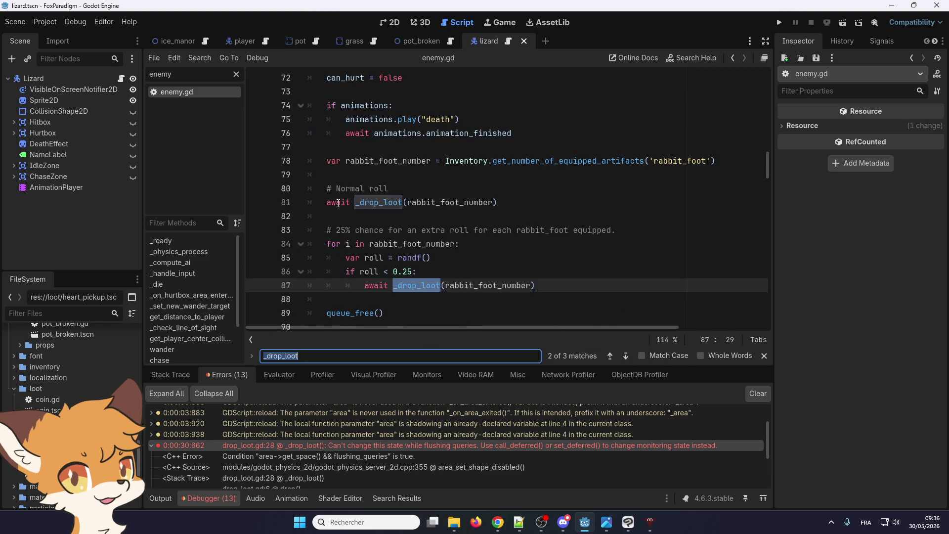
pyautogui.scroll(1, 348, 201)
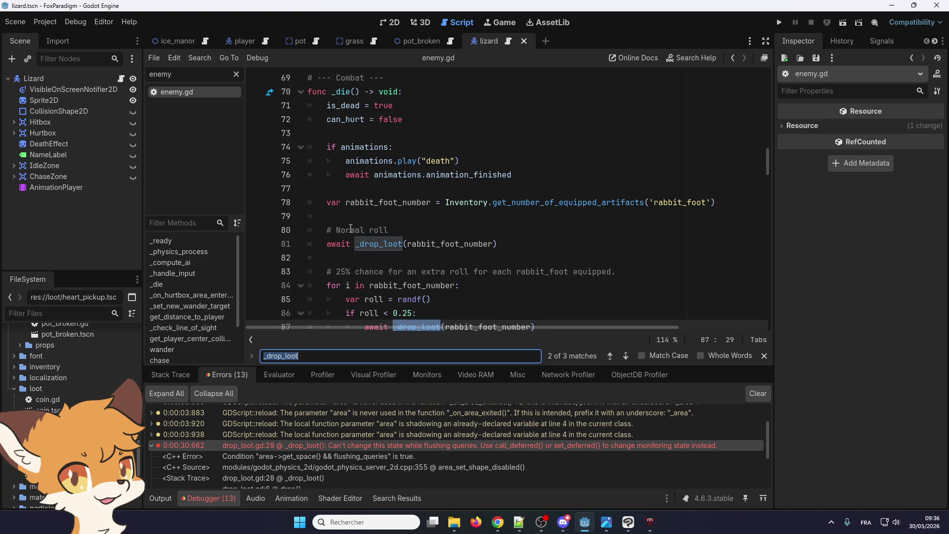
pyautogui.scroll(2, 342, 243)
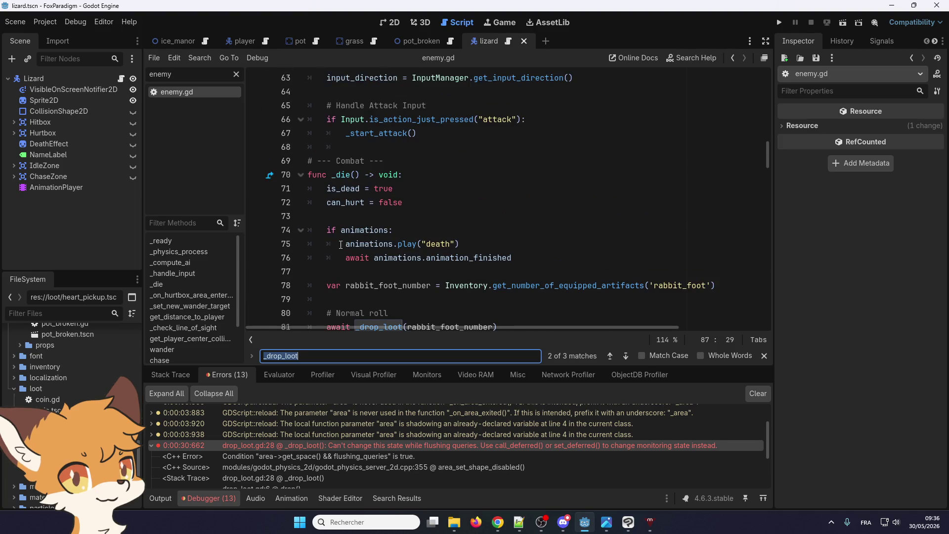
# - Select the _die function name on line 70 and make it the search term
pyautogui.doubleClick(341, 175)
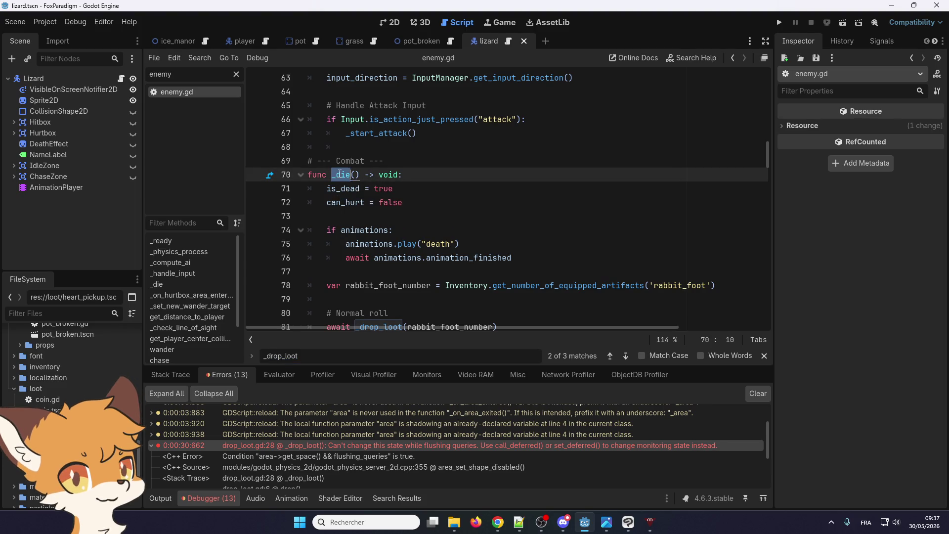
pyautogui.hotkey('ctrl', 'f')
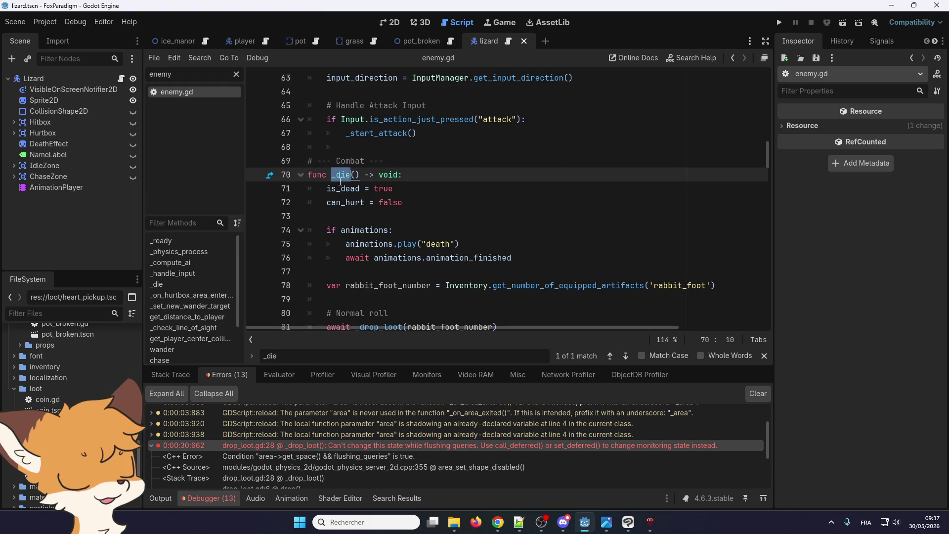
pyautogui.scroll(3, 366, 187)
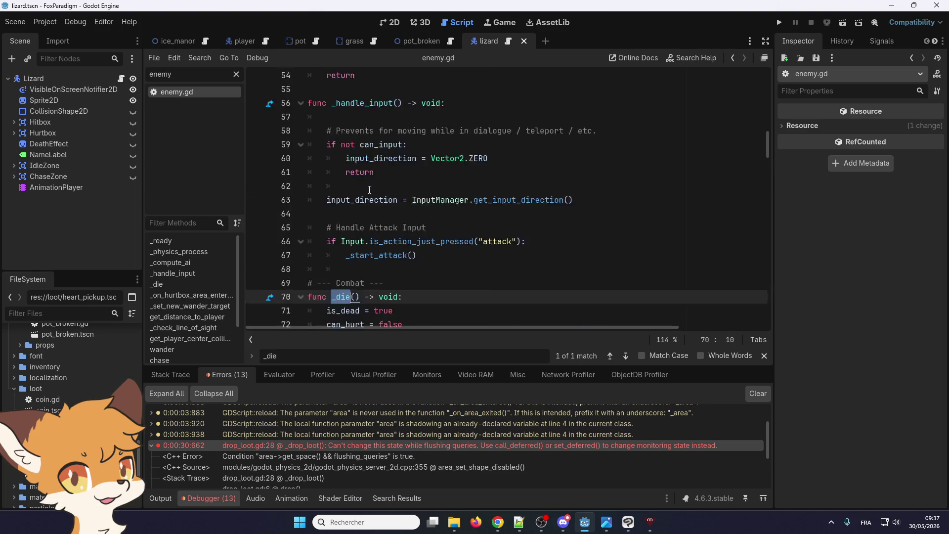
pyautogui.scroll(-2, 369, 190)
pyautogui.hotkey('ctrl', 'f')
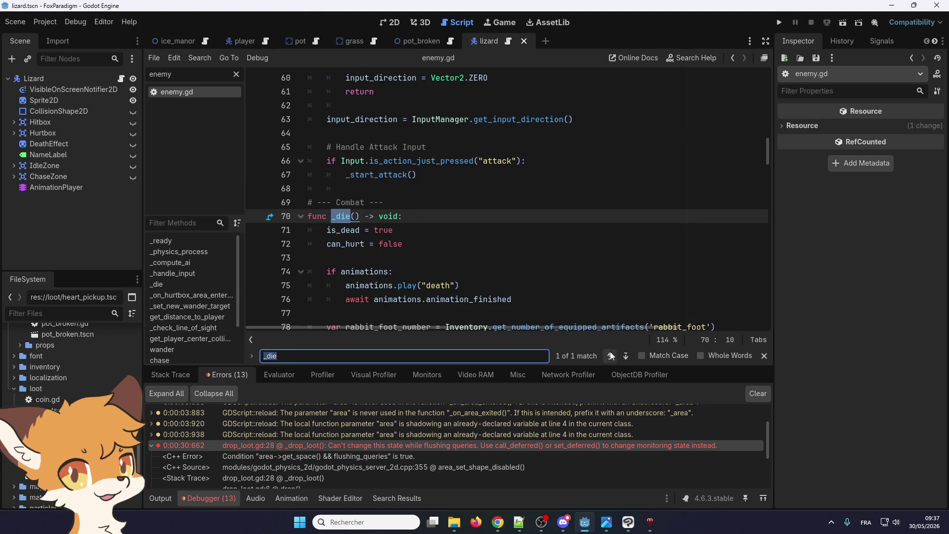
# - Search the project for _die (5 matches in 4 files) and open character.gd's line 405 call
pyautogui.hotkey('ctrl', 'shift', 'f')
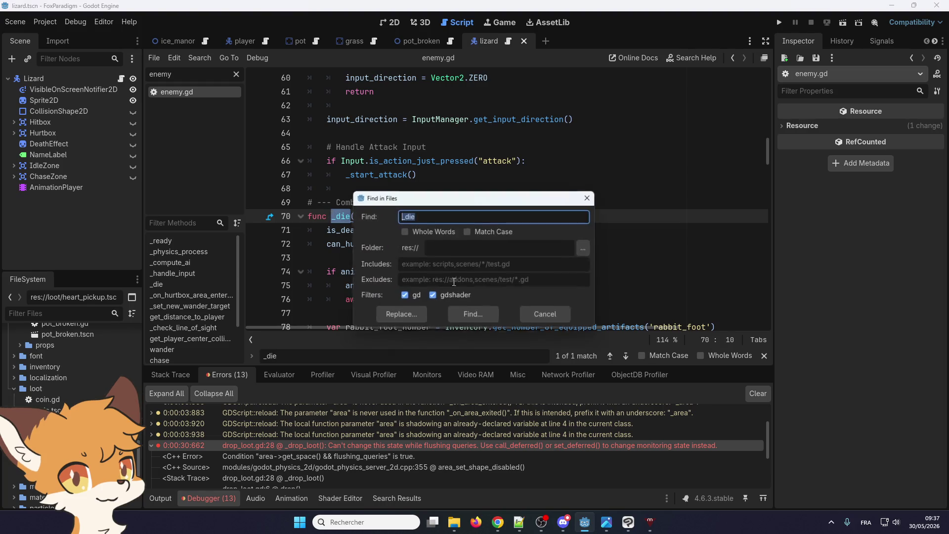
pyautogui.click(478, 312)
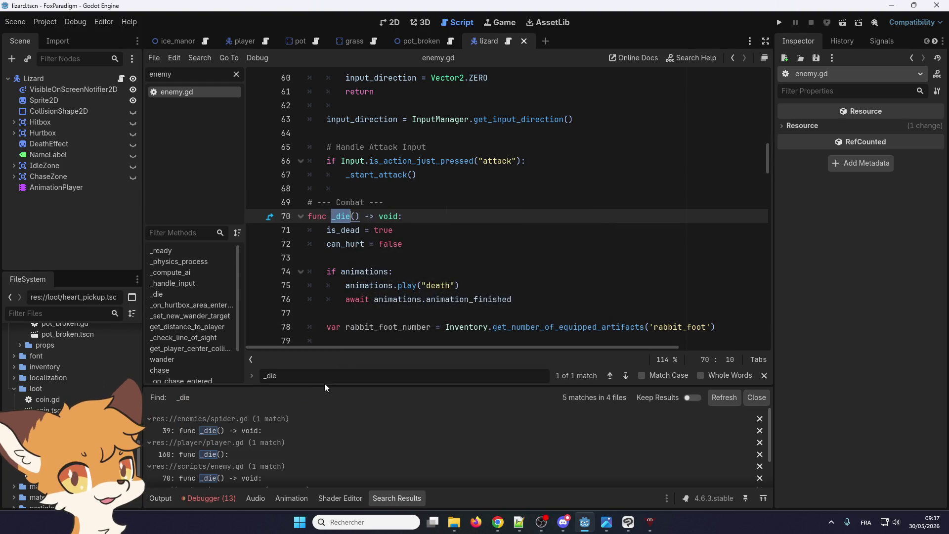
pyautogui.scroll(-3, 221, 427)
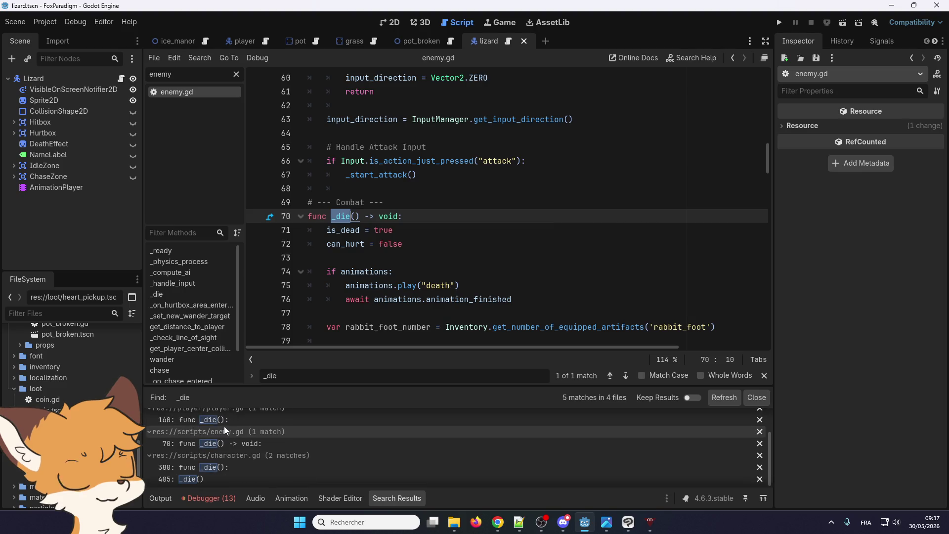
pyautogui.click(194, 477)
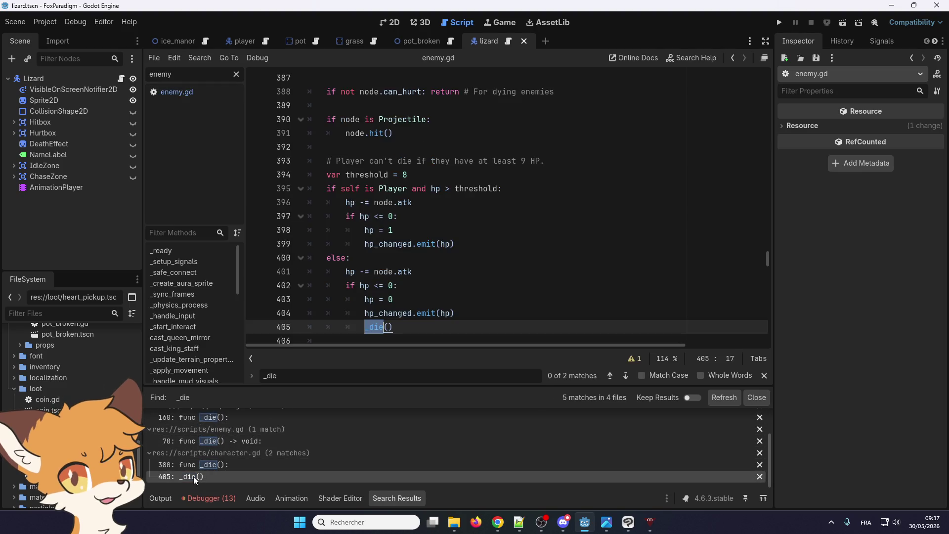
# - Find take_damage in character.gd, reaching its line 530 call, then show pot.gd in the pot scene
pyautogui.scroll(4, 349, 241)
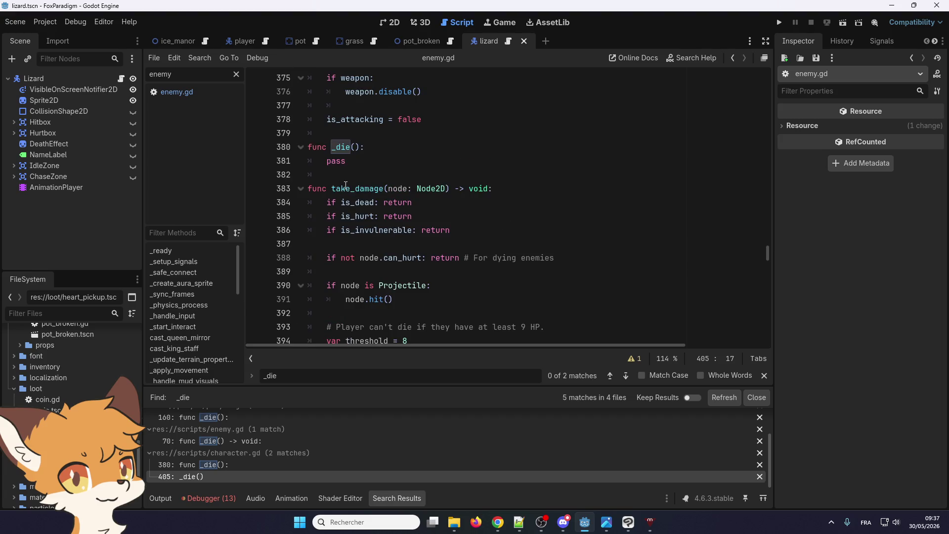
pyautogui.doubleClick(350, 188)
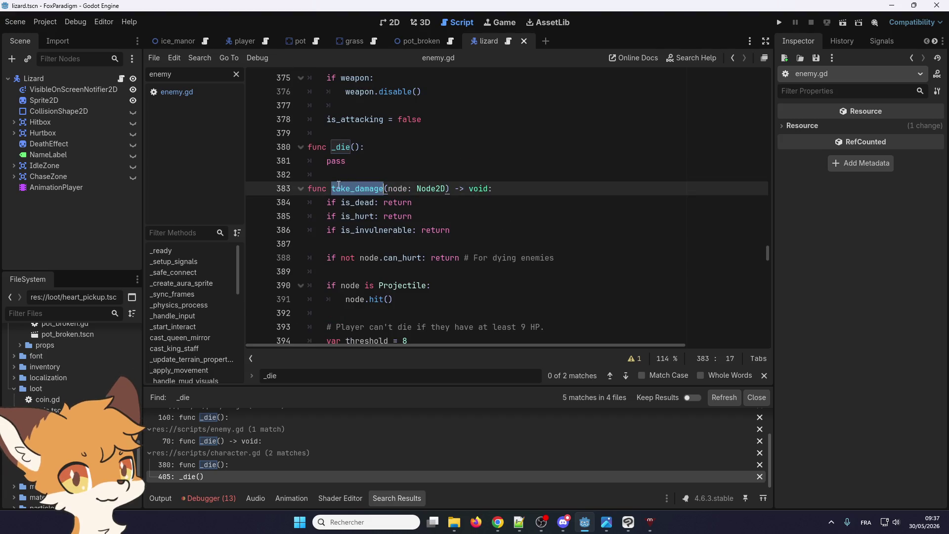
pyautogui.scroll(-9, 376, 183)
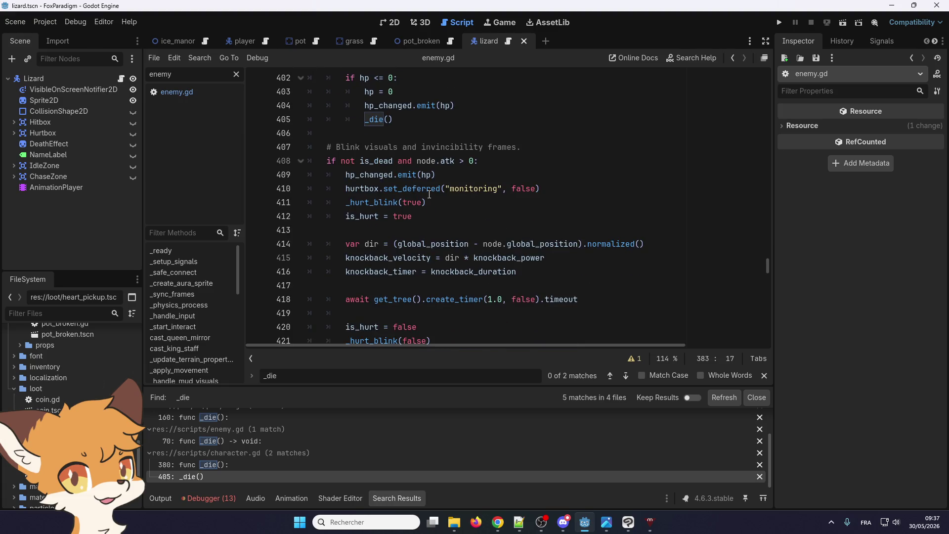
pyautogui.scroll(6, 386, 180)
pyautogui.hotkey('ctrl', 'f')
pyautogui.click(610, 376)
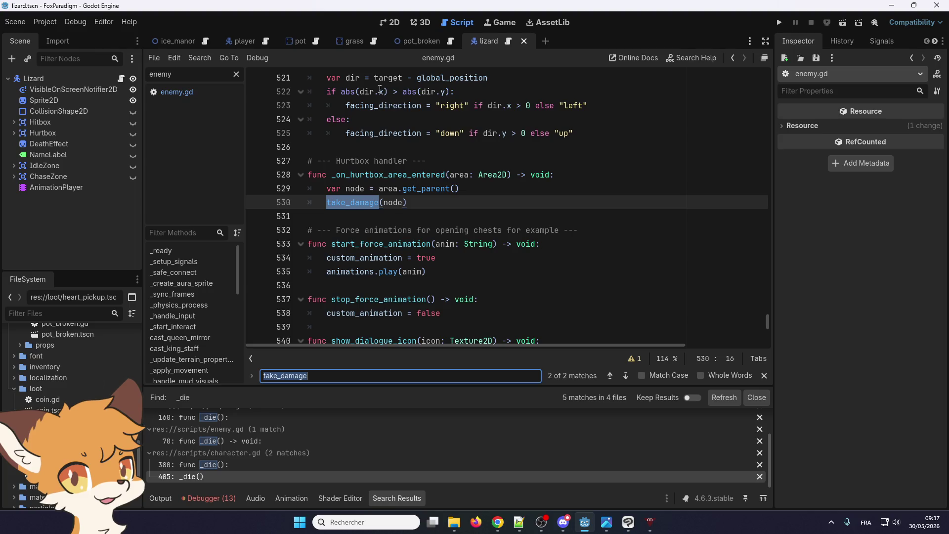
pyautogui.click(294, 41)
pyautogui.click(316, 41)
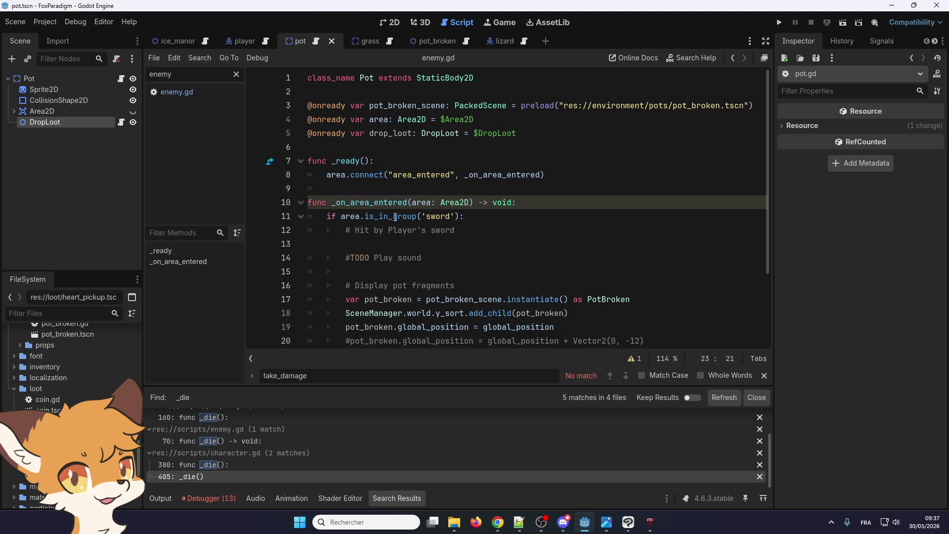
# - Show the debugger's error list and locate the drop_loot flushing-queries error
pyautogui.scroll(-2, 396, 217)
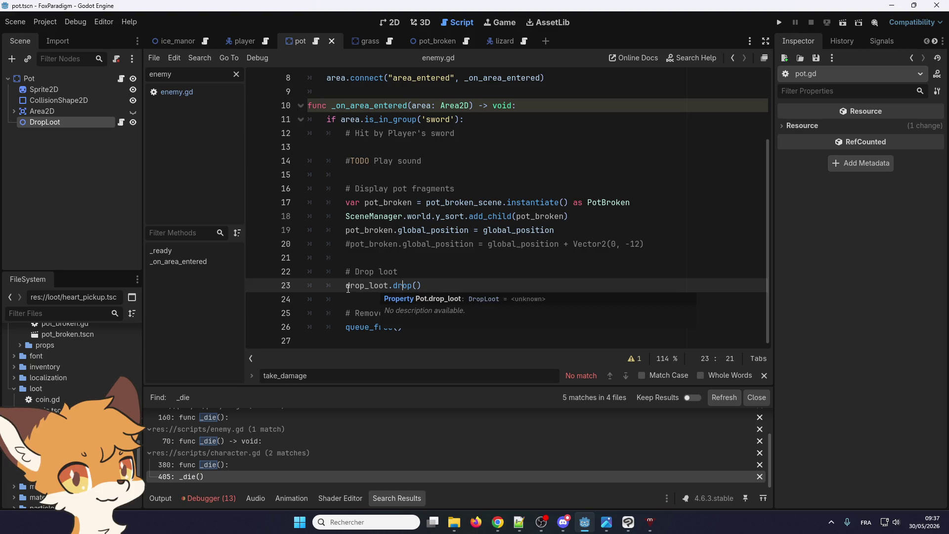
pyautogui.click(211, 498)
pyautogui.scroll(1, 269, 450)
pyautogui.scroll(-2, 269, 450)
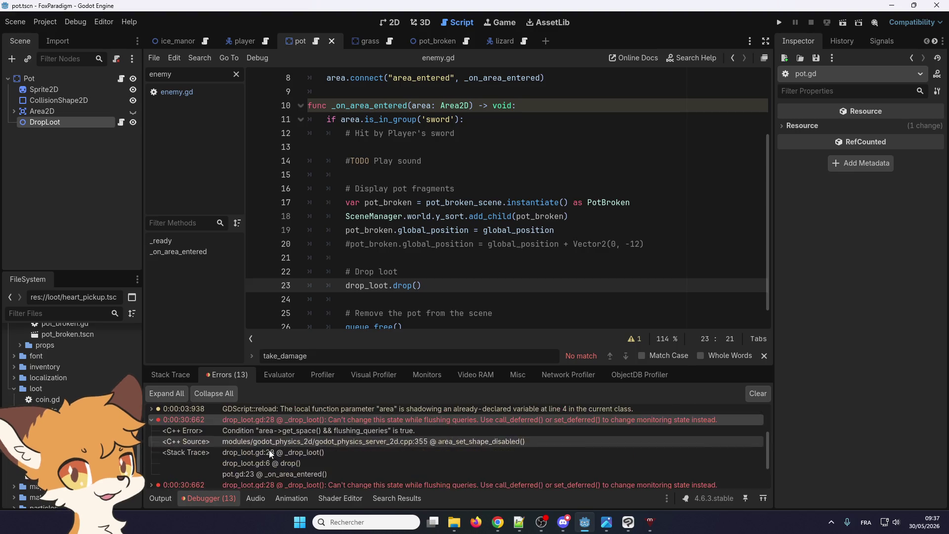
pyautogui.scroll(-2, 355, 421)
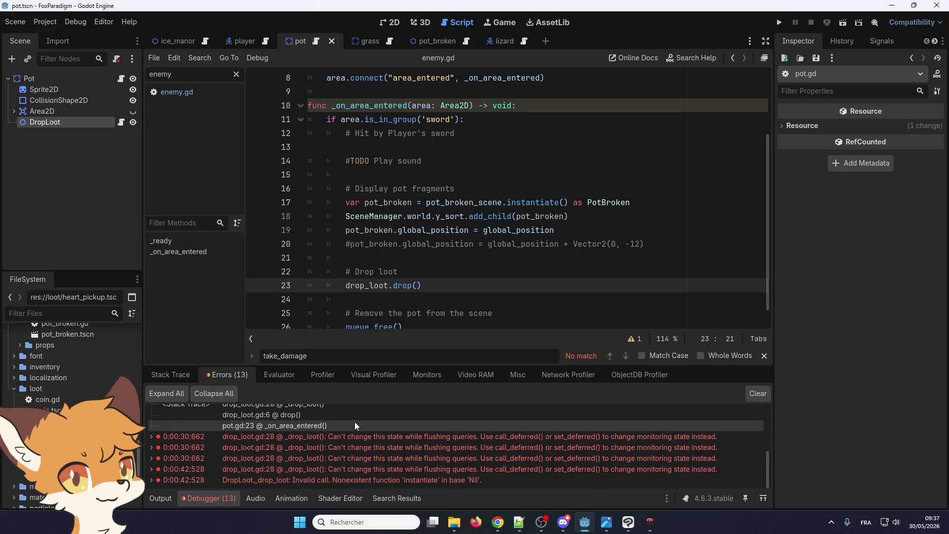
# - Jump to drop_loot.gd line 28 and open the error's C++ source on GitHub
pyautogui.click(350, 436)
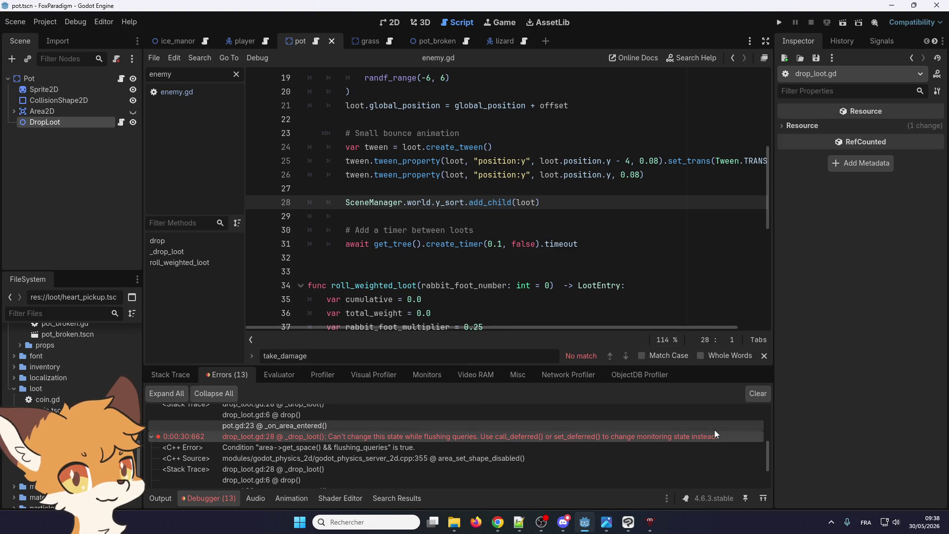
pyautogui.rightClick(675, 437)
pyautogui.click(712, 457)
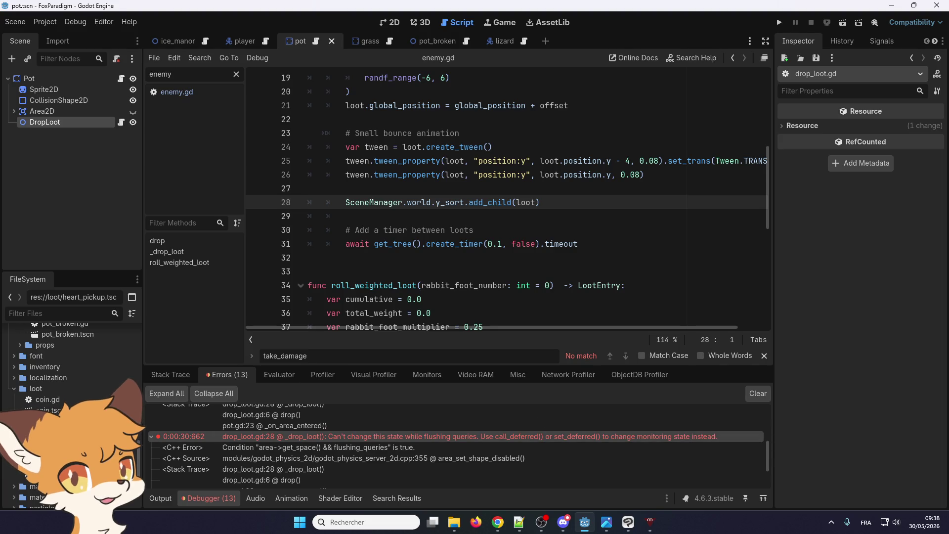
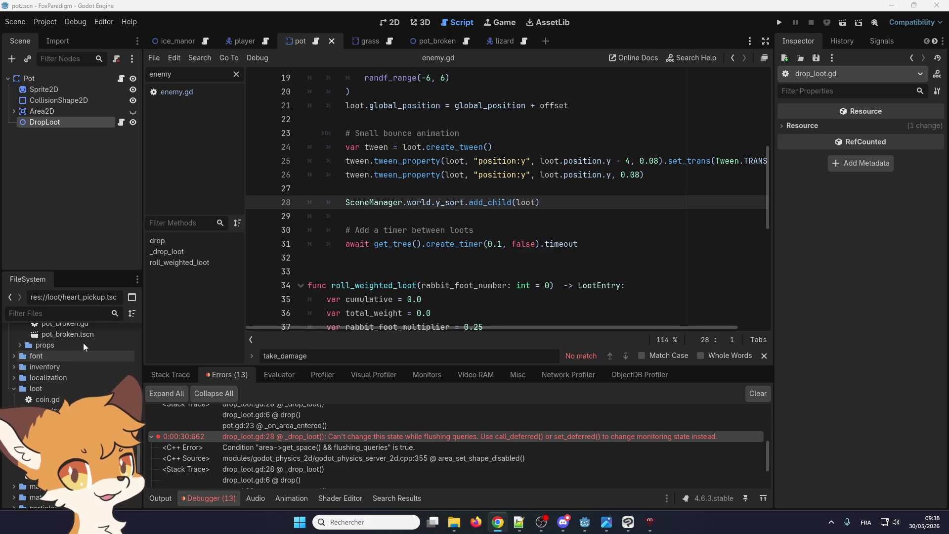
# - Paste a get_tree().current_scene.call_deferred( line below add_child and comment out the add_child line with '#'
pyautogui.click(508, 193)
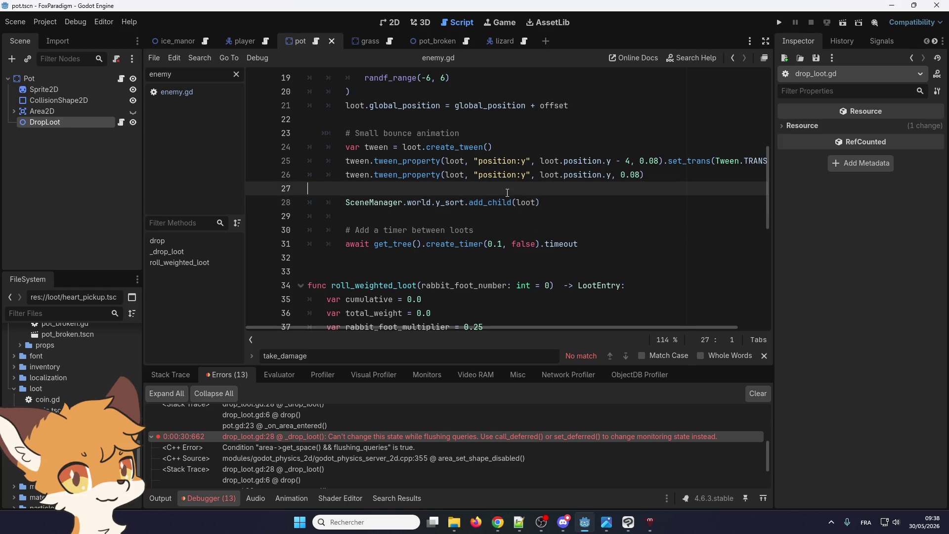
pyautogui.scroll(6, 514, 179)
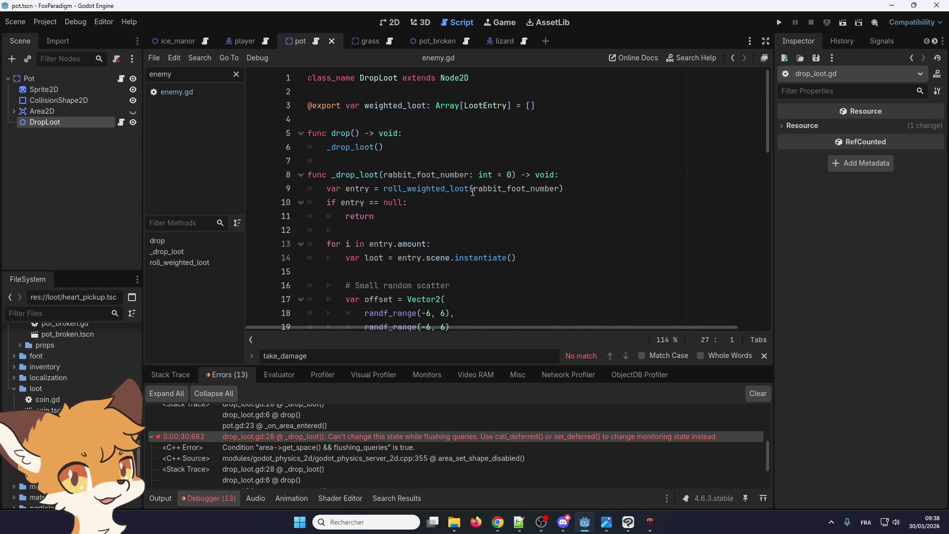
pyautogui.scroll(-7, 424, 174)
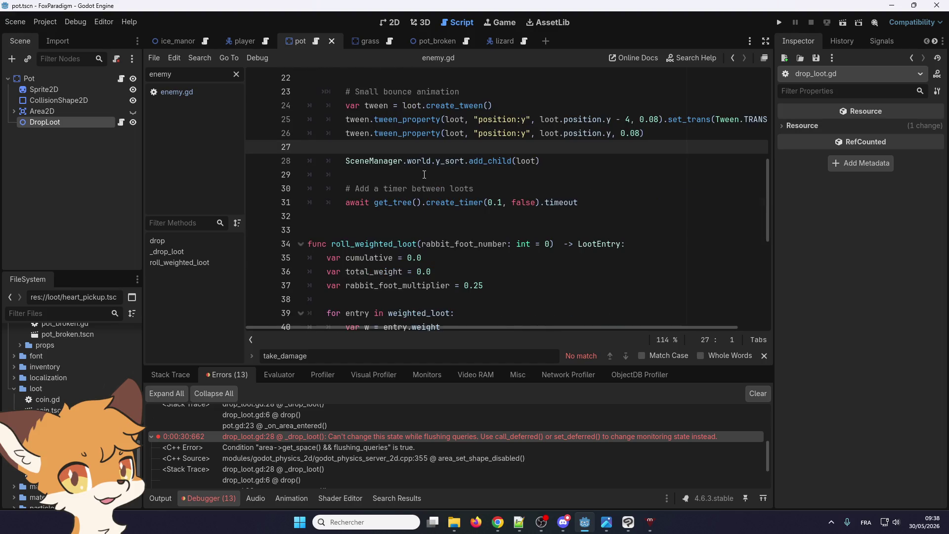
pyautogui.click(371, 174)
pyautogui.write('get_tree().current_scene.call_deferred(')
pyautogui.click(345, 162)
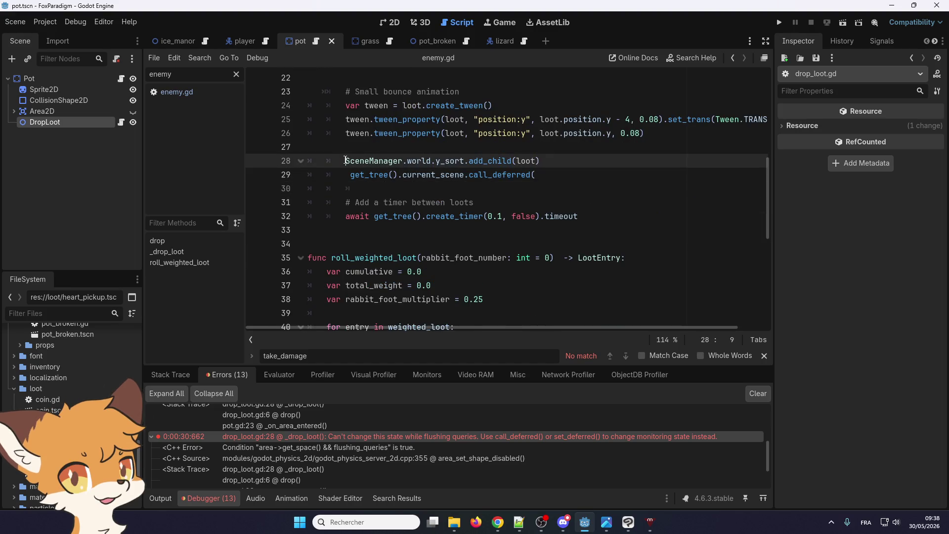
pyautogui.write('#')
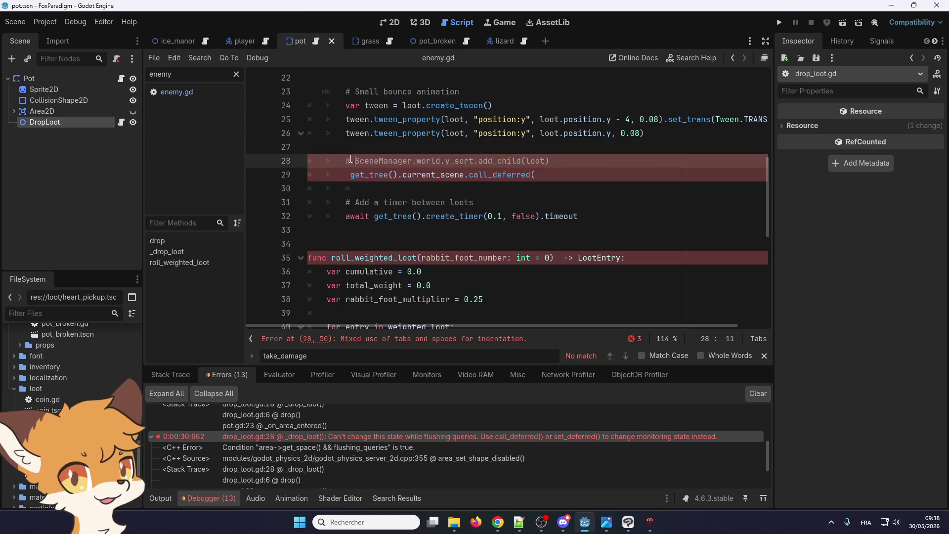
pyautogui.click(347, 174)
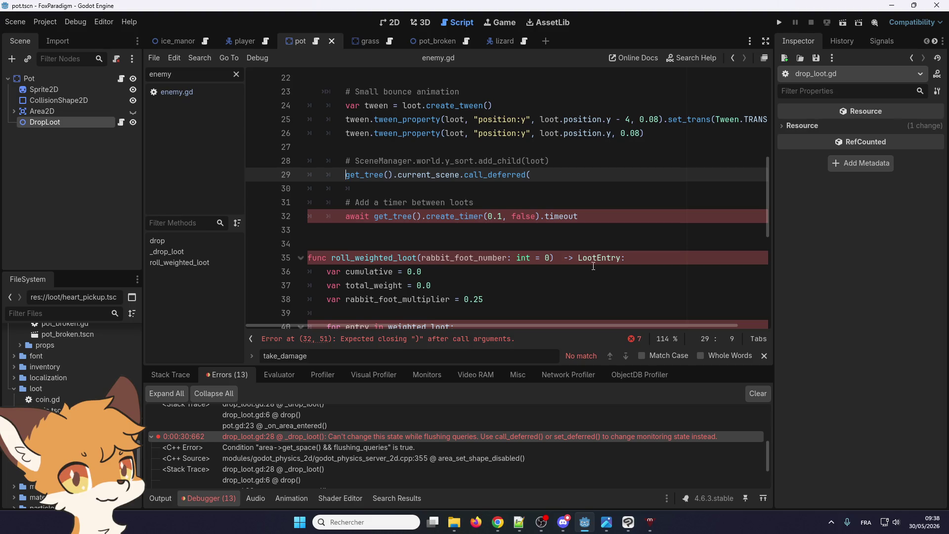
# - Select get_tree().current_scene on line 29 and check its editing options, then switch to the browser
pyautogui.click(560, 204)
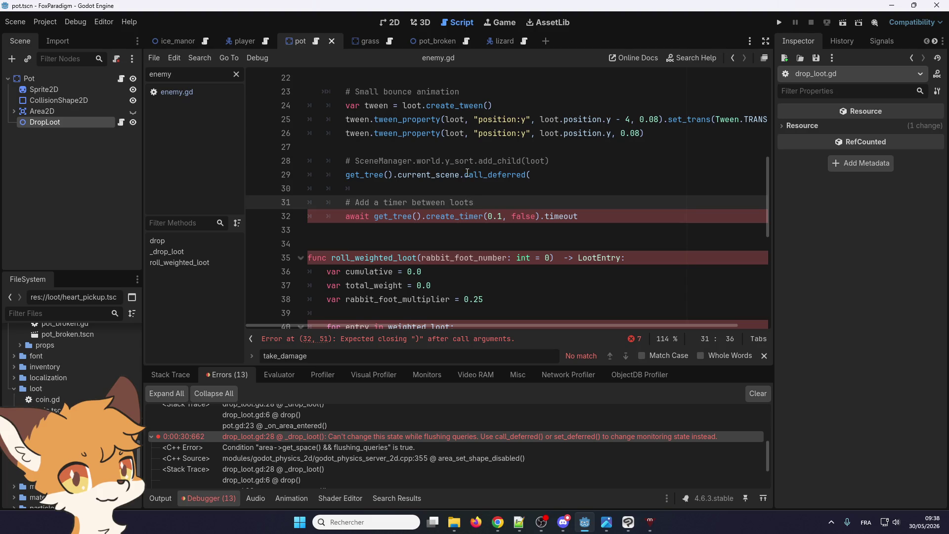
pyautogui.moveTo(464, 175); pyautogui.dragTo(346, 175)
pyautogui.click(427, 182)
pyautogui.rightClick(427, 174)
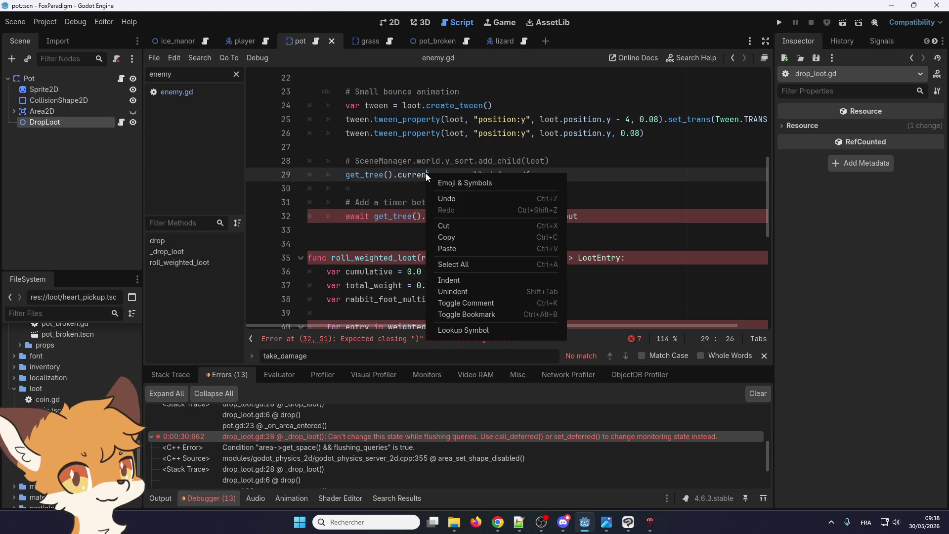
pyautogui.press('Escape')
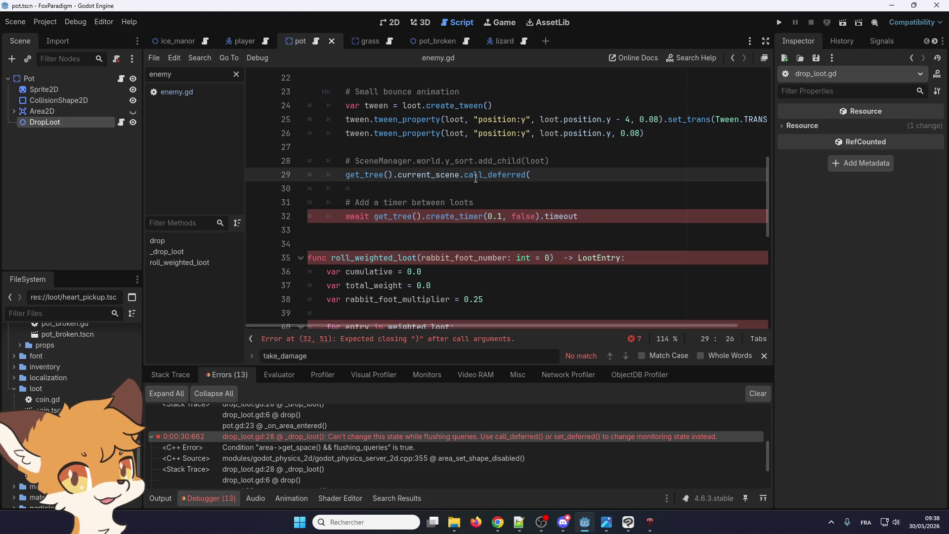
pyautogui.hotkey('alt', 'Tab')
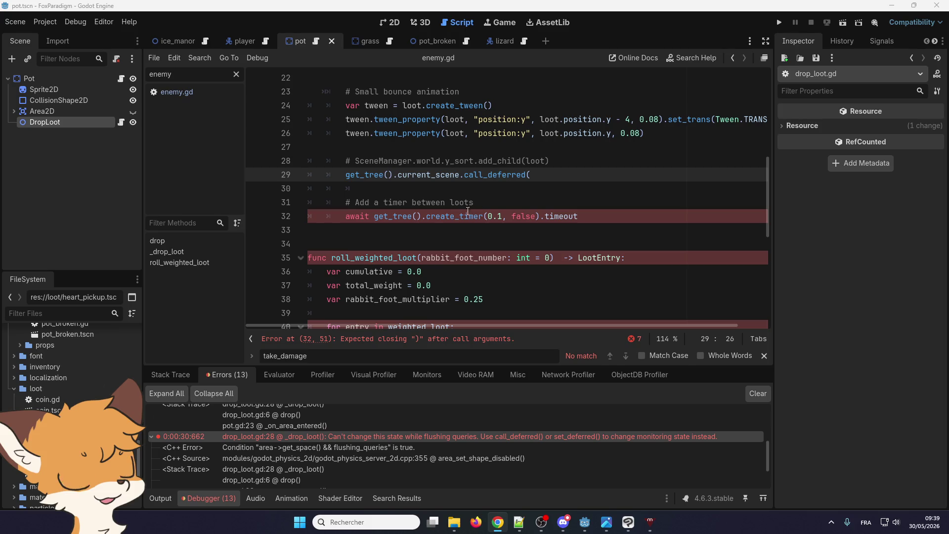
# - Complete the call_deferred arguments on line 29 as ("add_child",loot)
pyautogui.doubleClick(502, 161)
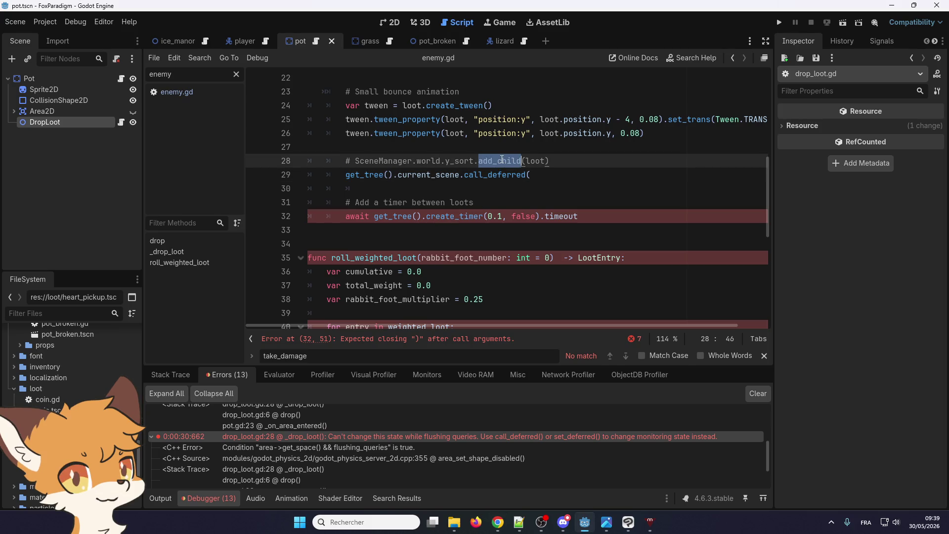
pyautogui.click(555, 173)
pyautogui.write('"add_child"')
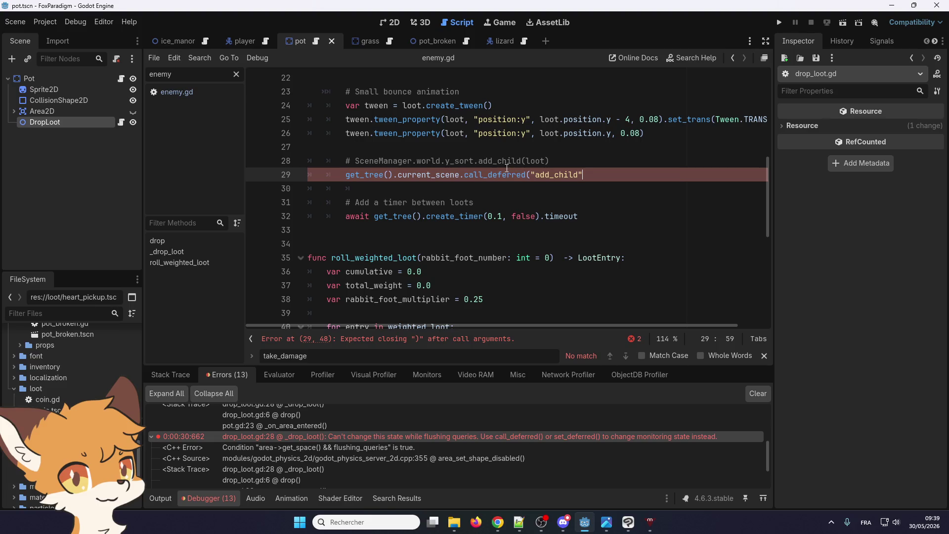
pyautogui.write(',')
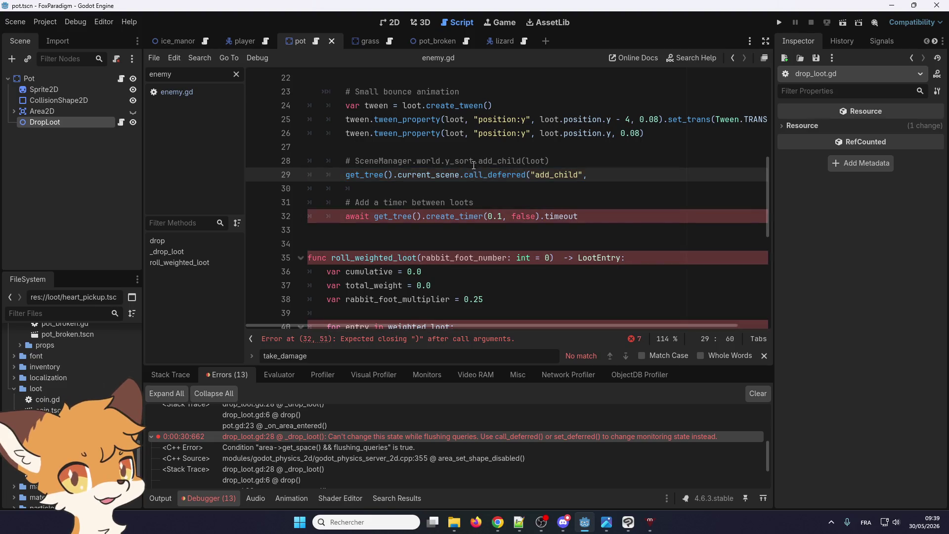
pyautogui.doubleClick(537, 162)
pyautogui.hotkey('ctrl', 'c')
pyautogui.click(606, 173)
pyautogui.hotkey('ctrl', 'v')
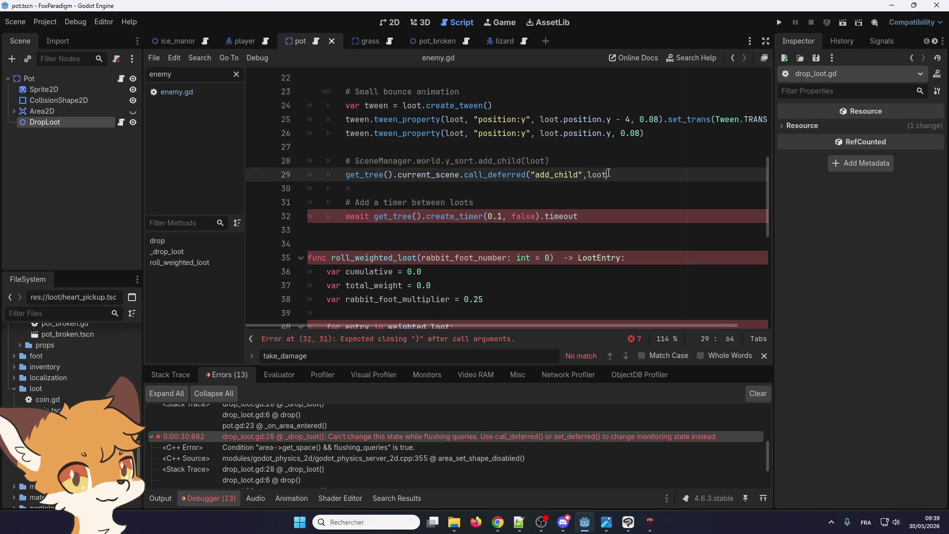
pyautogui.write(')')
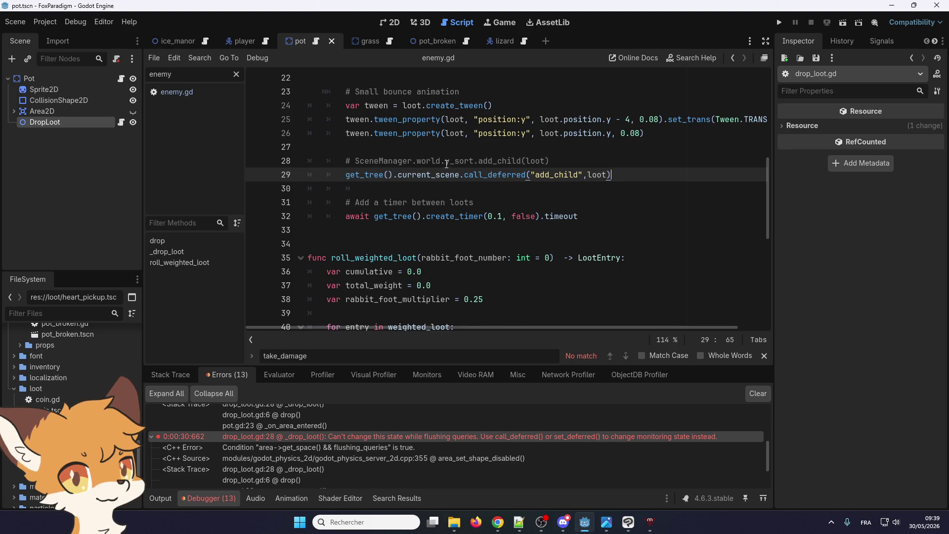
# - Replace get_tree().current_scene on line 29 with the SceneManager.world.y_sort node path
pyautogui.moveTo(472, 162); pyautogui.dragTo(355, 162)
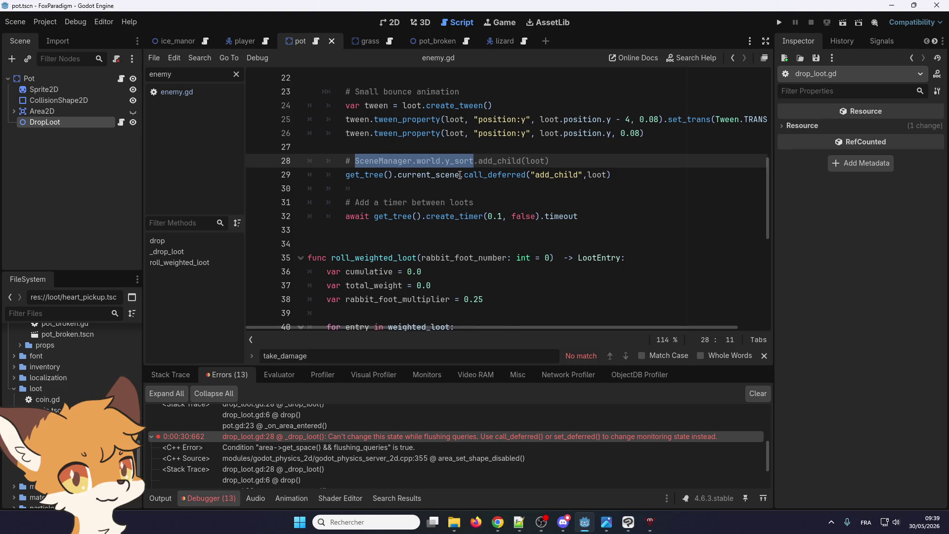
pyautogui.hotkey('ctrl', 'c')
pyautogui.moveTo(459, 175); pyautogui.dragTo(345, 175)
pyautogui.hotkey('ctrl', 'v')
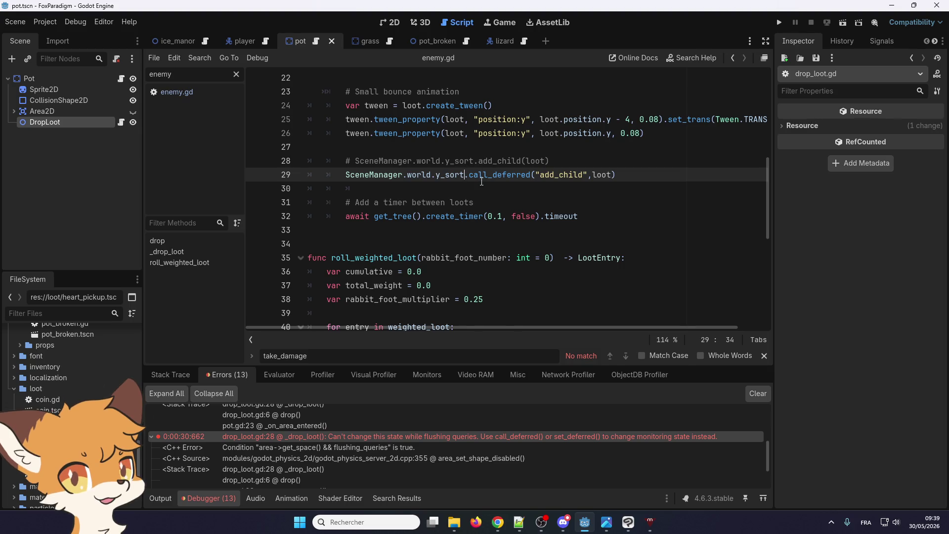
pyautogui.scroll(5, 484, 180)
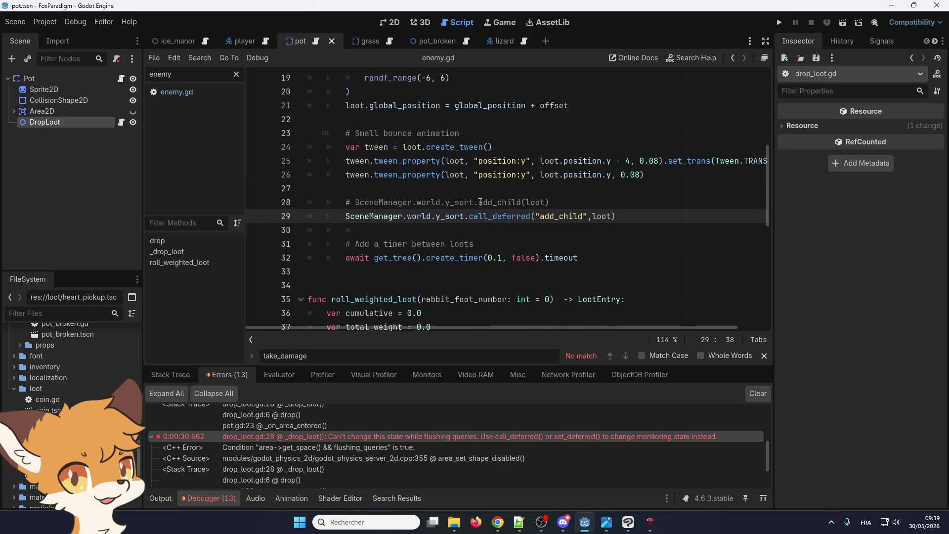
pyautogui.scroll(2, 420, 241)
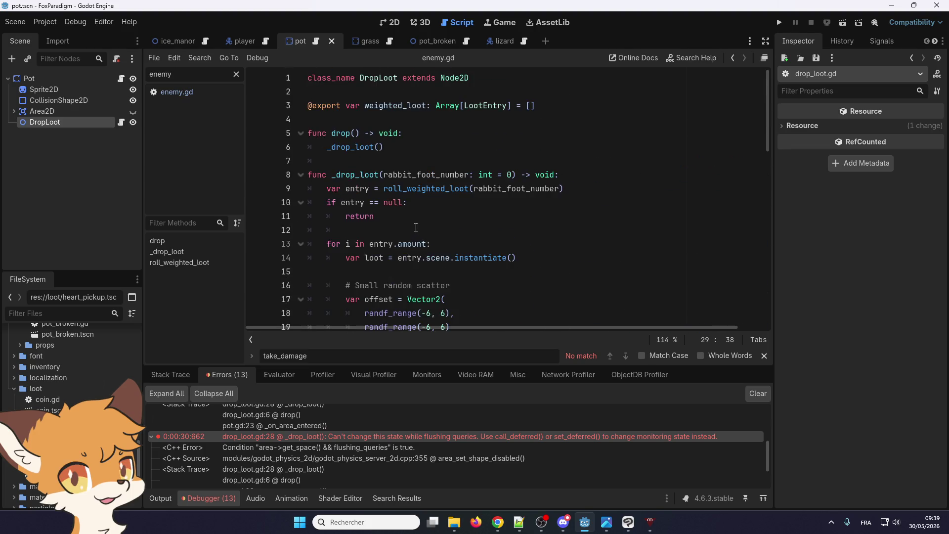
pyautogui.scroll(-5, 419, 223)
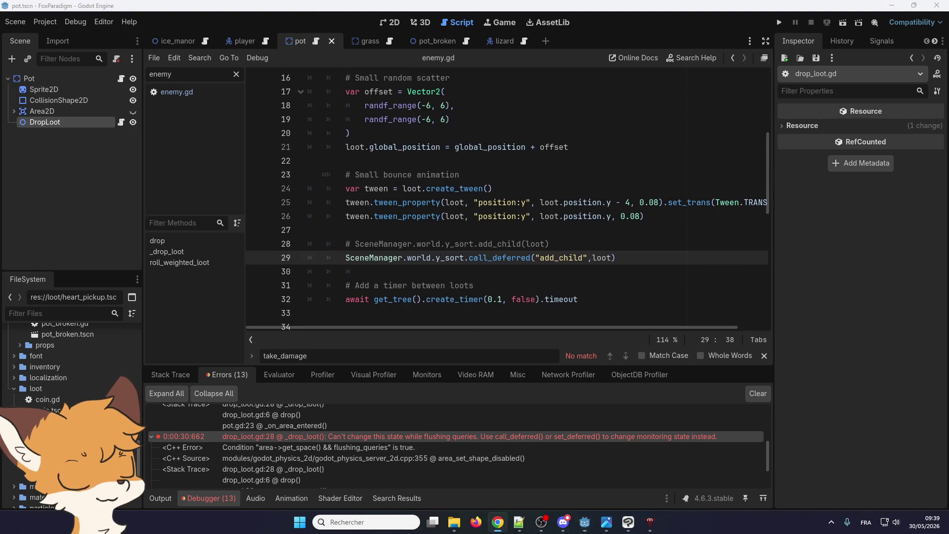
pyautogui.hotkey('alt', 'Tab')
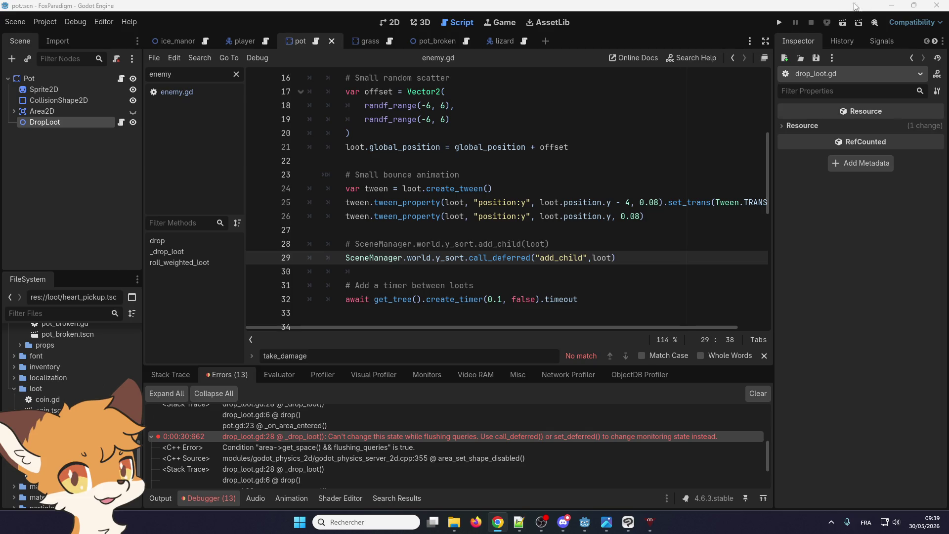
# - Run the project, start the game, and walk the fox to the pots to break them
pyautogui.click(780, 23)
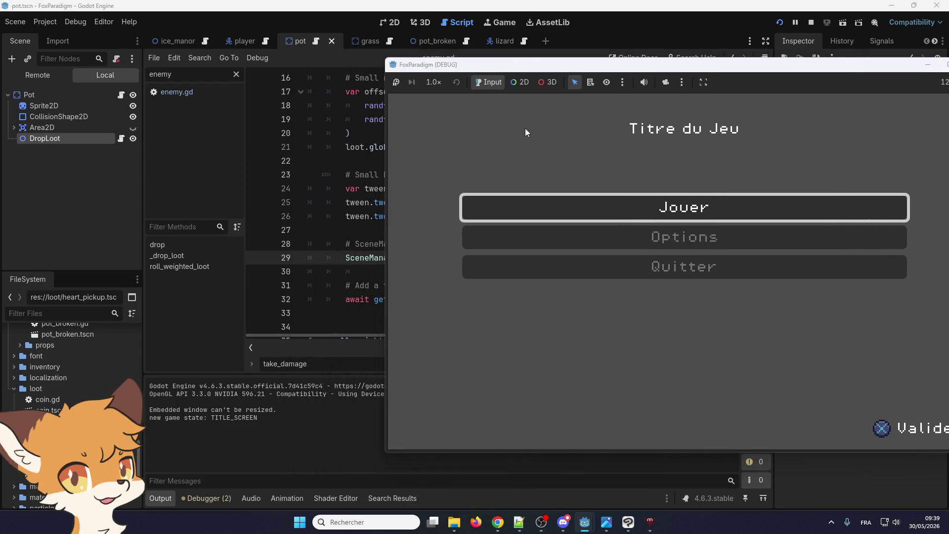
pyautogui.press('Return')
pyautogui.press('Return')
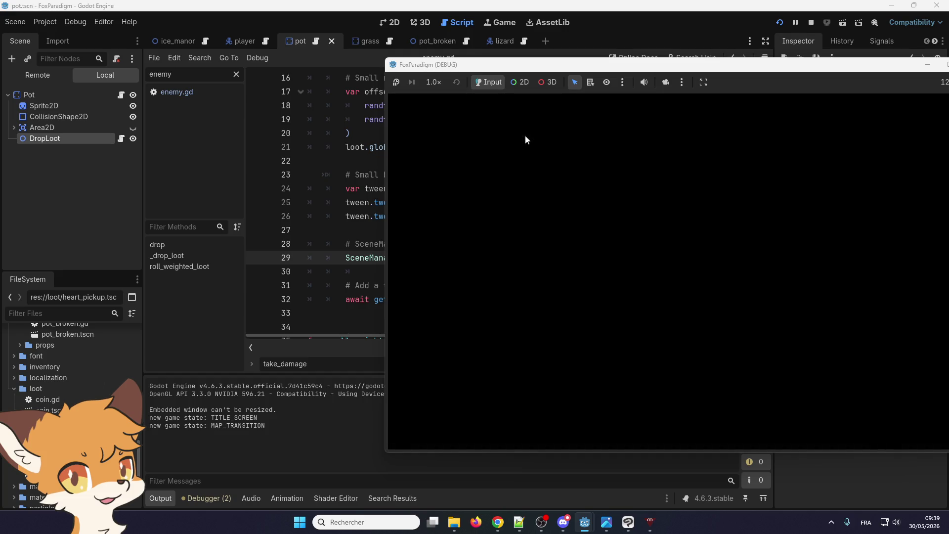
pyautogui.press('Right')
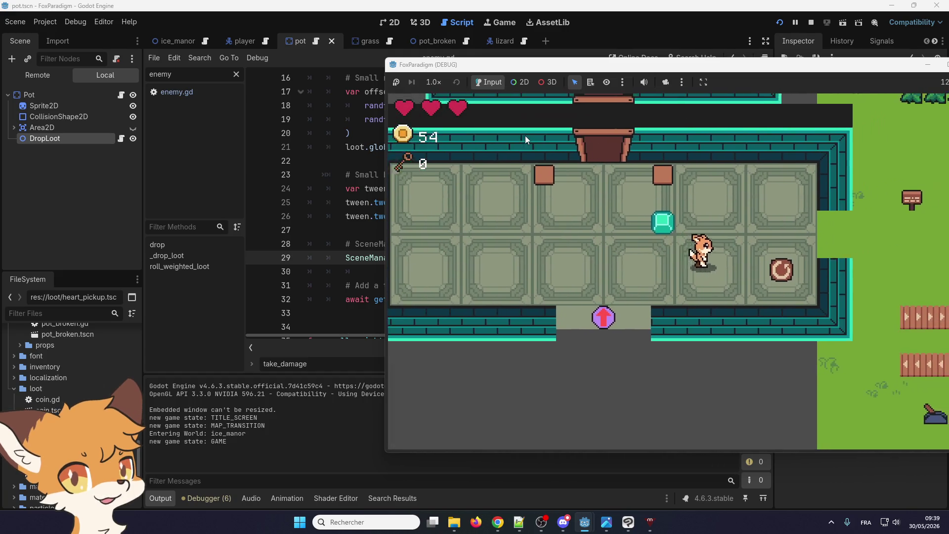
pyautogui.press('Right')
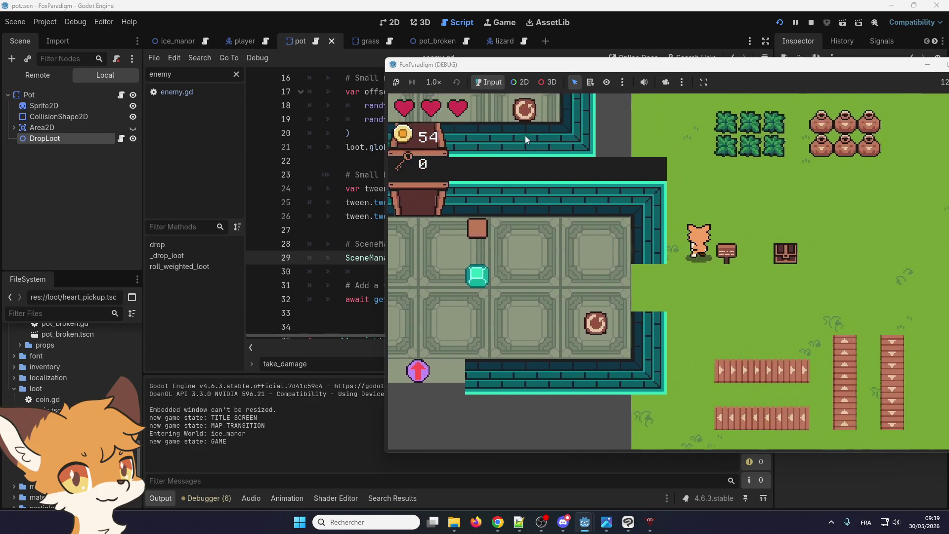
pyautogui.press('Right')
pyautogui.press('Up')
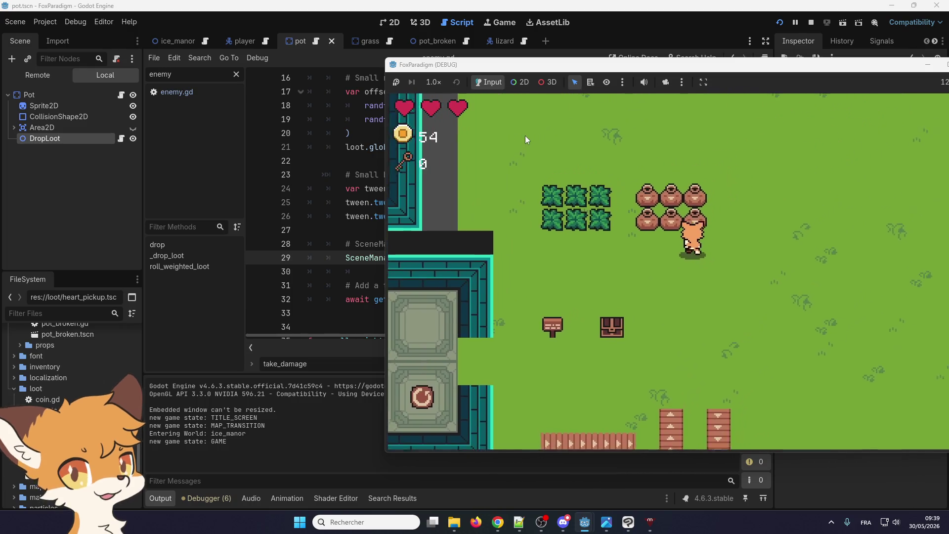
pyautogui.press('space')
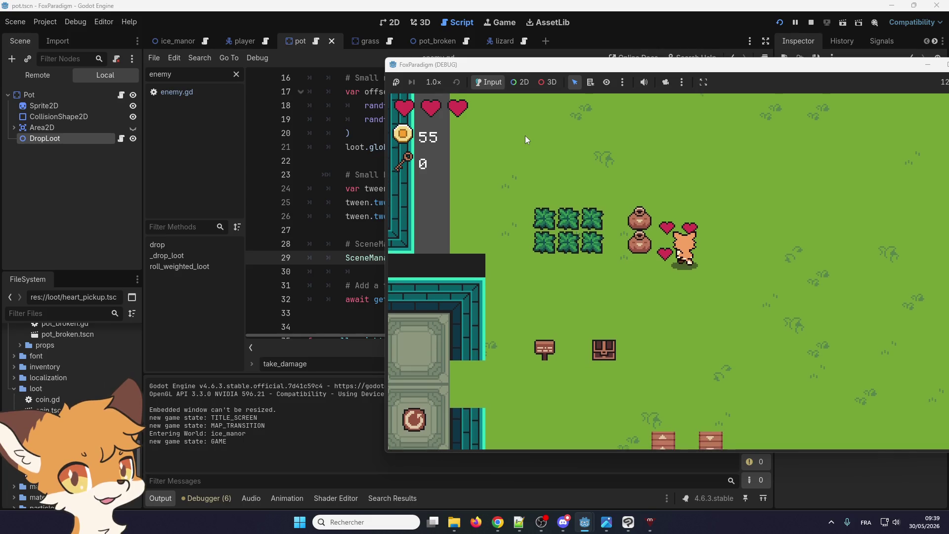
# - Break the remaining pots, collect the coin drops, and check the debugger's error list
pyautogui.press('Up')
pyautogui.press('space')
pyautogui.press('Left')
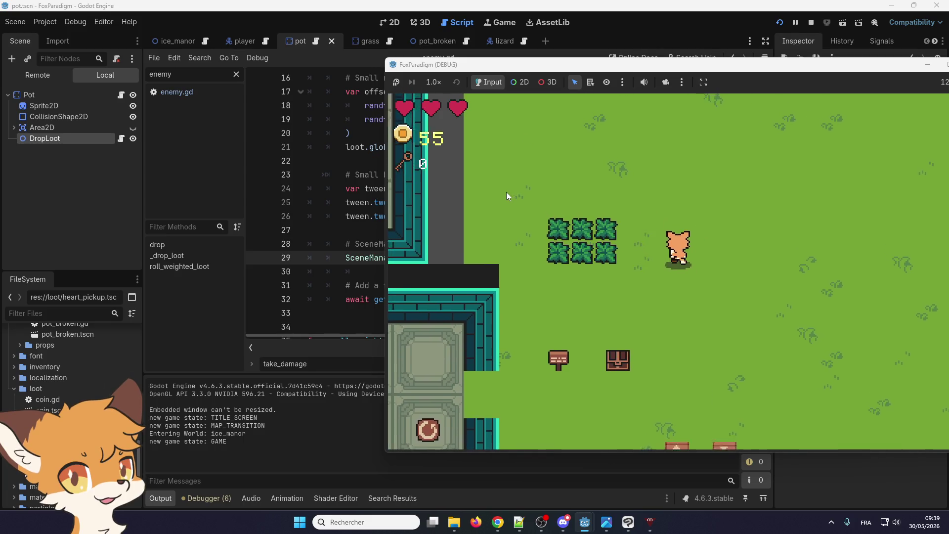
pyautogui.press('space')
pyautogui.press('Left')
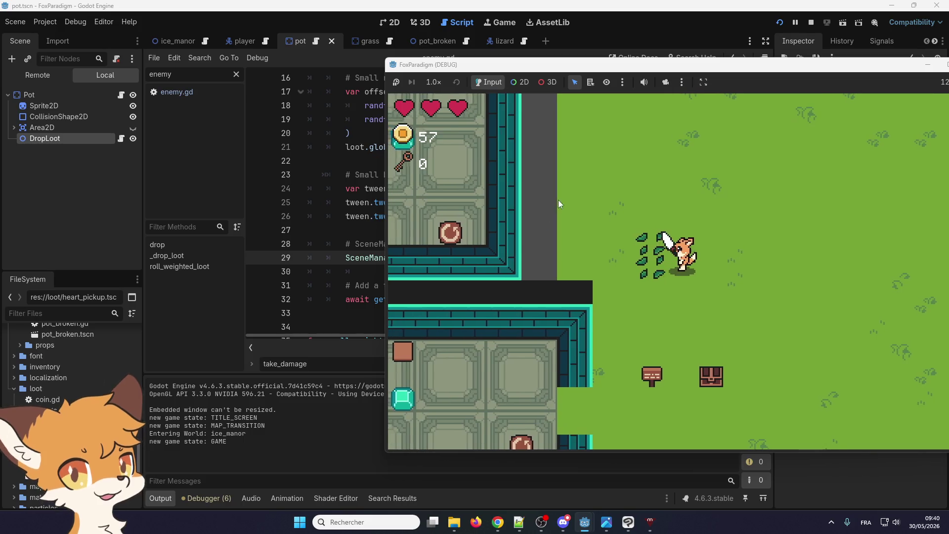
pyautogui.click(199, 496)
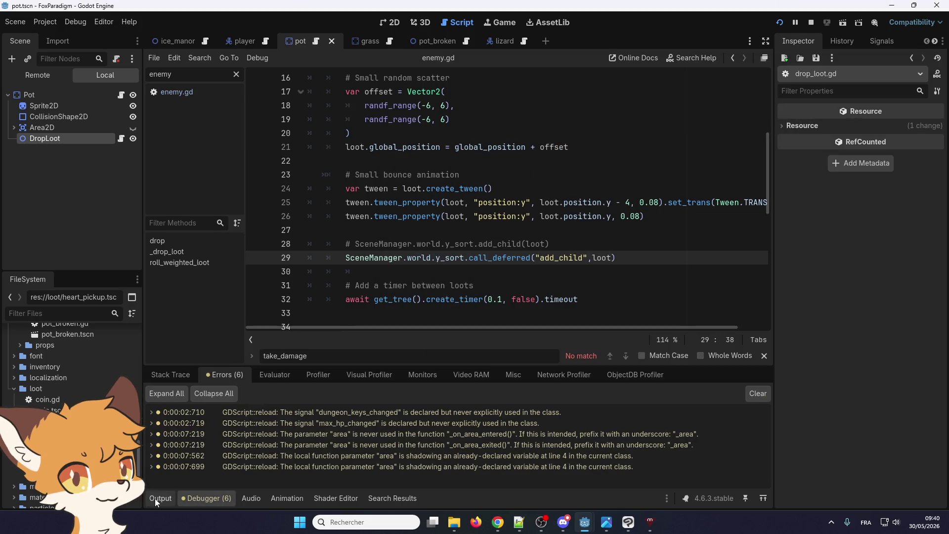
# - Stop the running game and select script lines 28–29 with the commented add_child and call_deferred fix
pyautogui.click(811, 23)
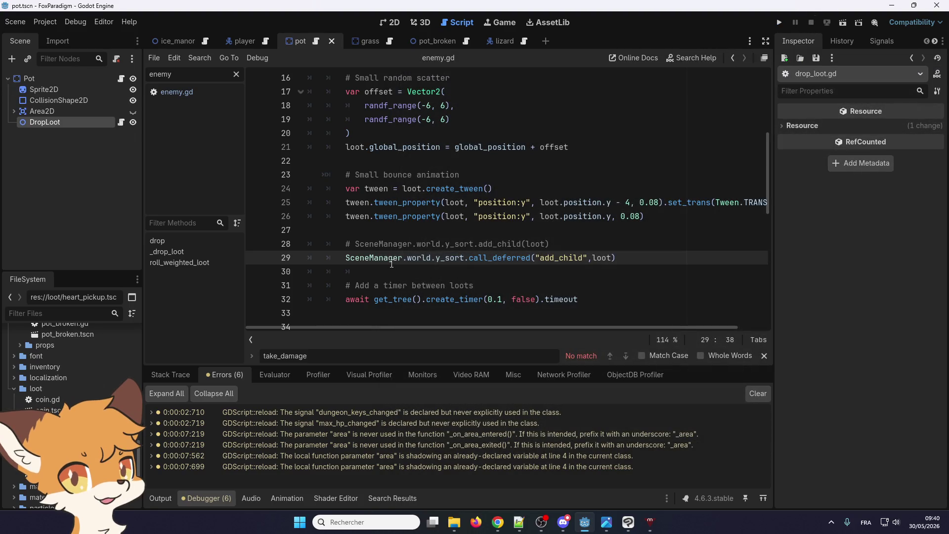
pyautogui.click(544, 230)
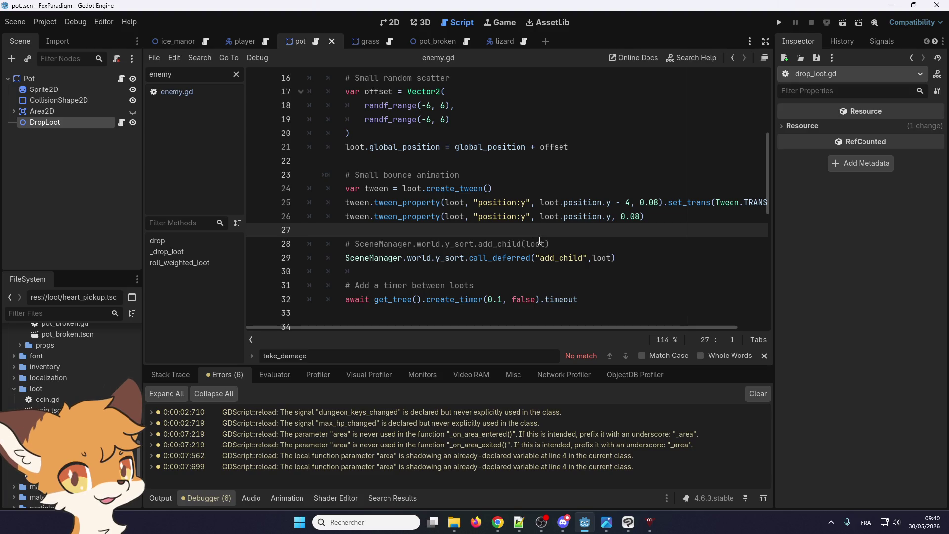
pyautogui.click(473, 253)
pyautogui.click(420, 244)
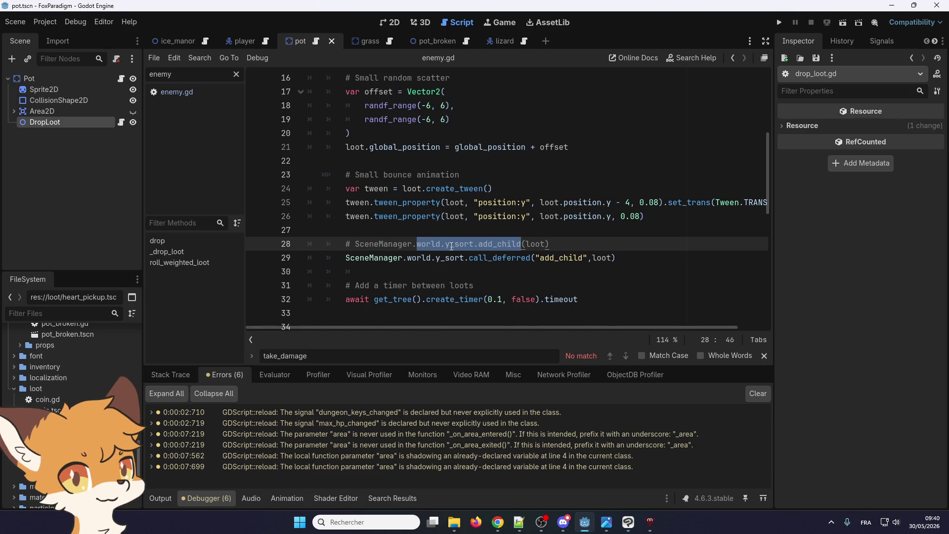
pyautogui.scroll(-1, 452, 246)
pyautogui.scroll(1, 460, 243)
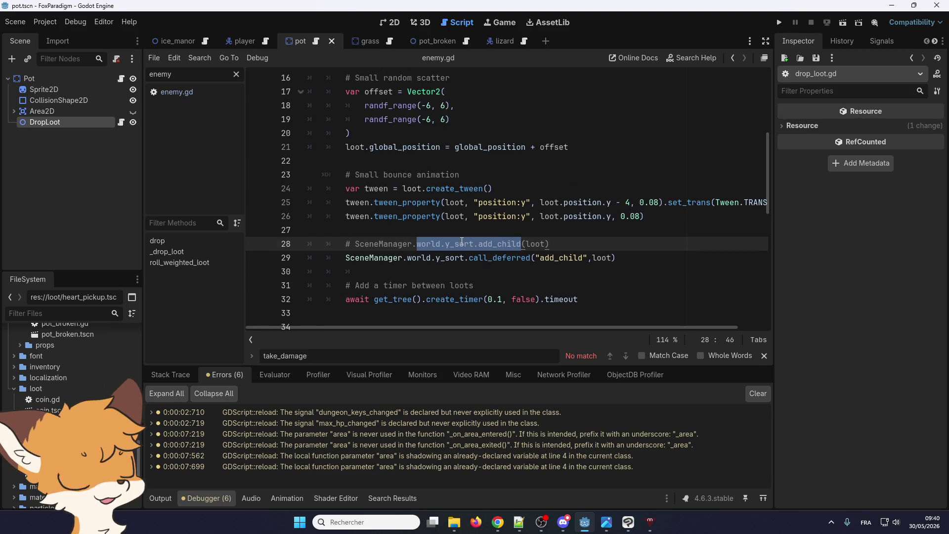
pyautogui.moveTo(626, 263); pyautogui.dragTo(356, 247)
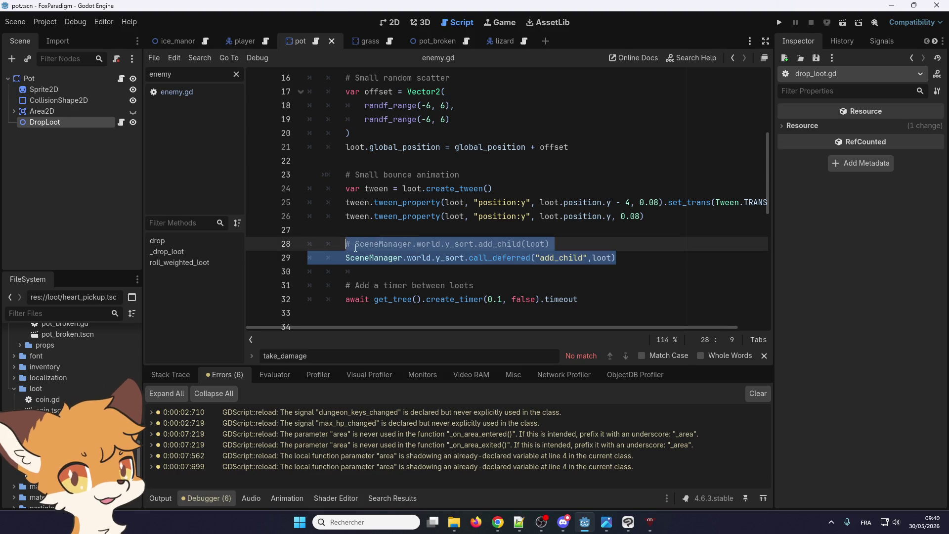